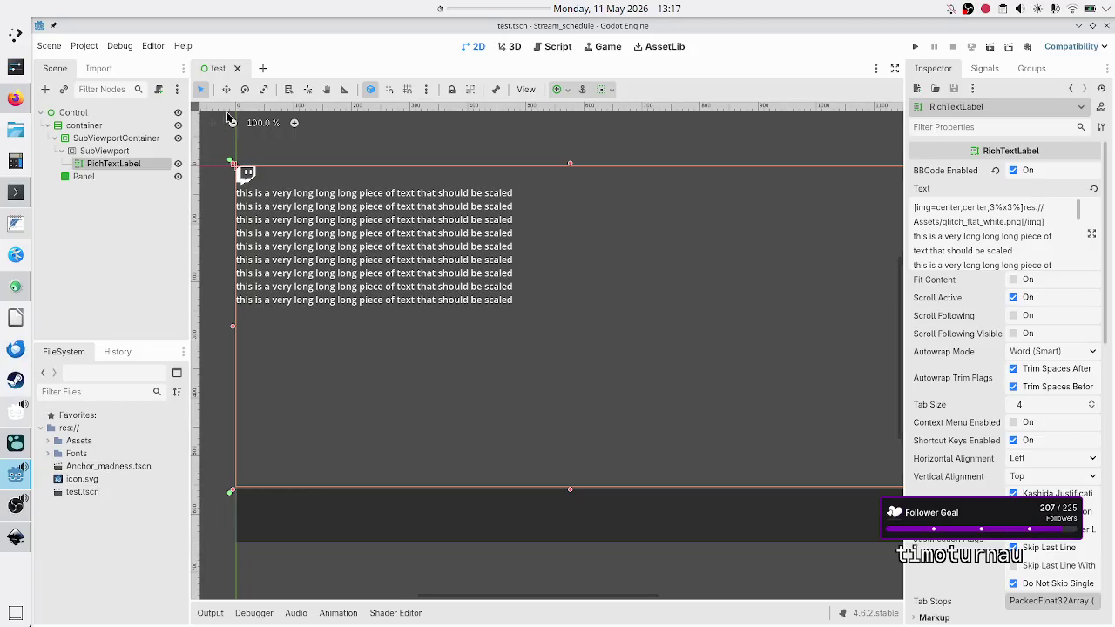
- Create a new scene with a Control root and add a CenterContainer child
{"action": "left_click", "coordinate": [263, 68]}
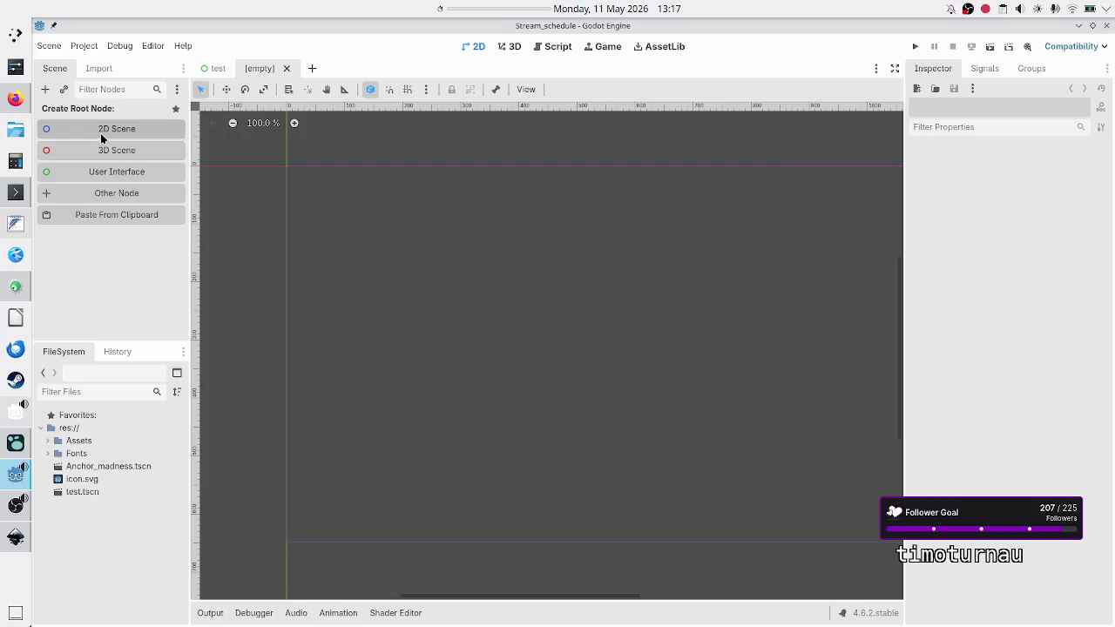
{"action": "left_click", "coordinate": [131, 172]}
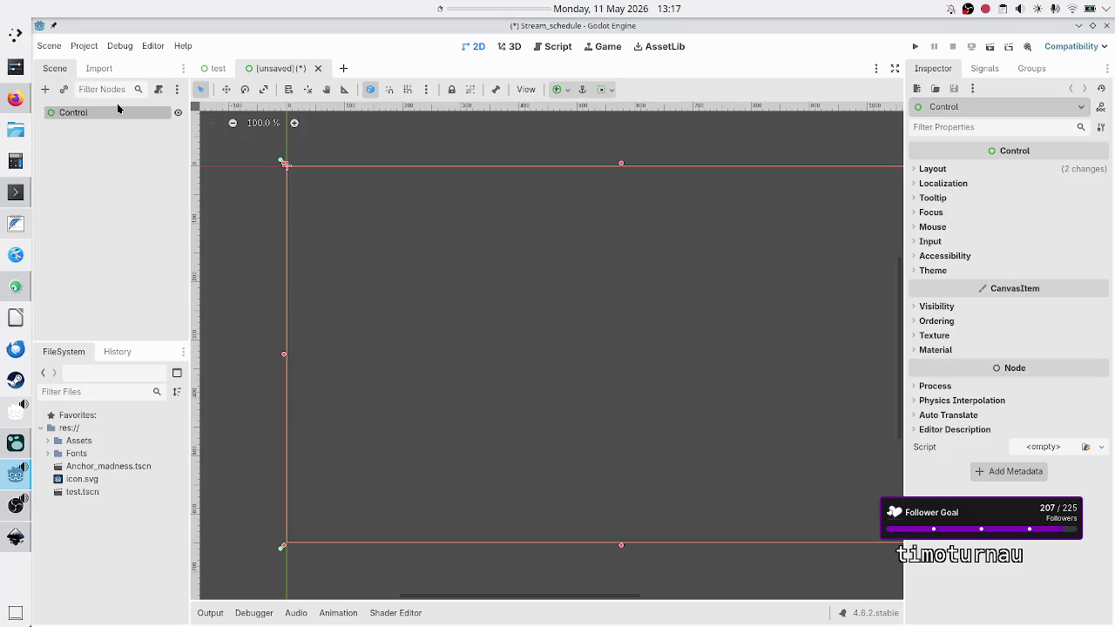
{"action": "left_click", "coordinate": [48, 89]}
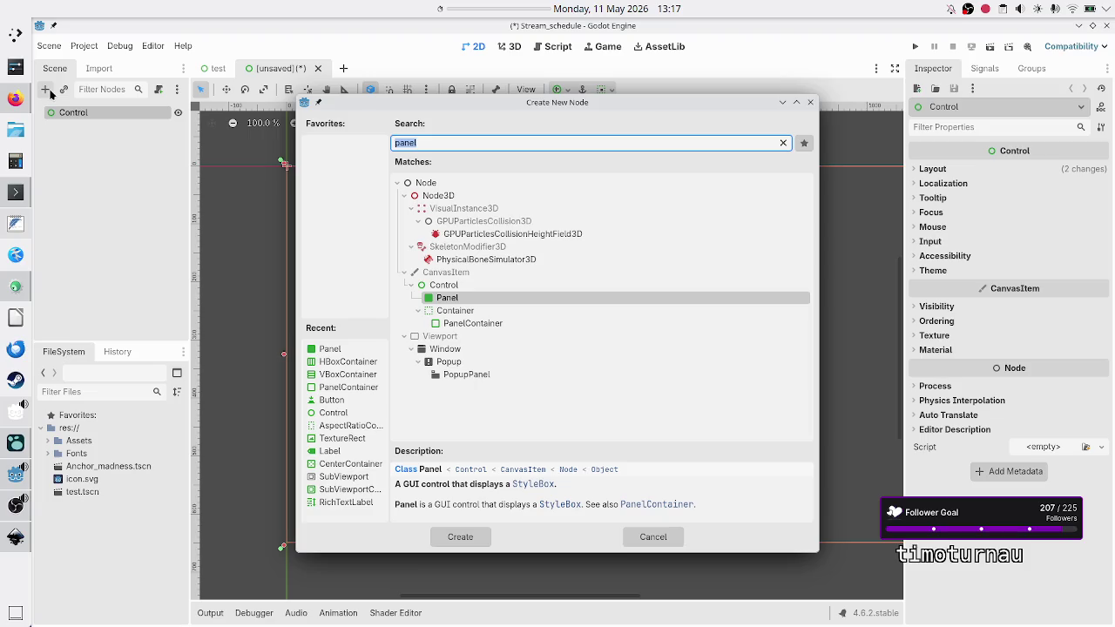
{"action": "type", "text": "conta"}
{"action": "key", "text": "BackSpace"}
{"action": "key", "text": "BackSpace"}
{"action": "key", "text": "BackSpace"}
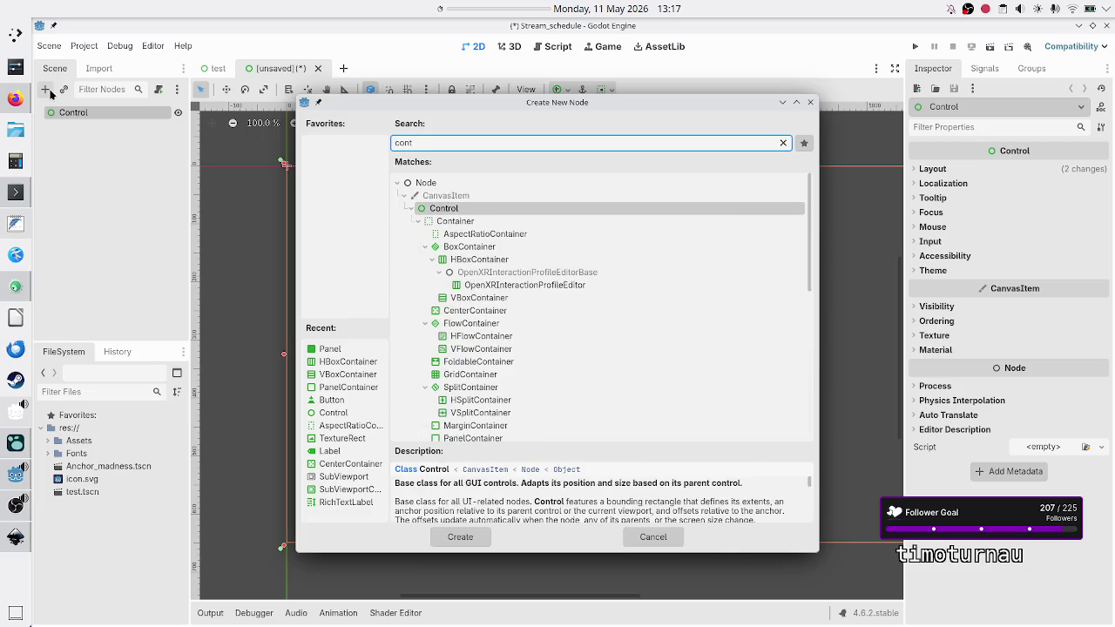
{"action": "type", "text": "enterc"}
{"action": "key", "text": "Return"}
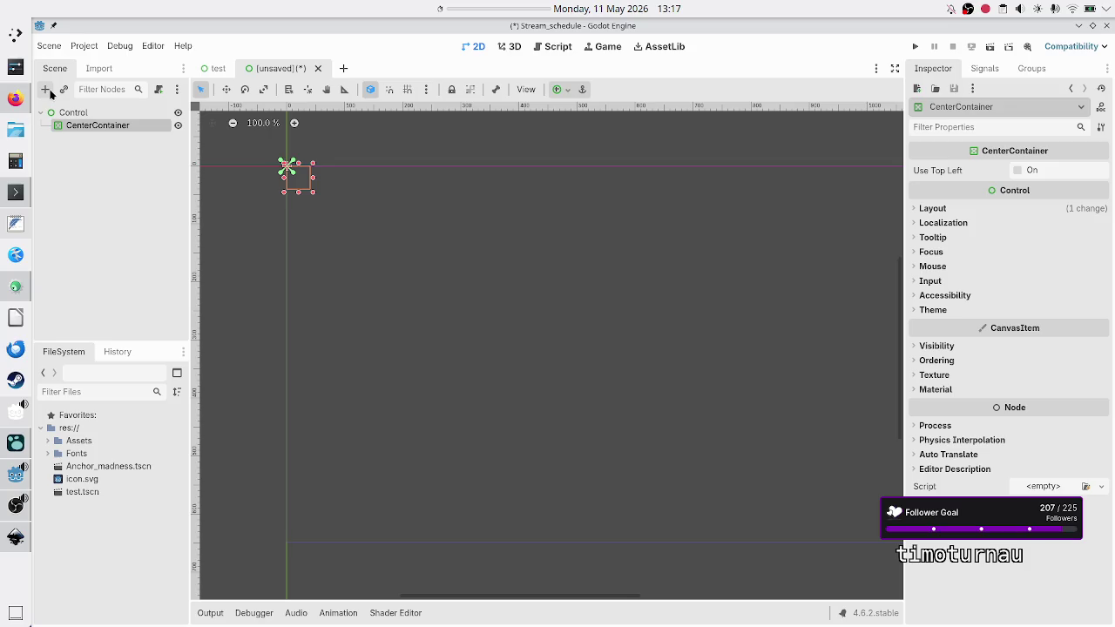
- Add an HBoxContainer inside the CenterContainer, then collapse and re-expand its branch
{"action": "left_click", "coordinate": [46, 89]}
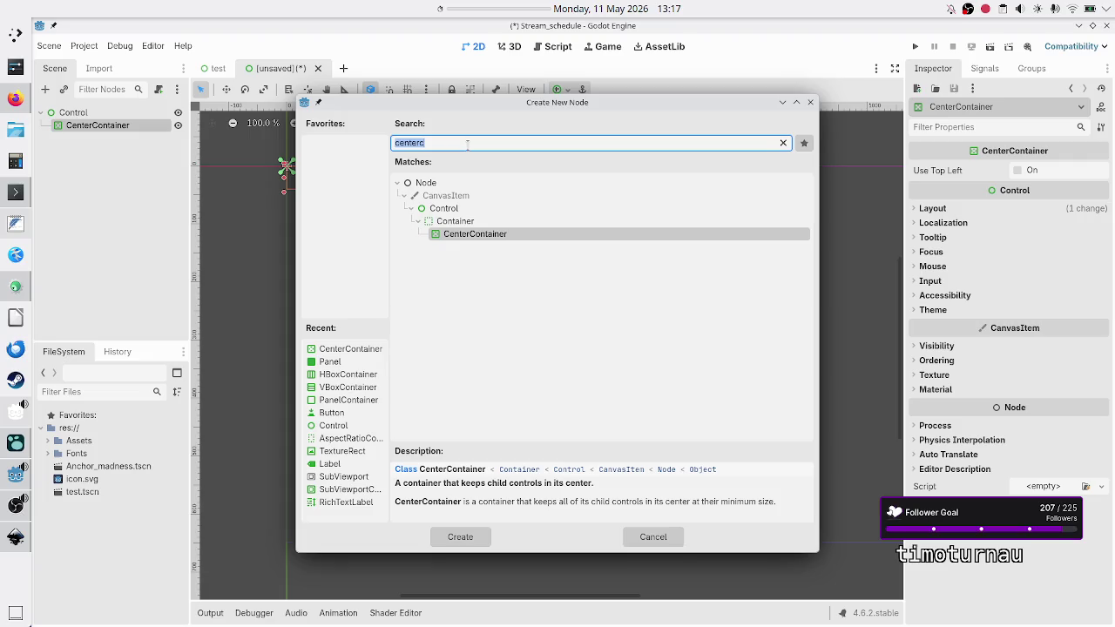
{"action": "type", "text": "hbox"}
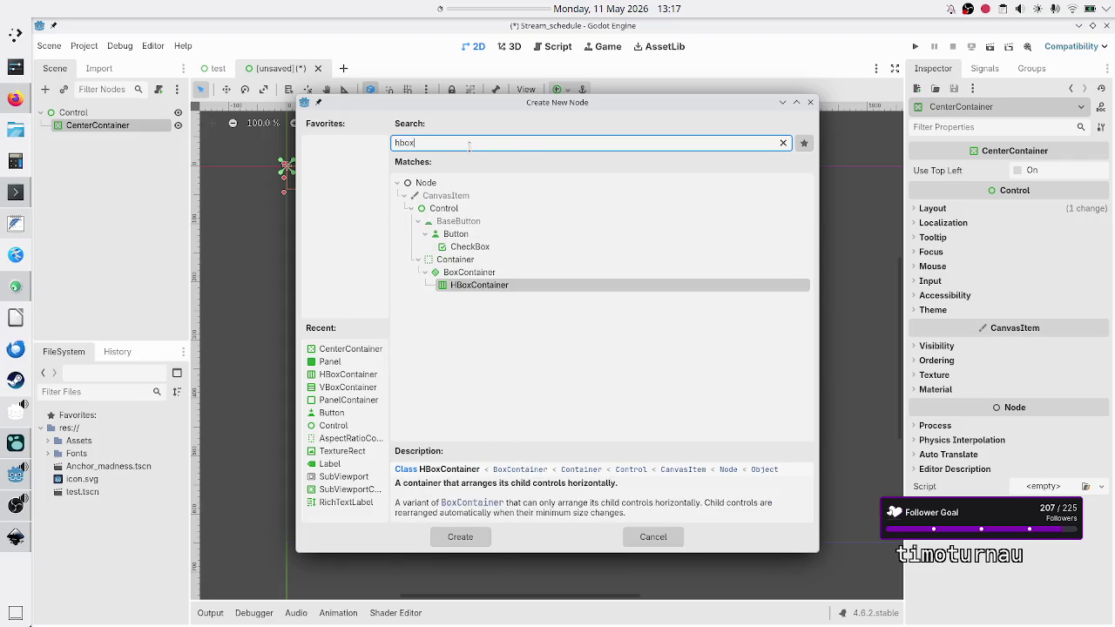
{"action": "key", "text": "Return"}
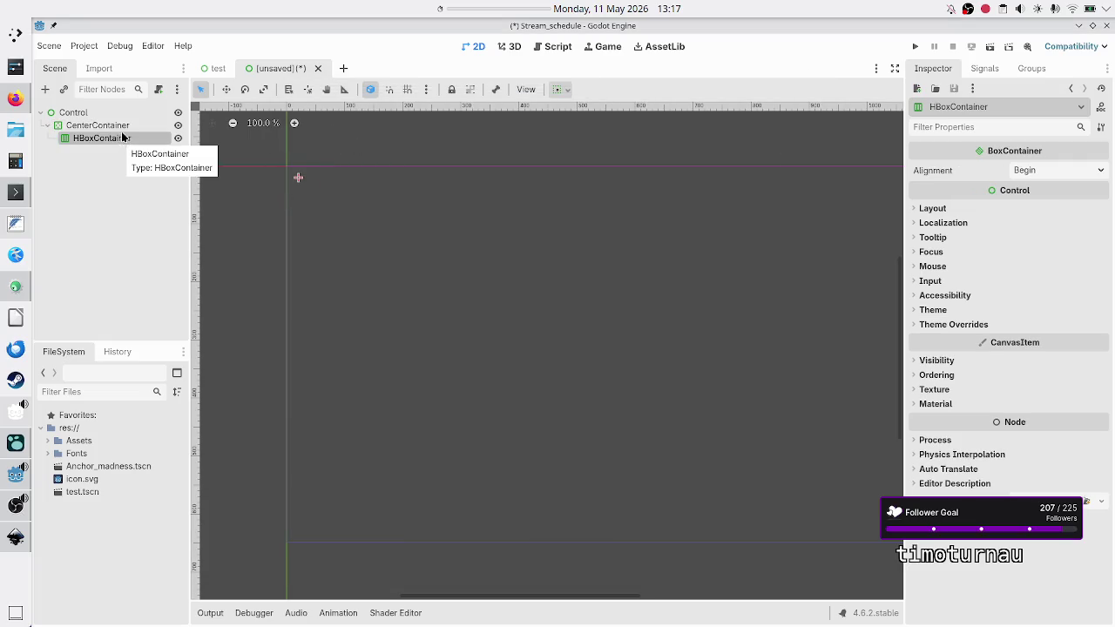
{"action": "left_click", "coordinate": [96, 126]}
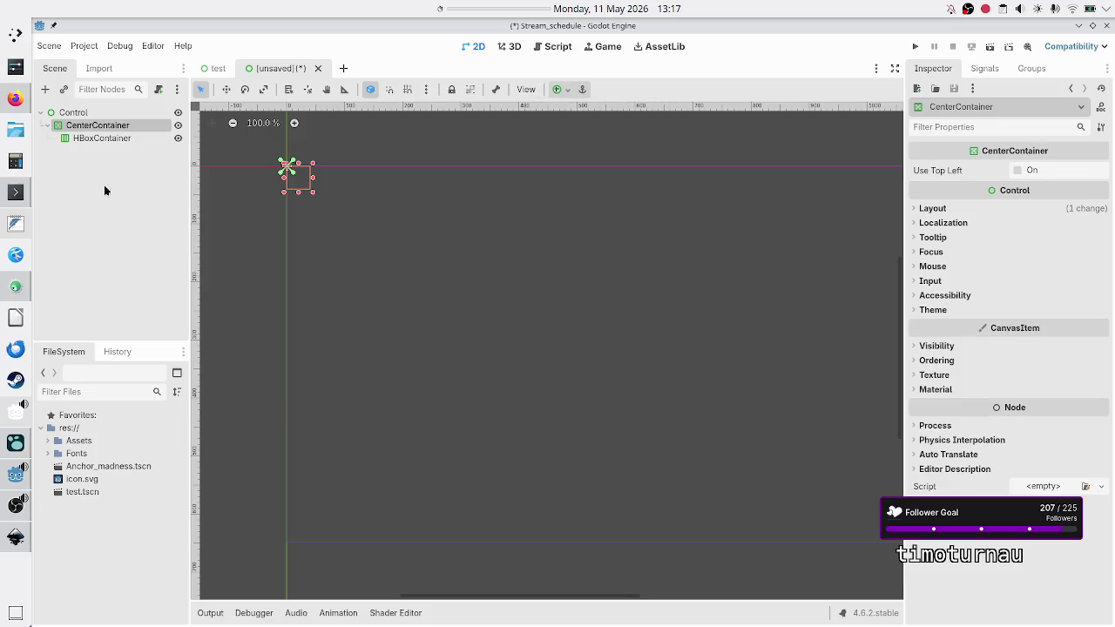
{"action": "left_click", "coordinate": [48, 125]}
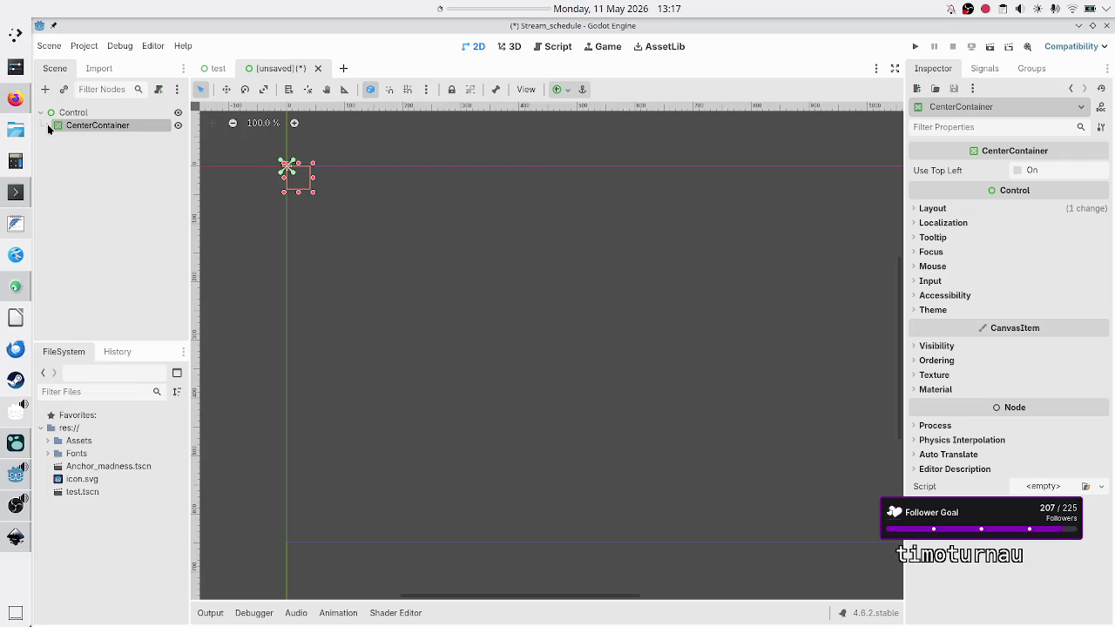
{"action": "left_click", "coordinate": [47, 124]}
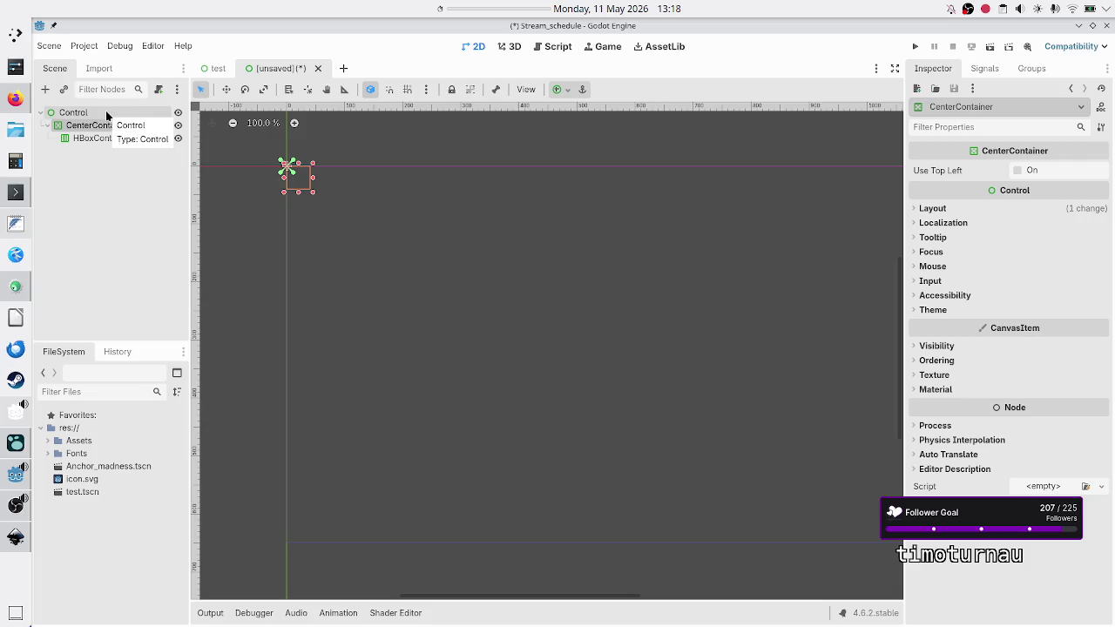
- Delete the CenterContainer and HBoxContainer from the Control scene
{"action": "left_click", "coordinate": [107, 115]}
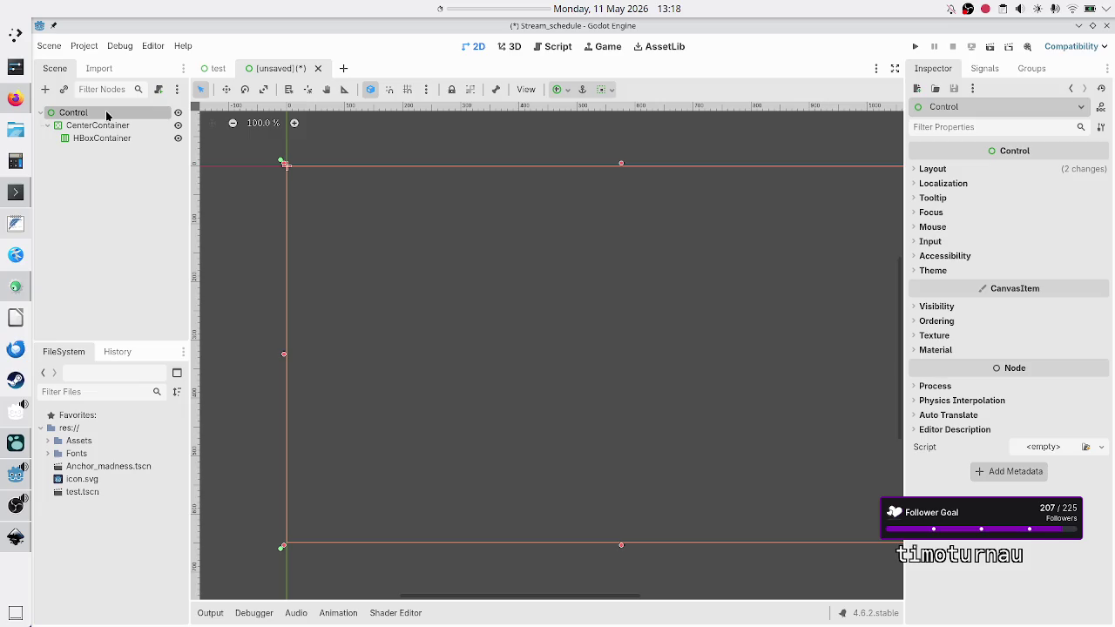
{"action": "left_click", "coordinate": [104, 125]}
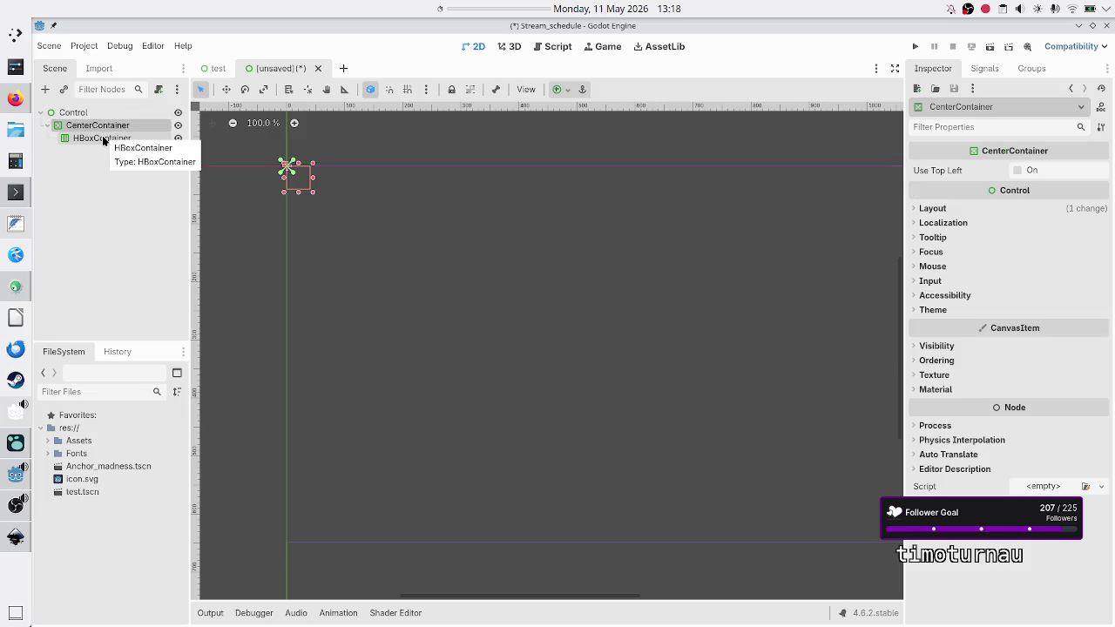
{"action": "left_click", "coordinate": [102, 138], "text": "shift"}
{"action": "key", "text": "Delete"}
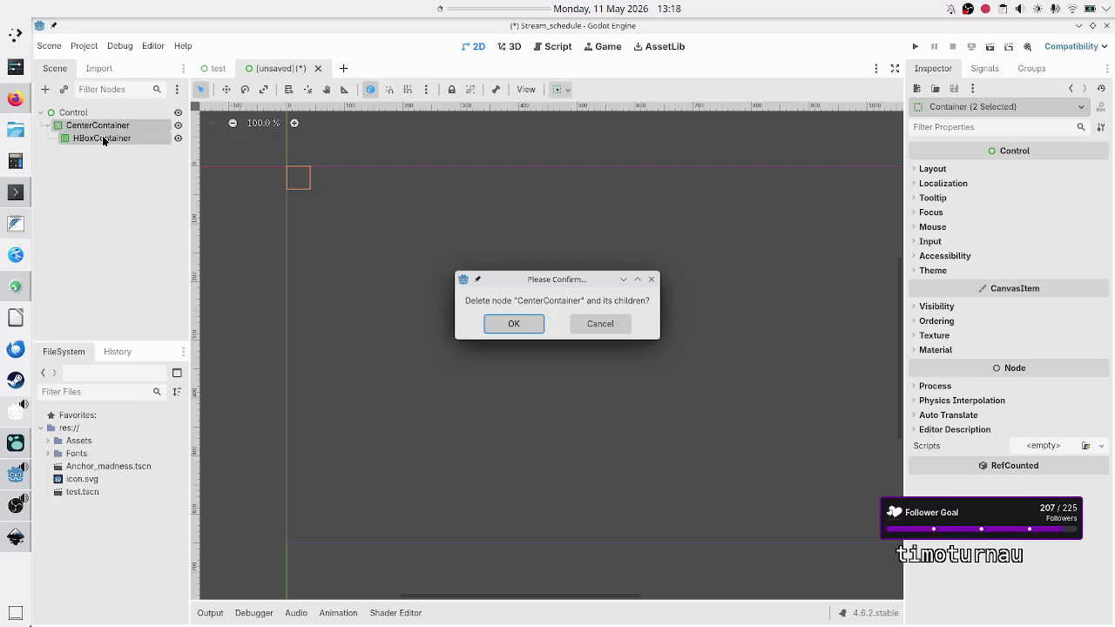
{"action": "key", "text": "Return"}
- Open a new empty scene and close the unsaved Control scene without saving
{"action": "left_click", "coordinate": [343, 68]}
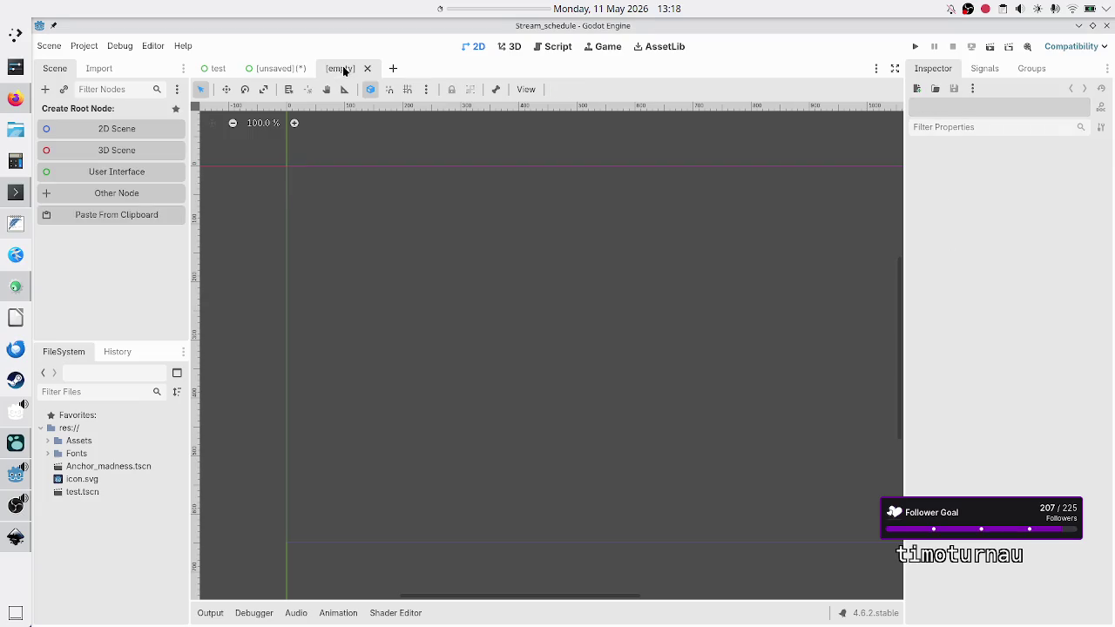
{"action": "left_click", "coordinate": [293, 68]}
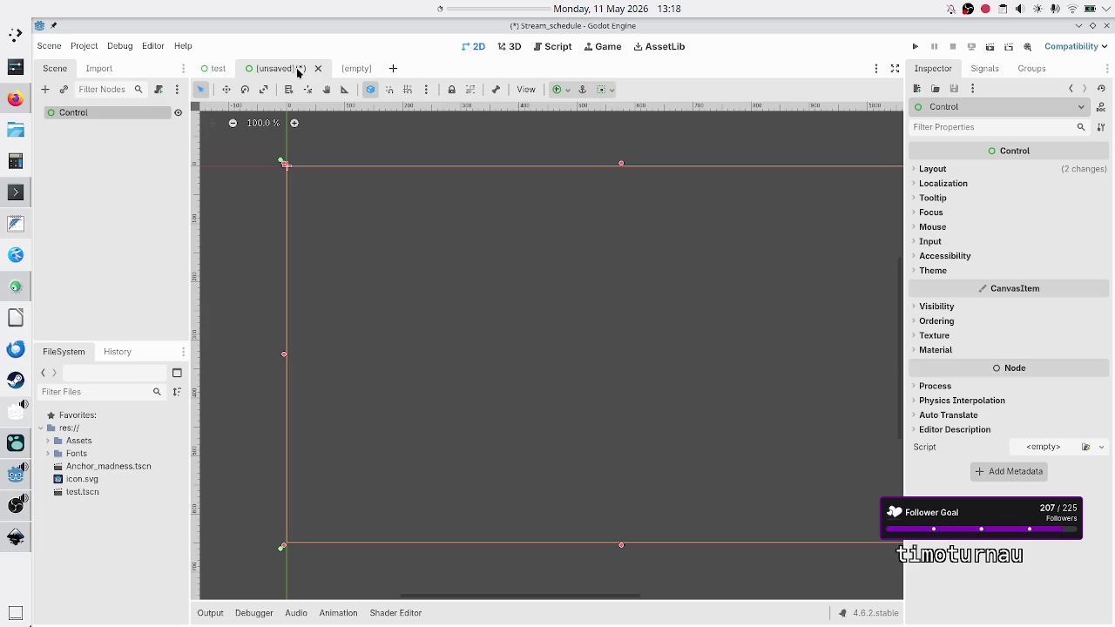
{"action": "left_click", "coordinate": [318, 68]}
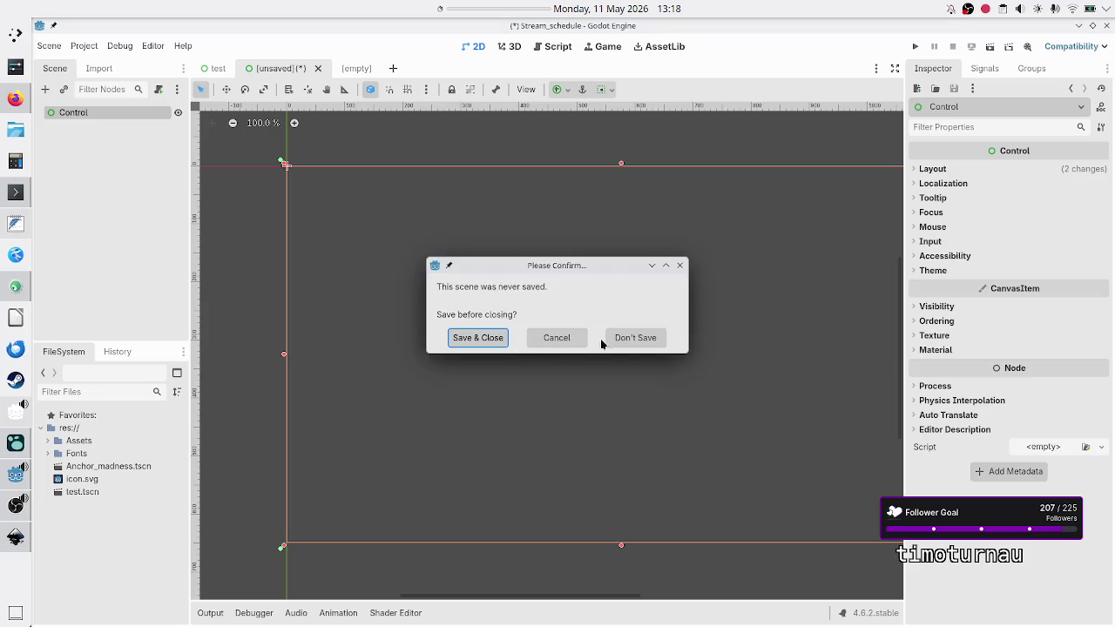
{"action": "left_click", "coordinate": [636, 338]}
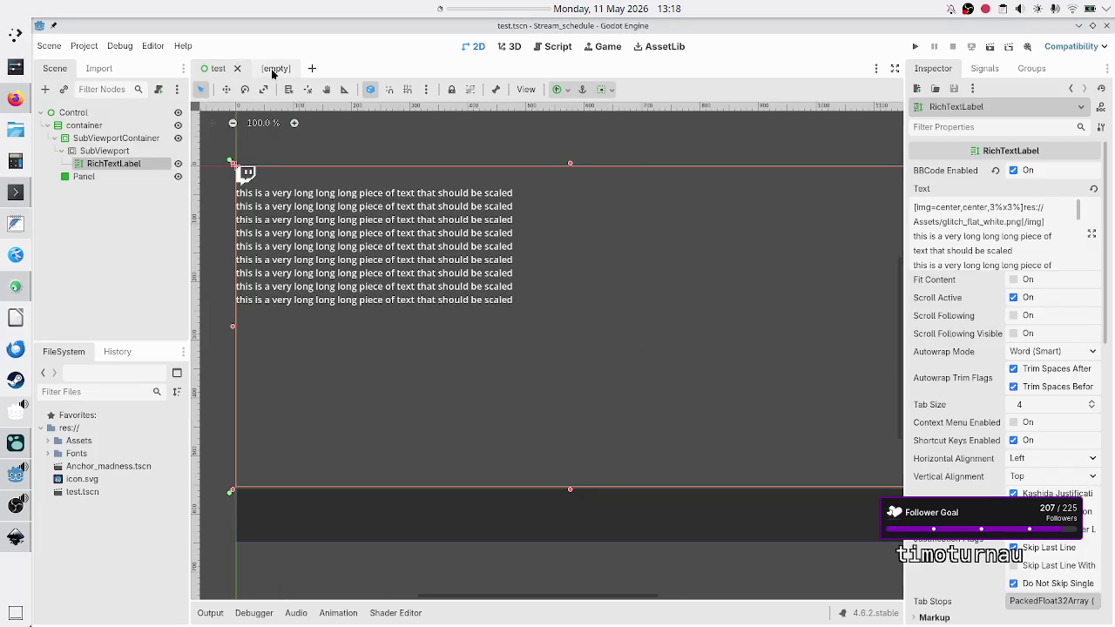
{"action": "left_click", "coordinate": [274, 68]}
- Add a CenterContainer as the new scene's root node
{"action": "left_click", "coordinate": [45, 90]}
{"action": "type", "text": "centerc"}
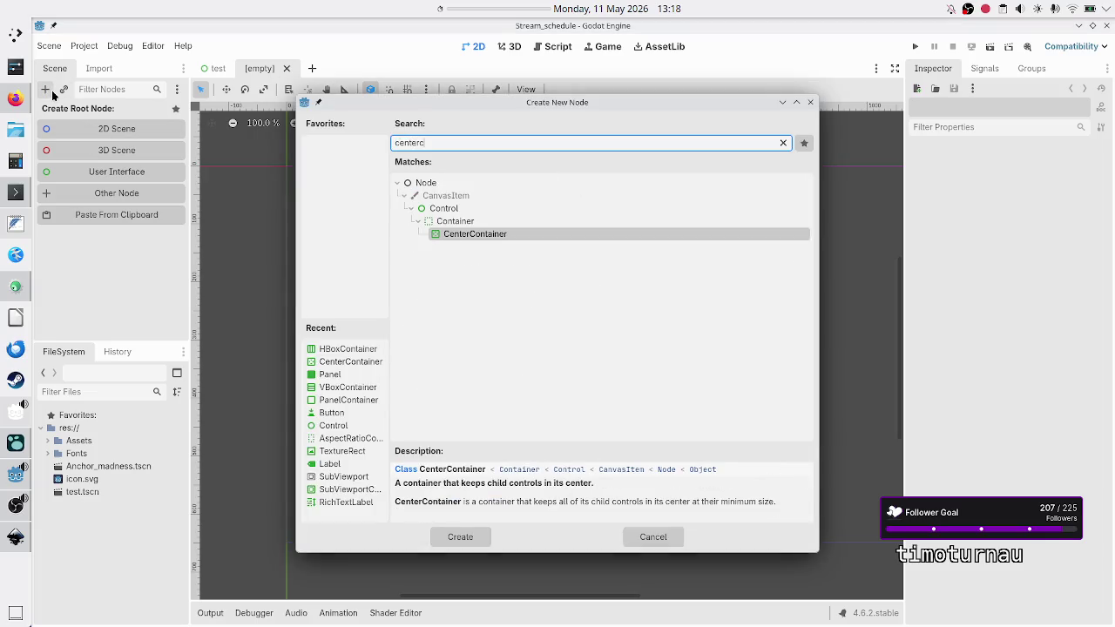
{"action": "key", "text": "Return"}
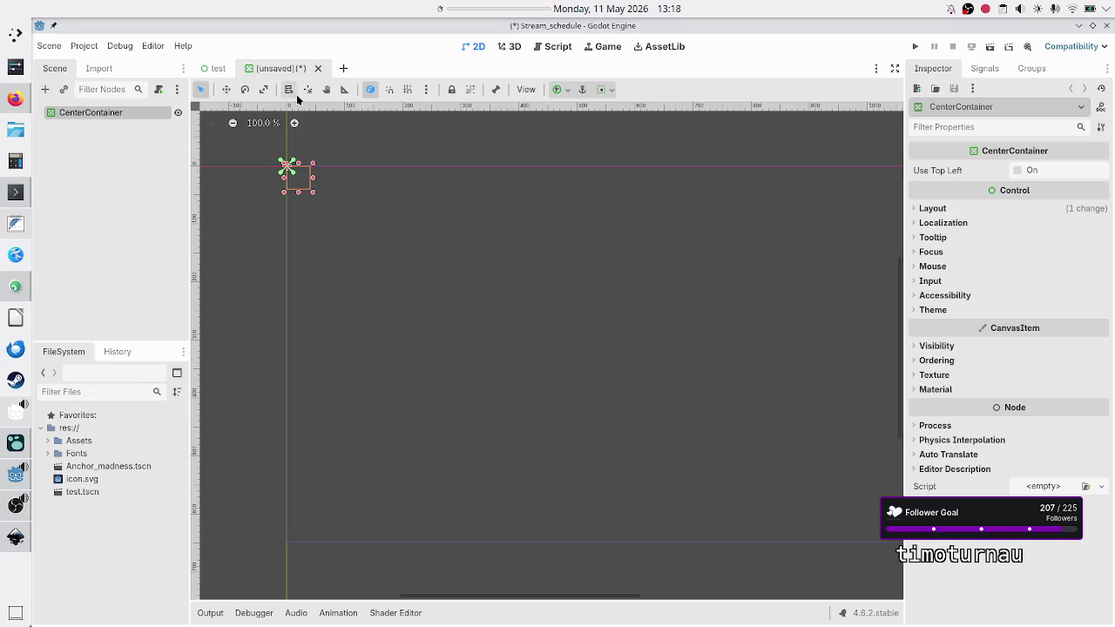
- Anchor the CenterContainer with the Full Rect preset so it fills the viewport
{"action": "left_click", "coordinate": [567, 89]}
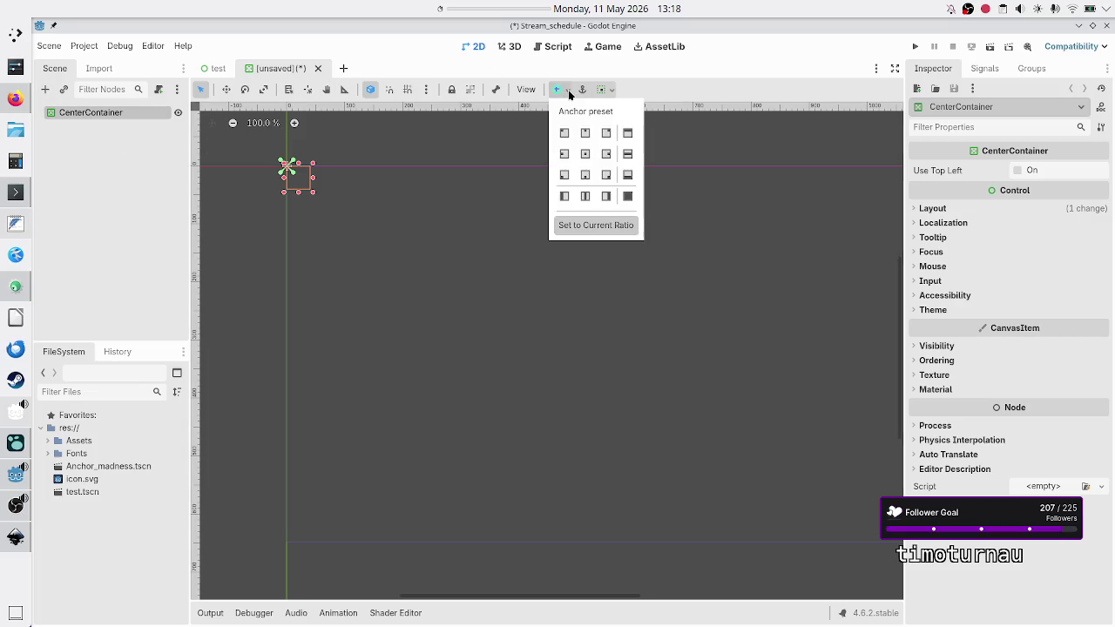
{"action": "left_click", "coordinate": [631, 199]}
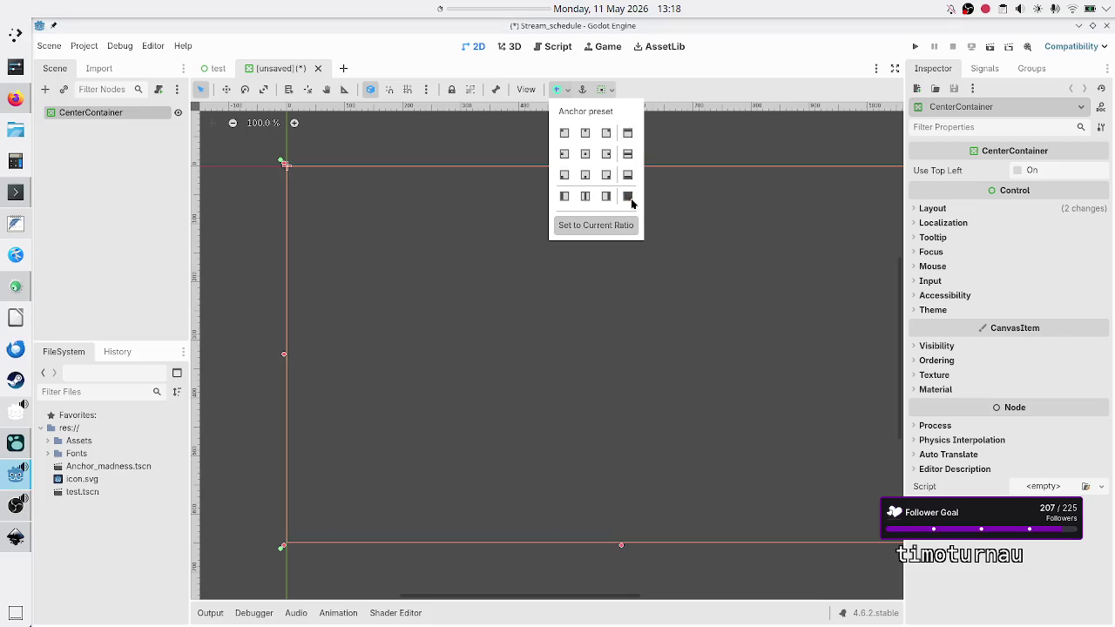
{"action": "left_click", "coordinate": [144, 169]}
{"action": "right_click", "coordinate": [129, 110]}
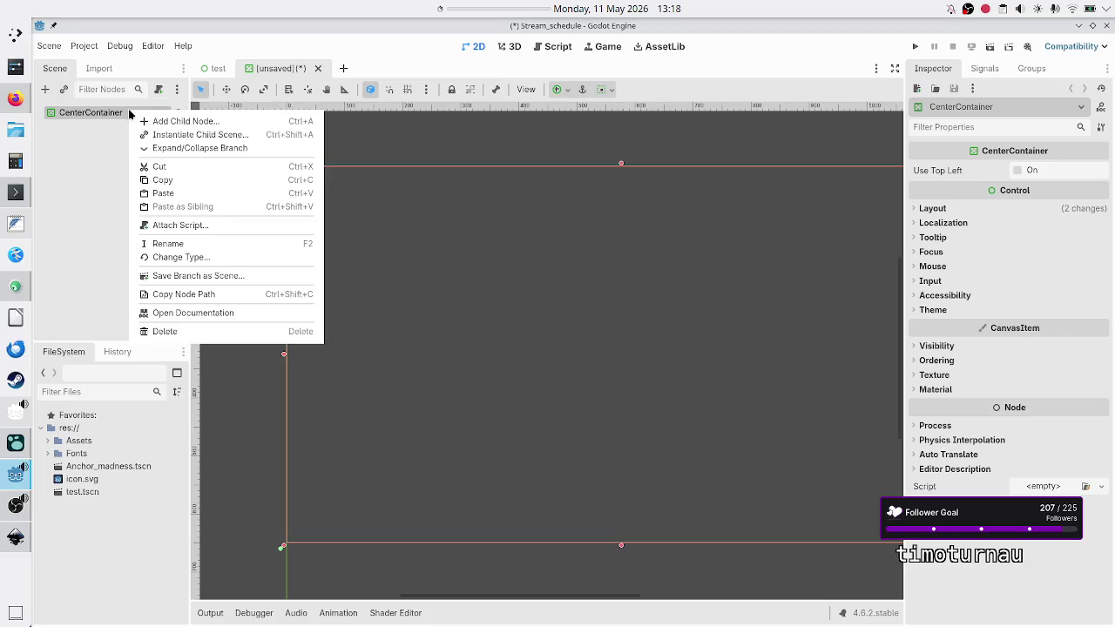
{"action": "left_click", "coordinate": [94, 164]}
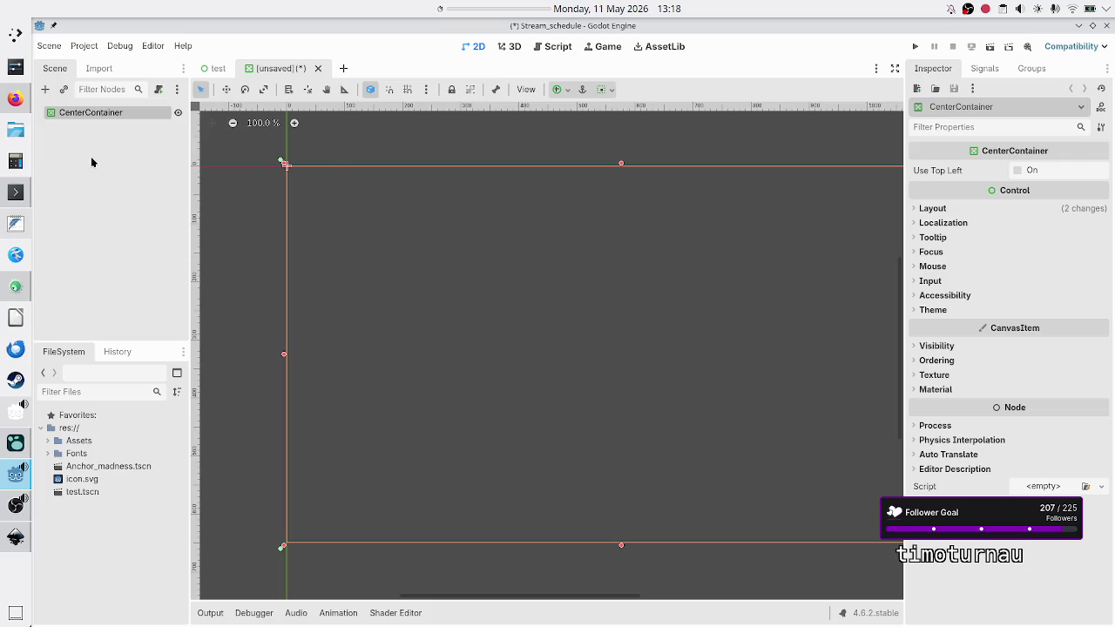
{"action": "left_click", "coordinate": [129, 113]}
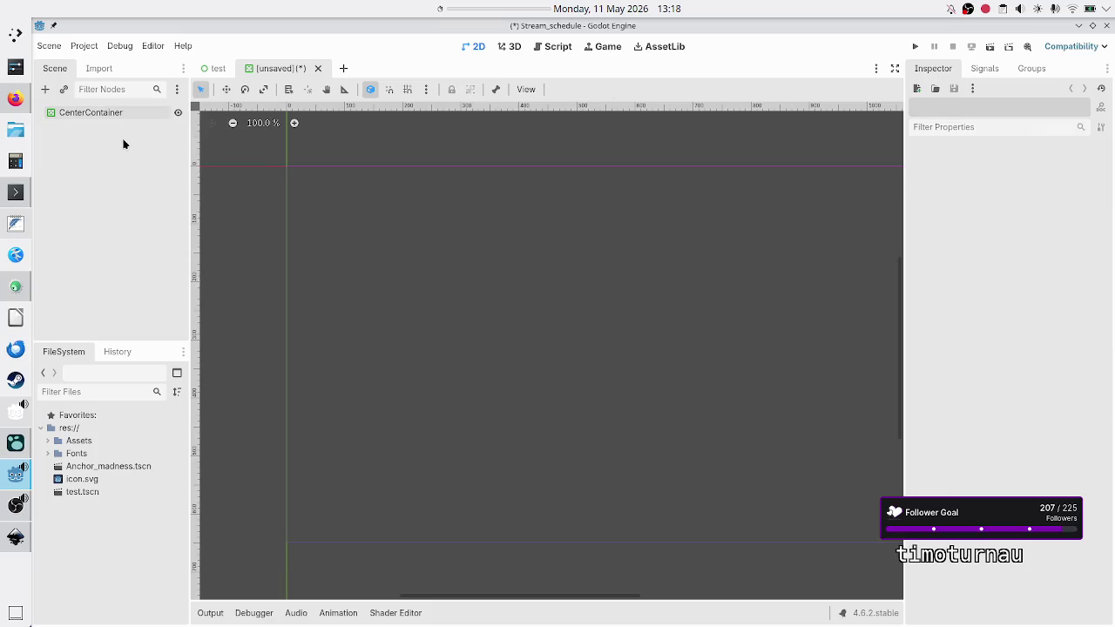
{"action": "left_click", "coordinate": [128, 112]}
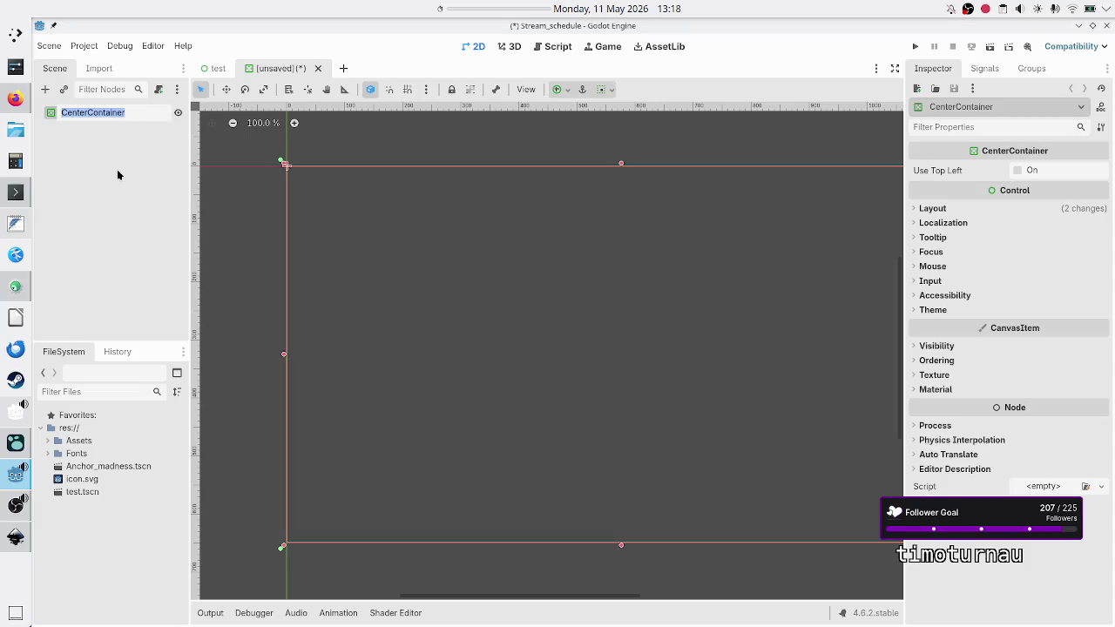
- Try renaming the root to CustomCenterContainer, then undo back to CenterContainer
{"action": "key", "text": "Escape"}
{"action": "key", "text": "F2"}
{"action": "key", "text": "Home"}
{"action": "type", "text": "Custom"}
{"action": "key", "text": "Return"}
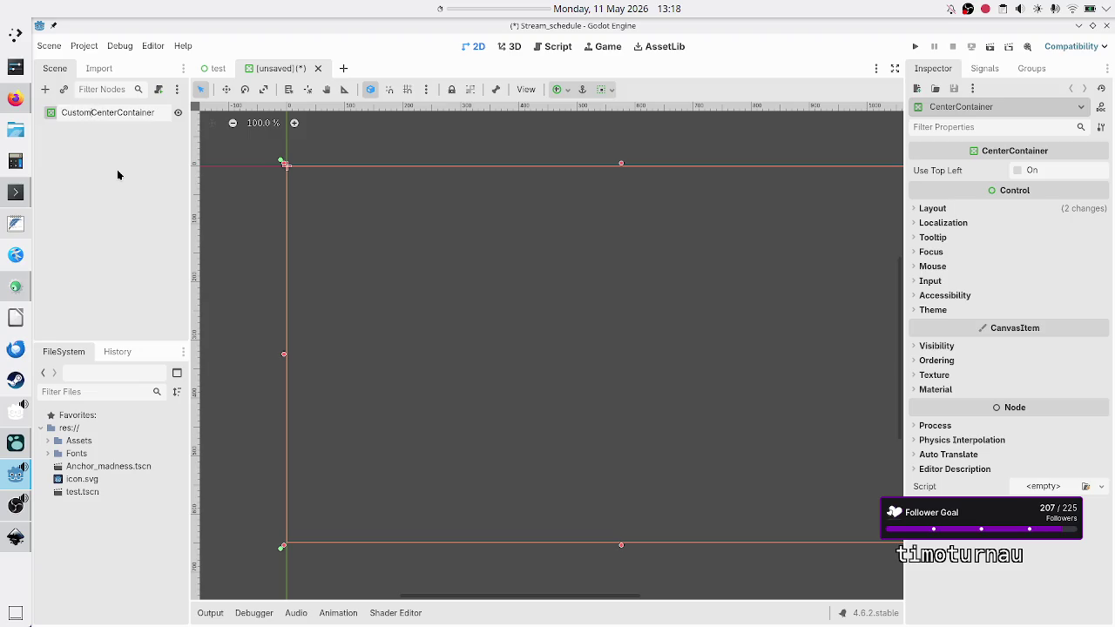
{"action": "key", "text": "ctrl+z"}
- Rename the root node to ScaleCenterContainer
{"action": "key", "text": "F2"}
{"action": "key", "text": "Home"}
{"action": "type", "text": "Scale"}
{"action": "key", "text": "Return"}
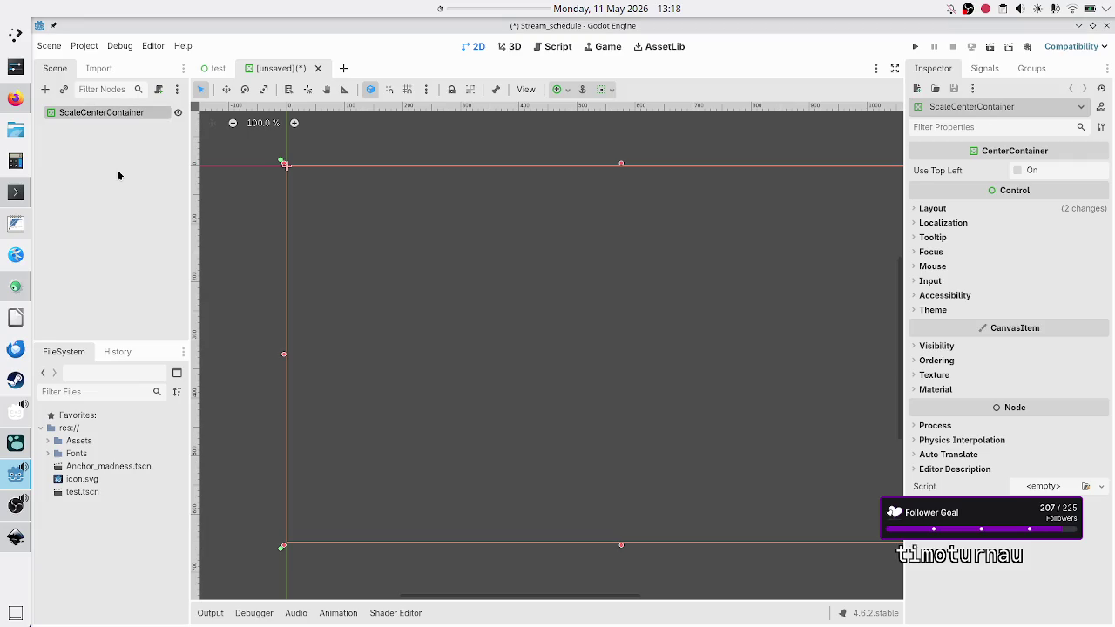
{"action": "left_click", "coordinate": [124, 138]}
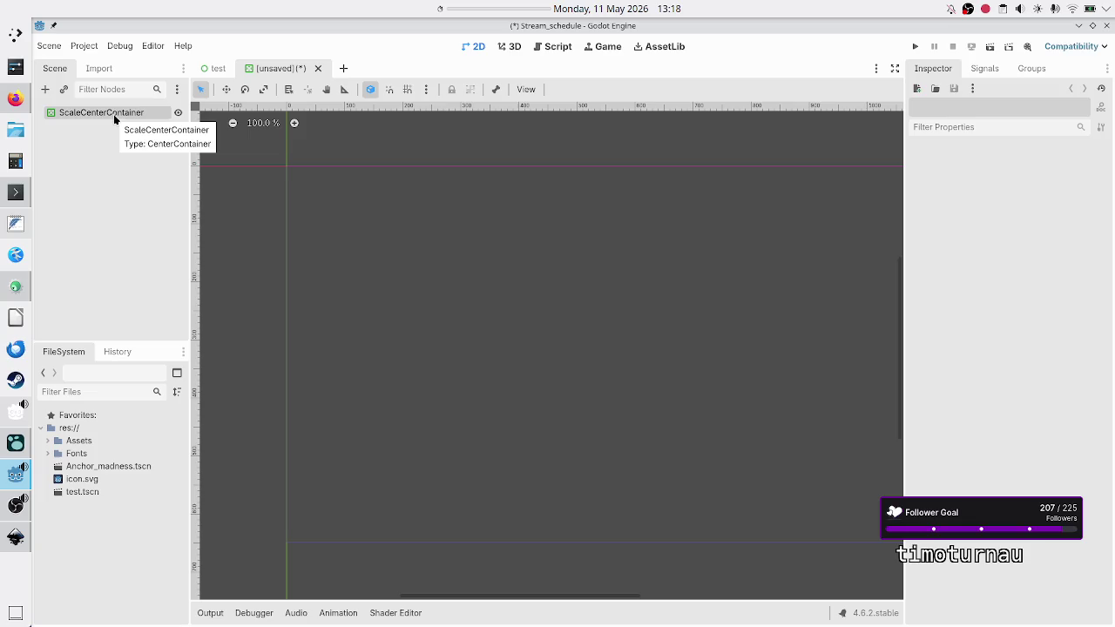
- Remove the Scale prefix so the node name reads CenterContainer again
{"action": "double_click", "coordinate": [113, 114]}
{"action": "key", "text": "Escape"}
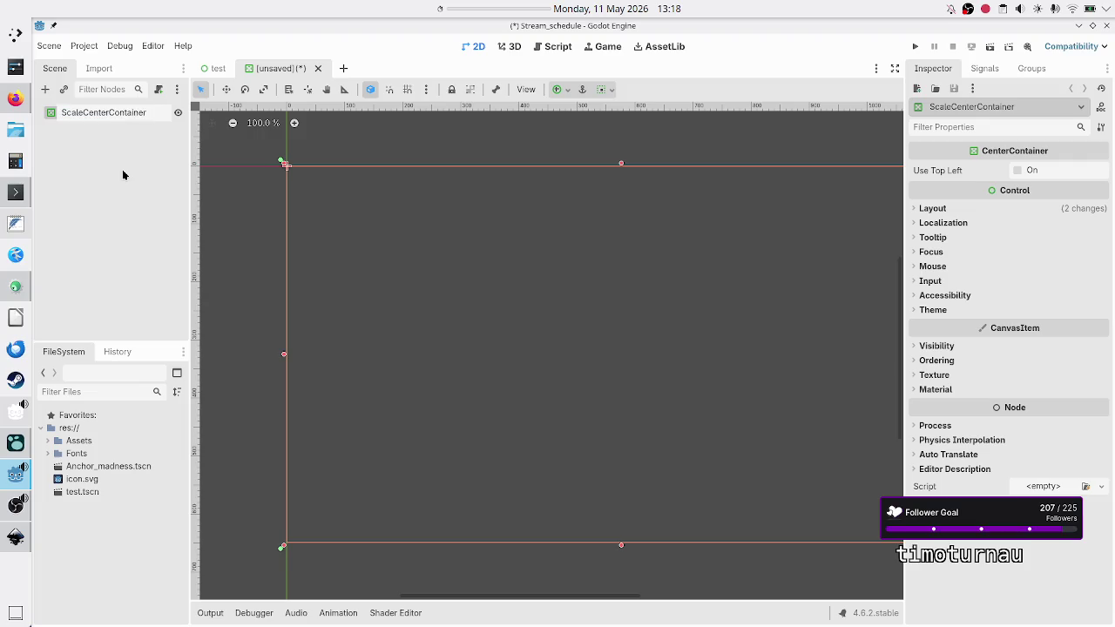
{"action": "key", "text": "F2"}
{"action": "key", "text": "shift+Right"}
{"action": "key", "text": "shift+Right"}
{"action": "key", "text": "shift+Right"}
{"action": "key", "text": "BackSpace"}
{"action": "type", "text": "P"}
{"action": "key", "text": "BackSpace"}
- Prefix the name with Proportion to make it ProportionCenterContainer, then reselect the node
{"action": "type", "text": "Prop"}
{"action": "type", "text": "ort"}
{"action": "type", "text": "ion"}
{"action": "key", "text": "Return"}
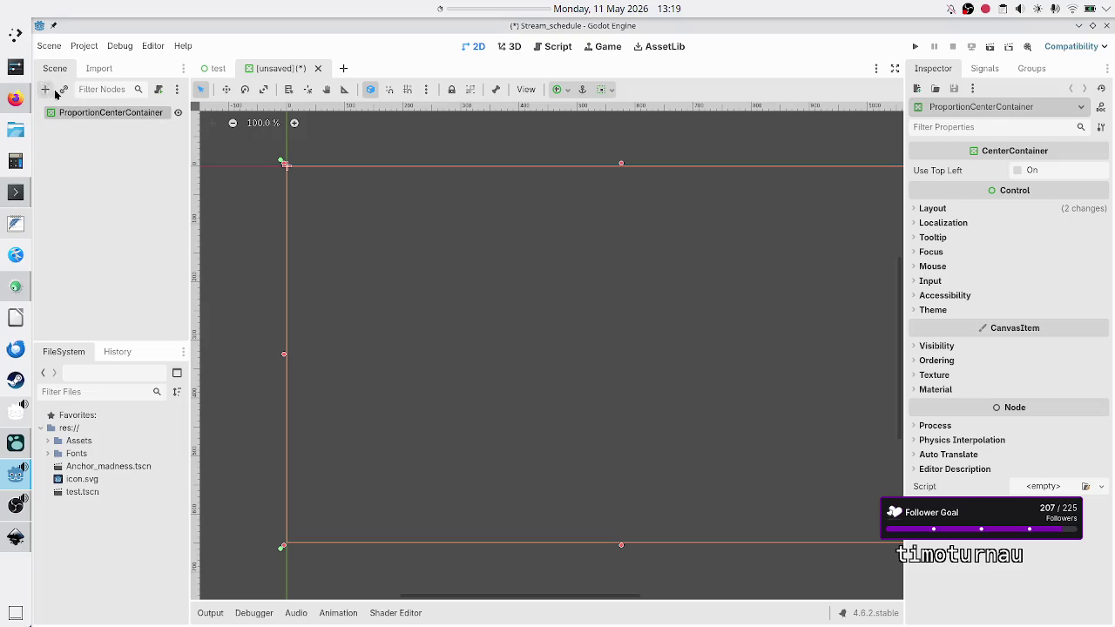
{"action": "left_click", "coordinate": [92, 154]}
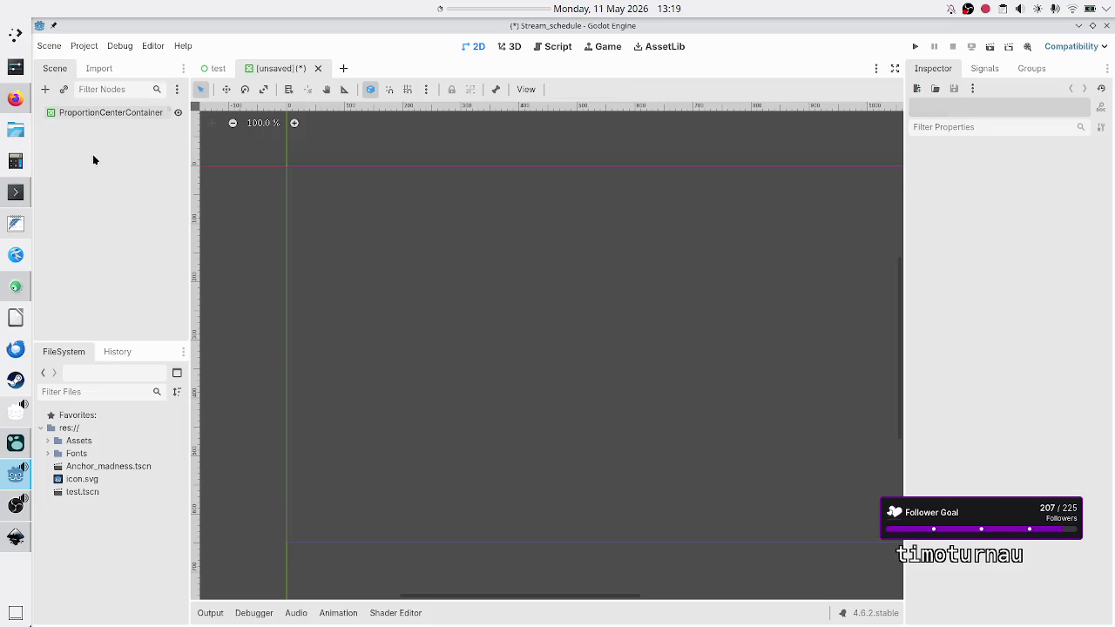
{"action": "left_click", "coordinate": [78, 112]}
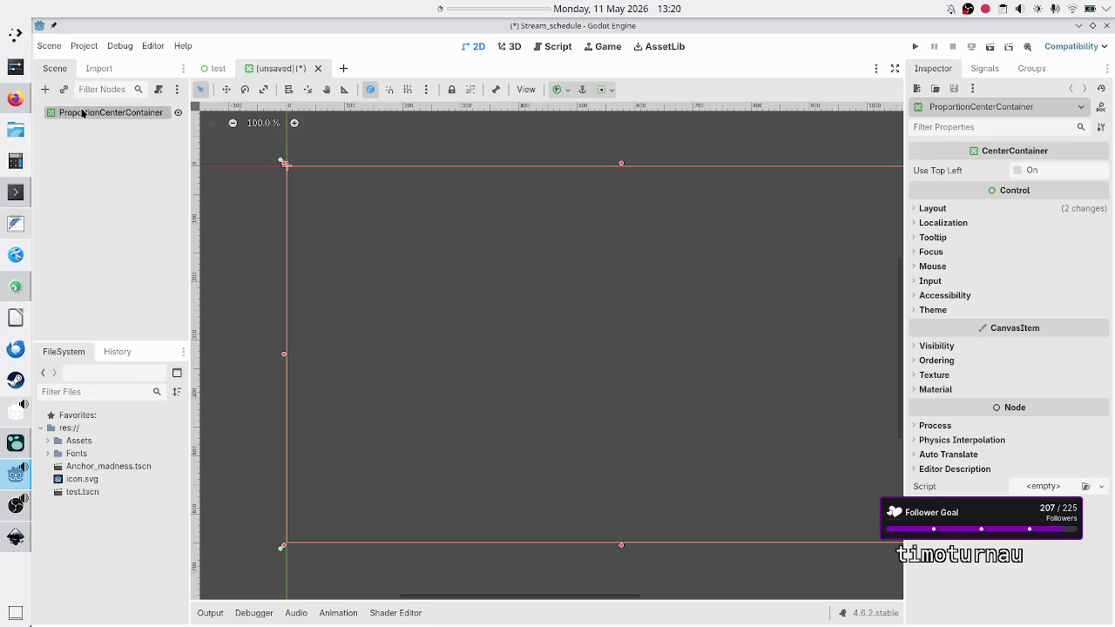
{"action": "right_click", "coordinate": [82, 113]}
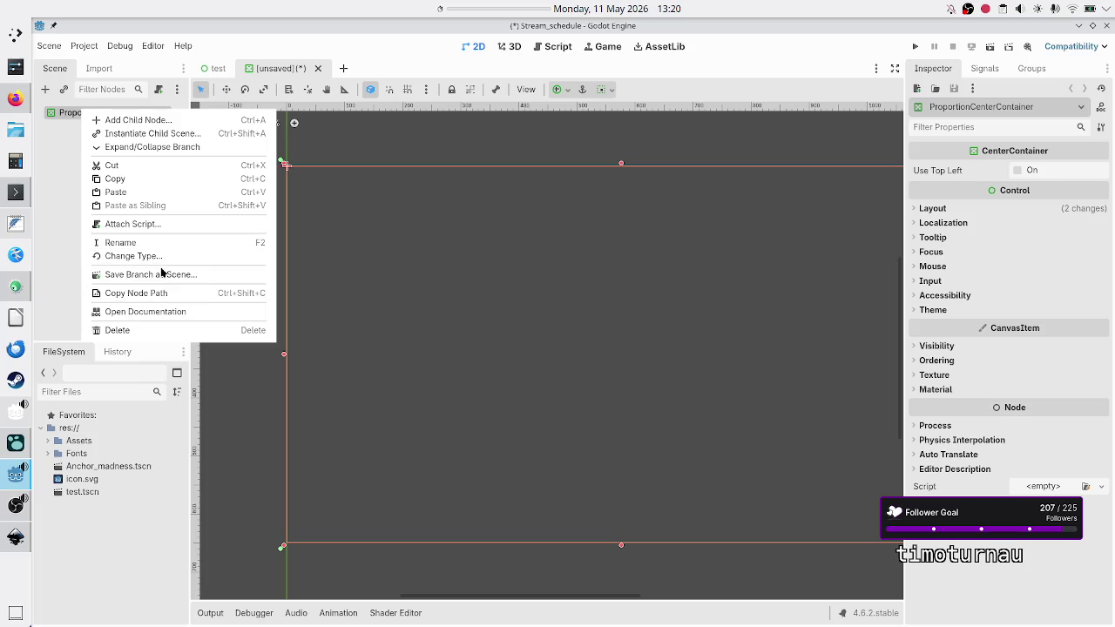
- Attach a new proportion_center_container.gd script at the default path
{"action": "left_click", "coordinate": [171, 226]}
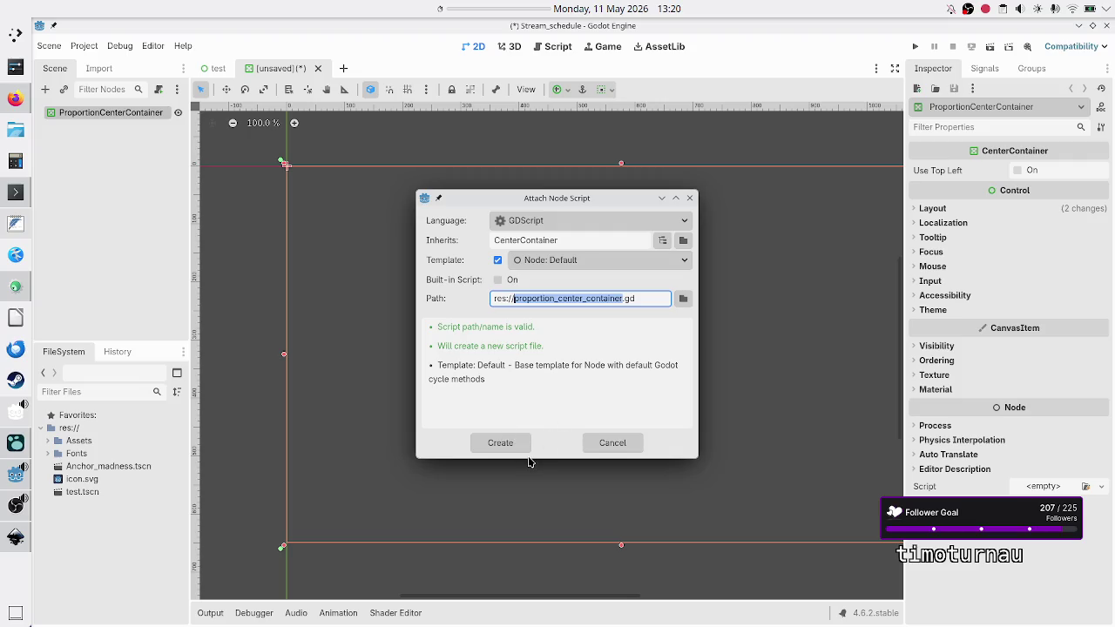
{"action": "left_click", "coordinate": [502, 444]}
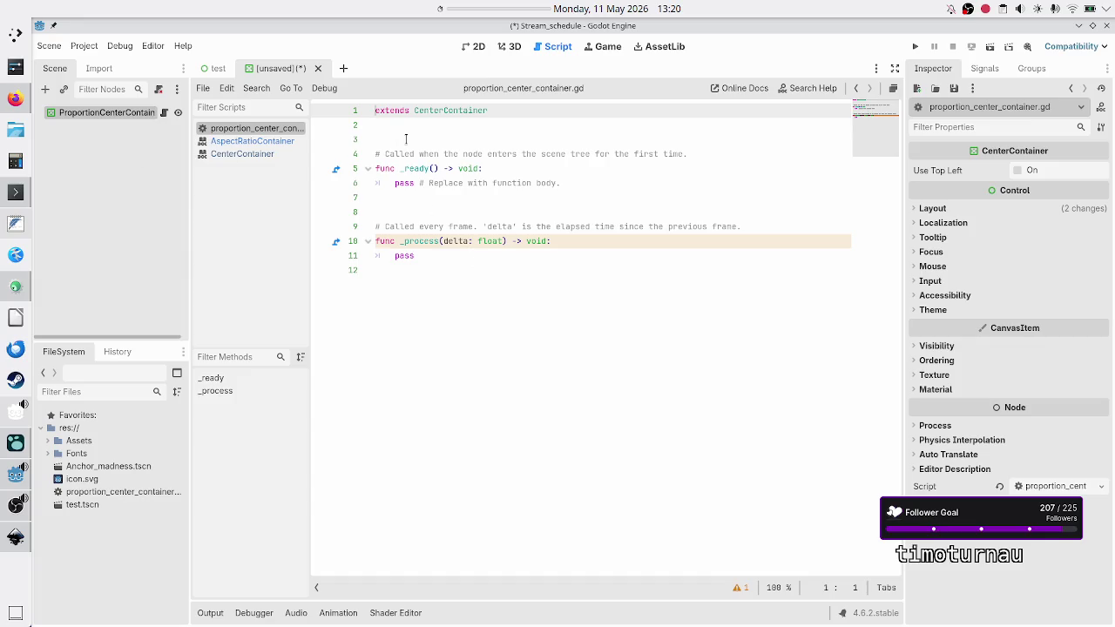
- Insert blank lines below the extends line to make room for exports
{"action": "left_click", "coordinate": [441, 127]}
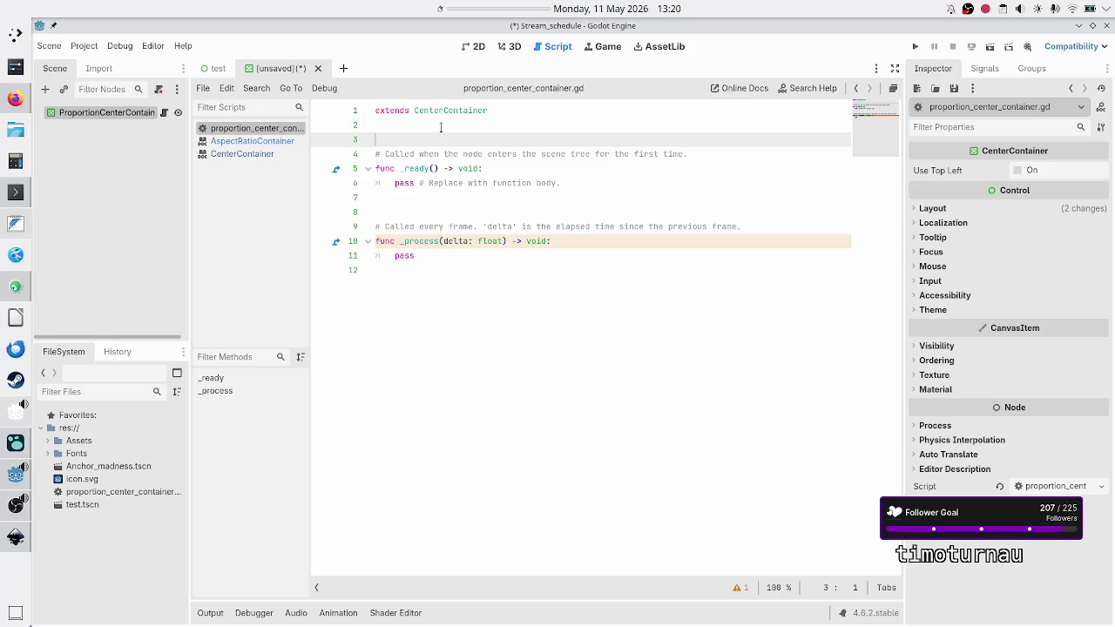
{"action": "key", "text": "Return"}
{"action": "key", "text": "Up"}
{"action": "type", "text": "ins"}
{"action": "key", "text": "BackSpace"}
{"action": "key", "text": "BackSpace"}
{"action": "key", "text": "BackSpace"}
{"action": "key", "text": "Return"}
{"action": "type", "text": "@export"}
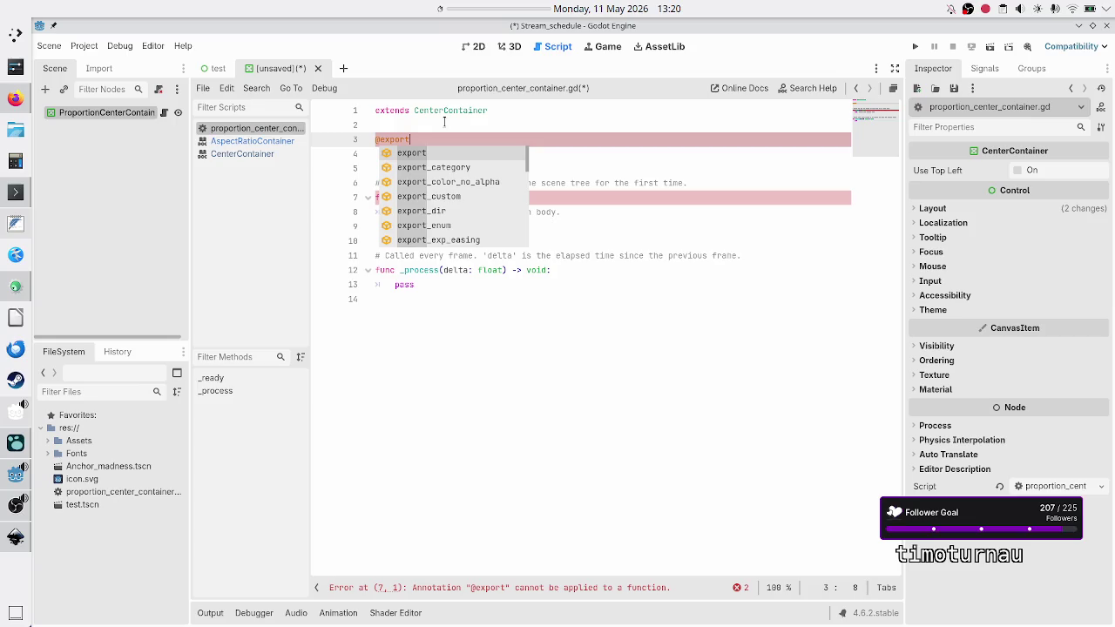
{"action": "type", "text": "_floa"}
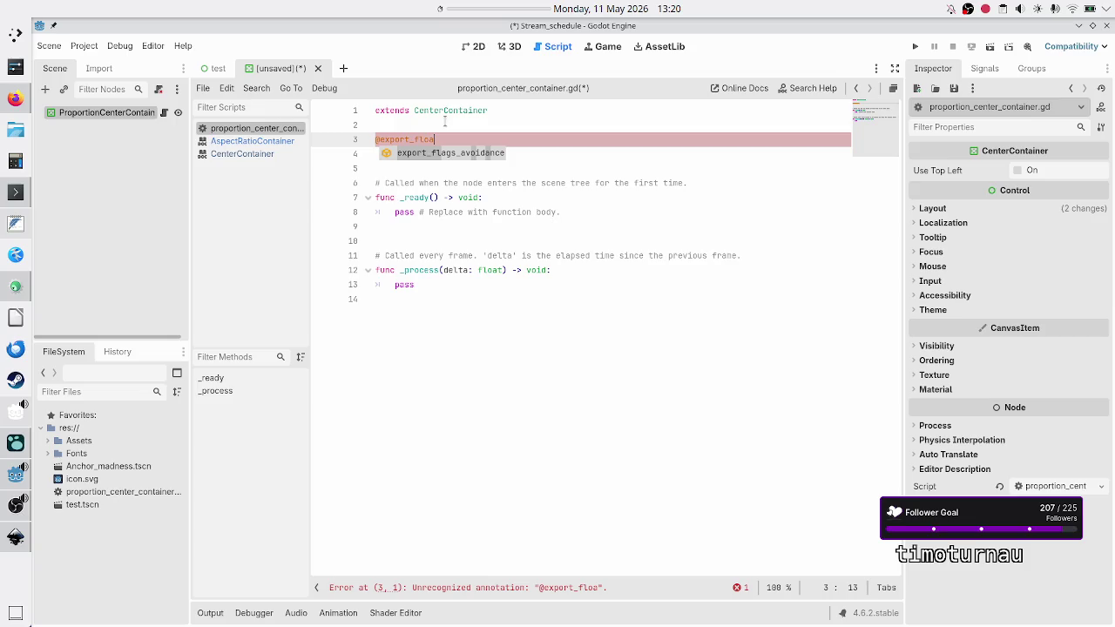
{"action": "key", "text": "BackSpace"}
{"action": "key", "text": "BackSpace"}
{"action": "key", "text": "BackSpace"}
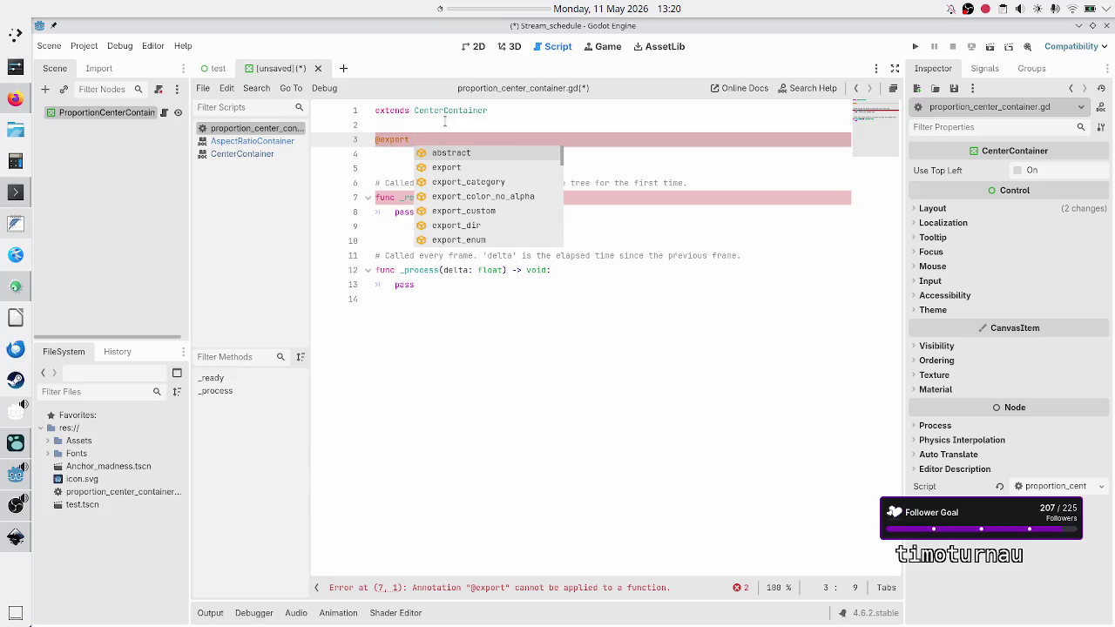
{"action": "key", "text": "BackSpace"}
{"action": "type", "text": "_"}
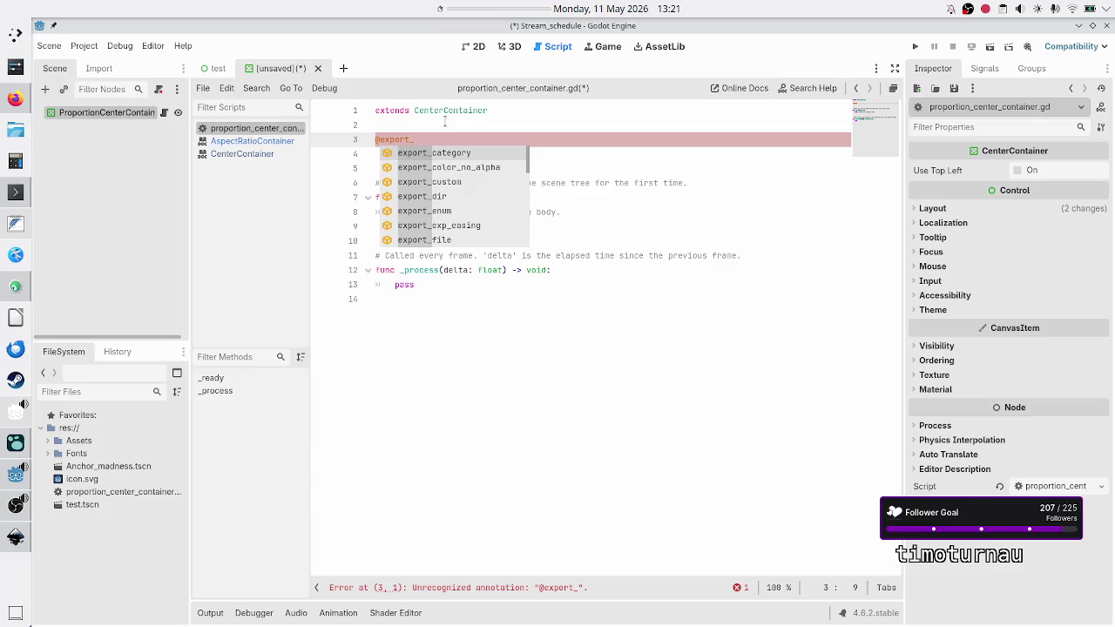
{"action": "key", "text": "Down"}
{"action": "key", "text": "Down"}
{"action": "key", "text": "Down"}
{"action": "key", "text": "Down"}
{"action": "key", "text": "Down"}
{"action": "key", "text": "Down"}
{"action": "type", "text": "ra"}
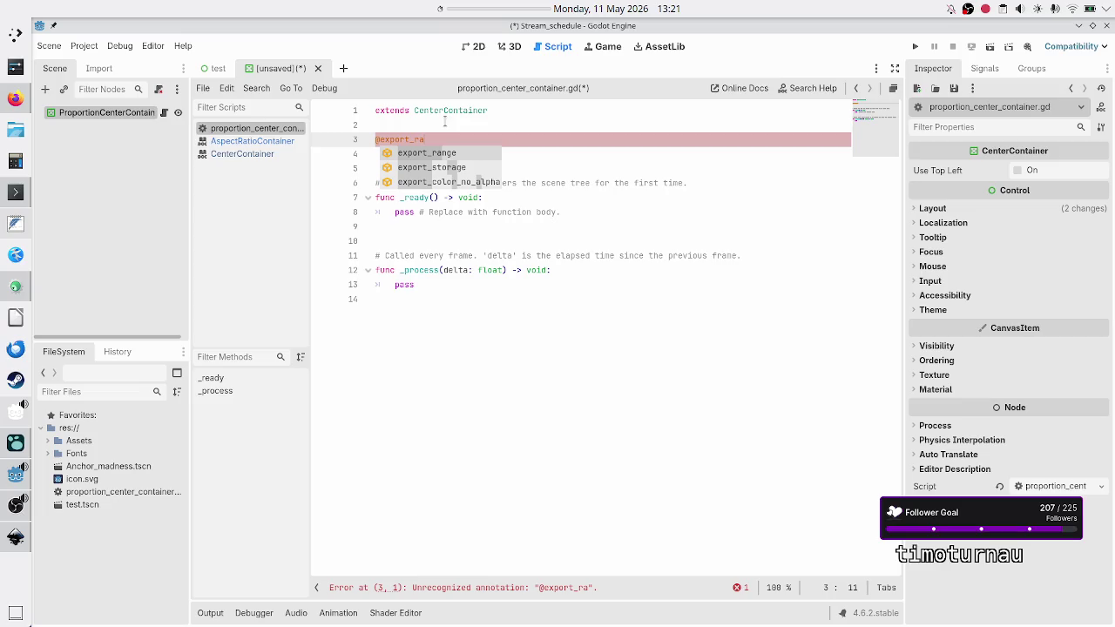
{"action": "key", "text": "Return"}
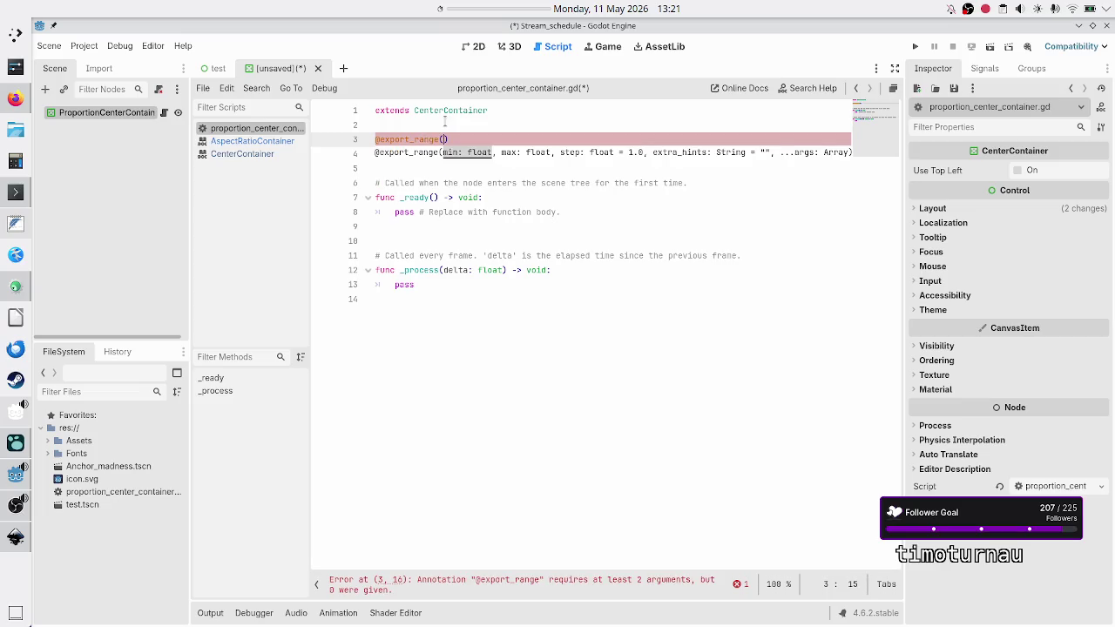
{"action": "type", "text": "0,"}
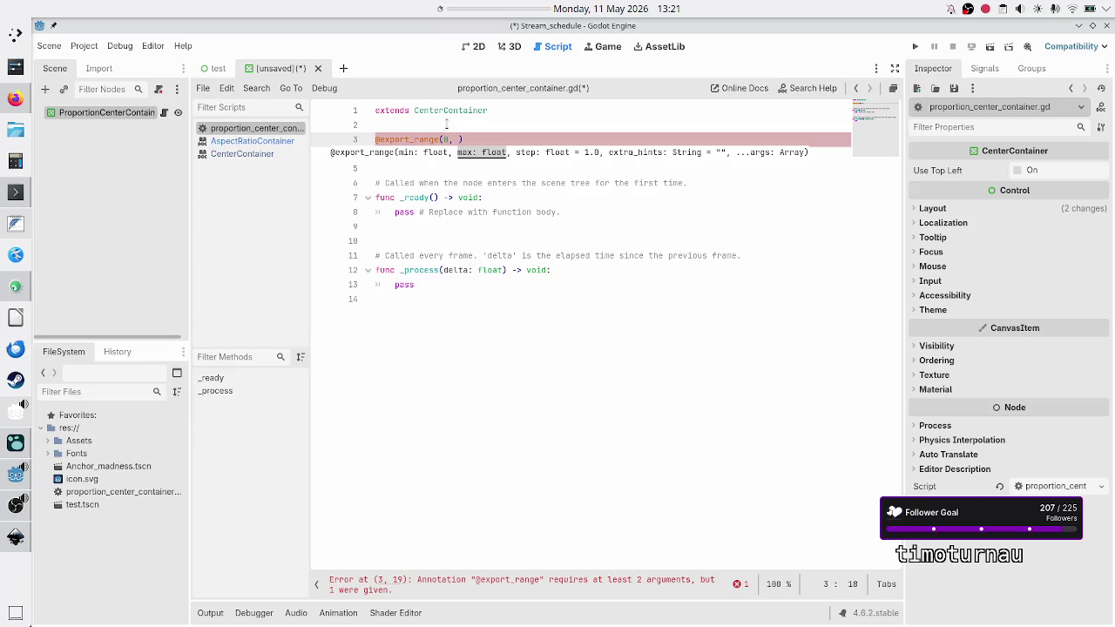
{"action": "type", "text": "100,"}
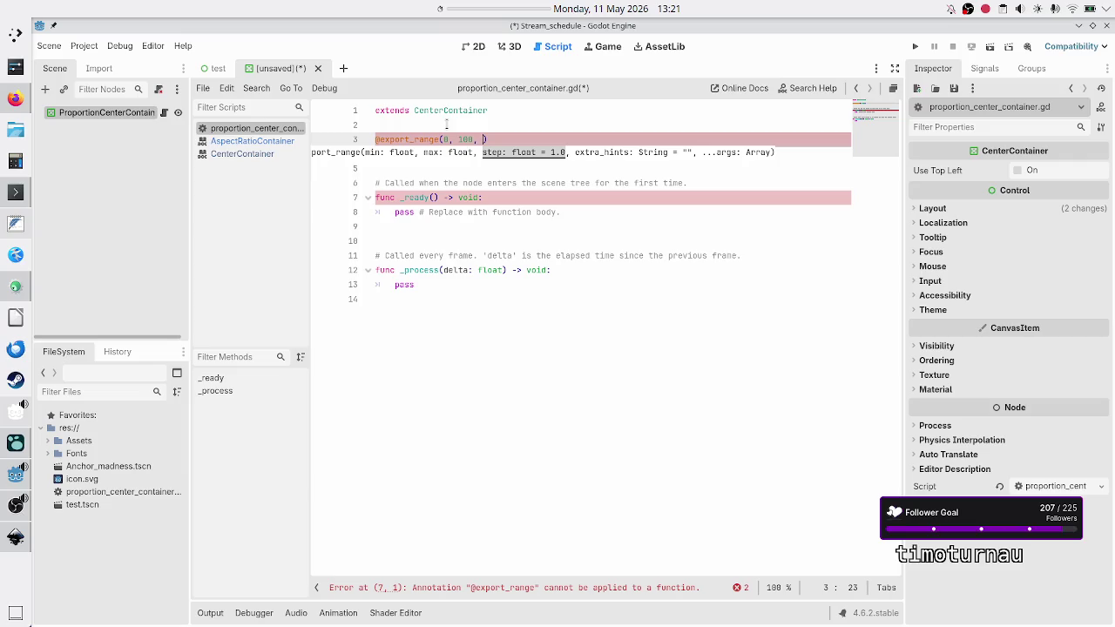
{"action": "type", "text": "0."}
{"action": "type", "text": "01"}
{"action": "type", "text": ","}
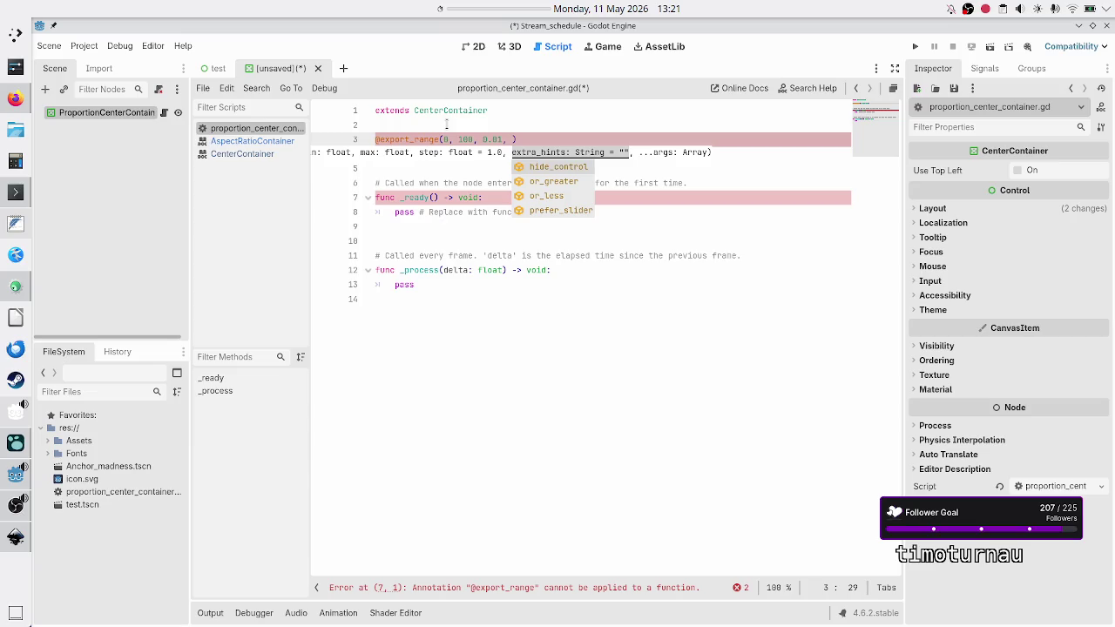
{"action": "key", "text": "Down"}
{"action": "key", "text": "Down"}
{"action": "key", "text": "Down"}
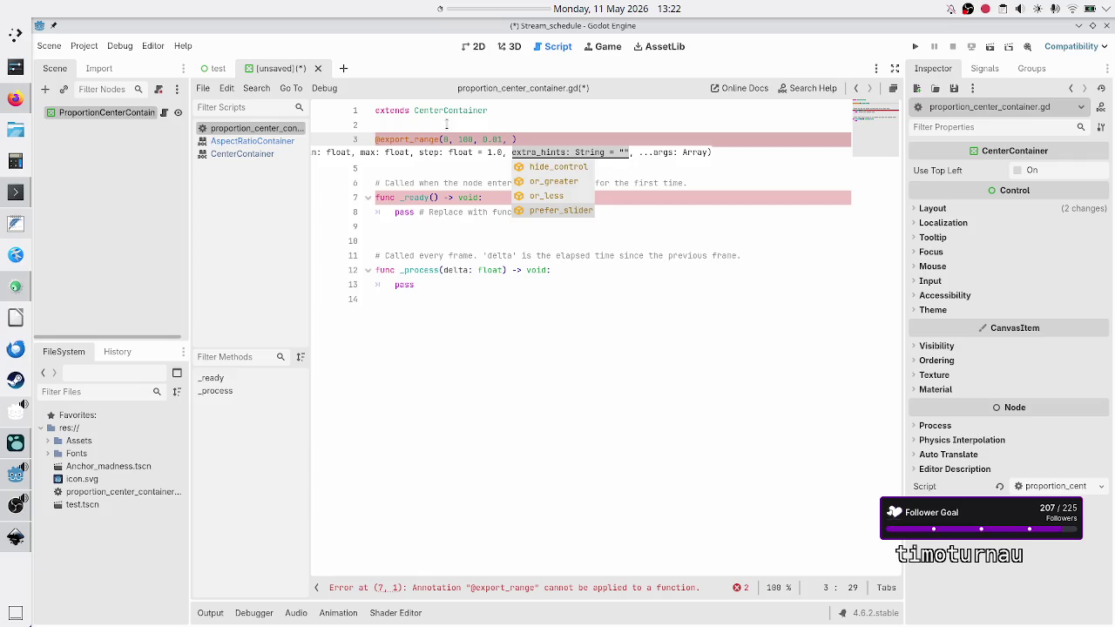
{"action": "key", "text": "Up"}
{"action": "key", "text": "Up"}
{"action": "key", "text": "Up"}
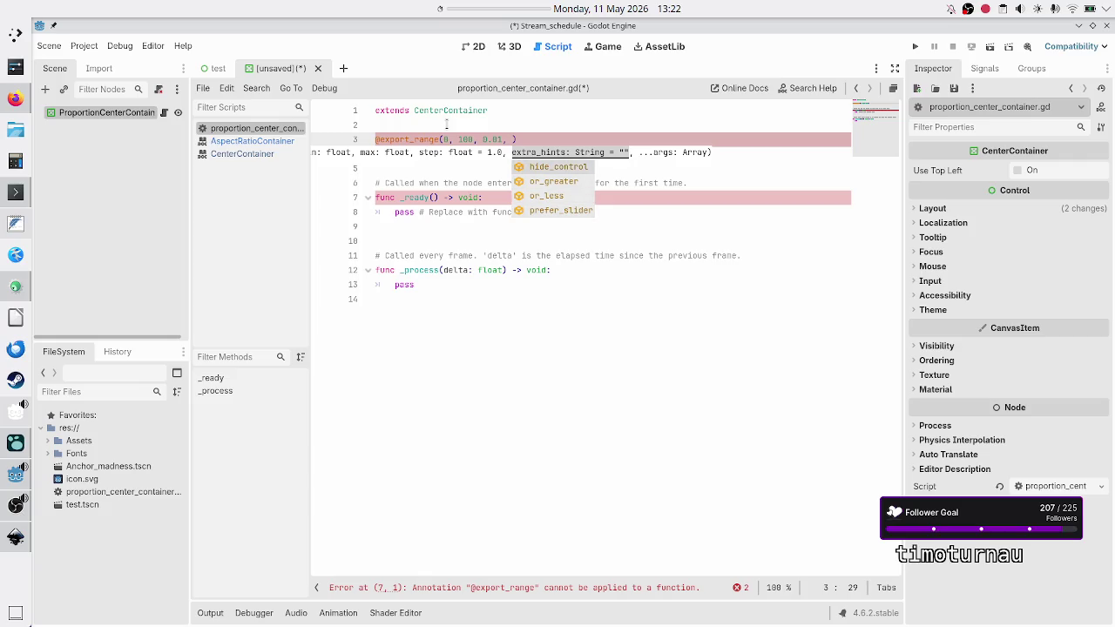
{"action": "key", "text": "Down"}
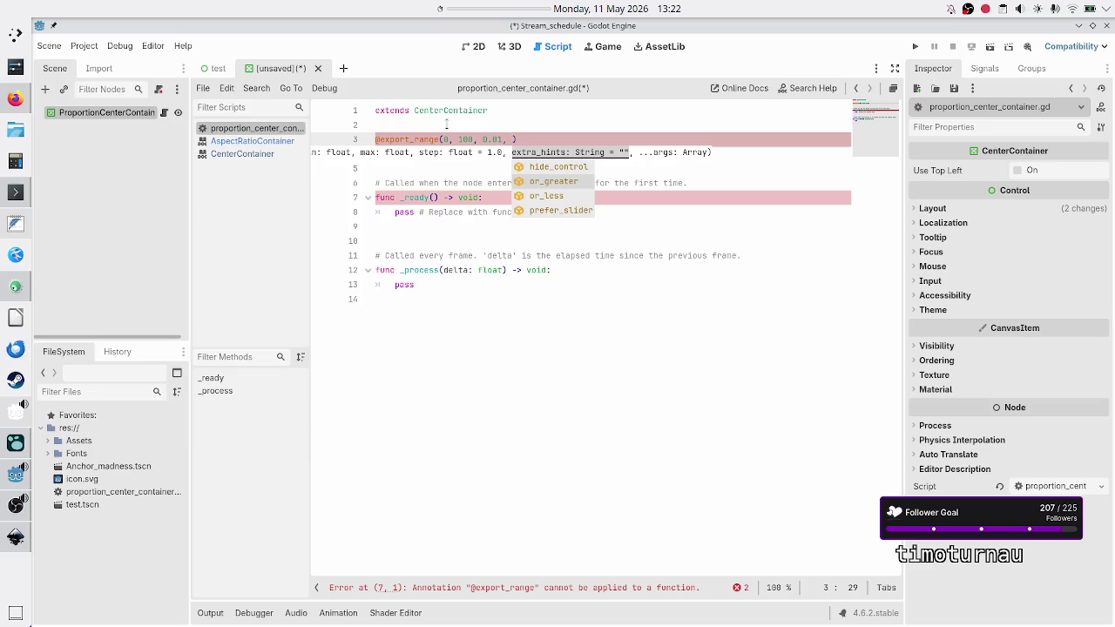
{"action": "key", "text": "Right"}
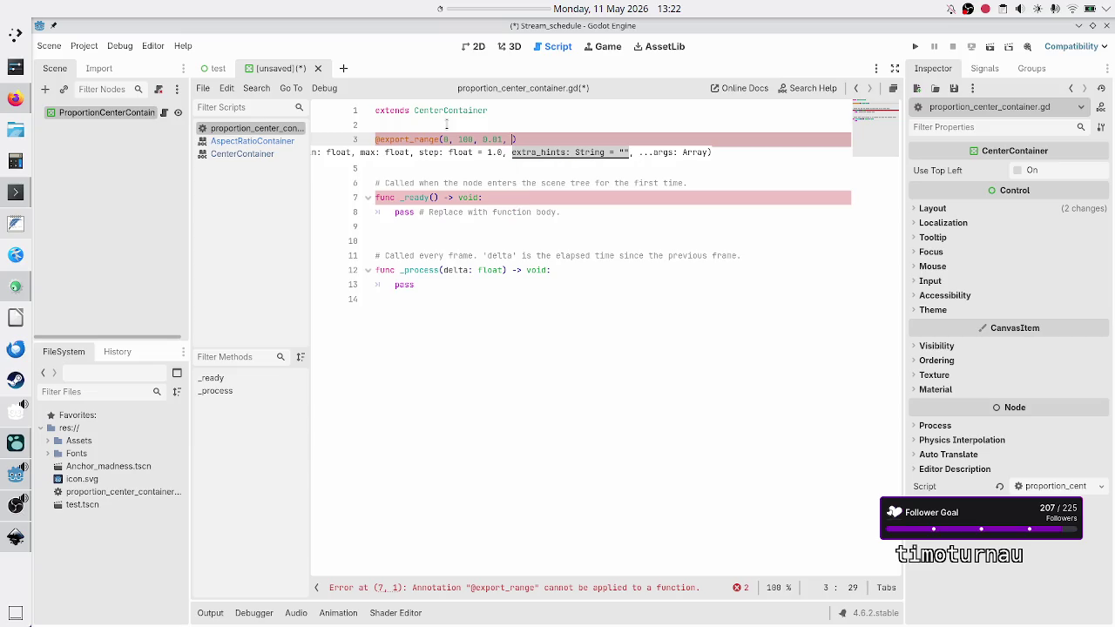
- Drop the trailing comma and begin the variable name left after the annotation
{"action": "type", "text": ","}
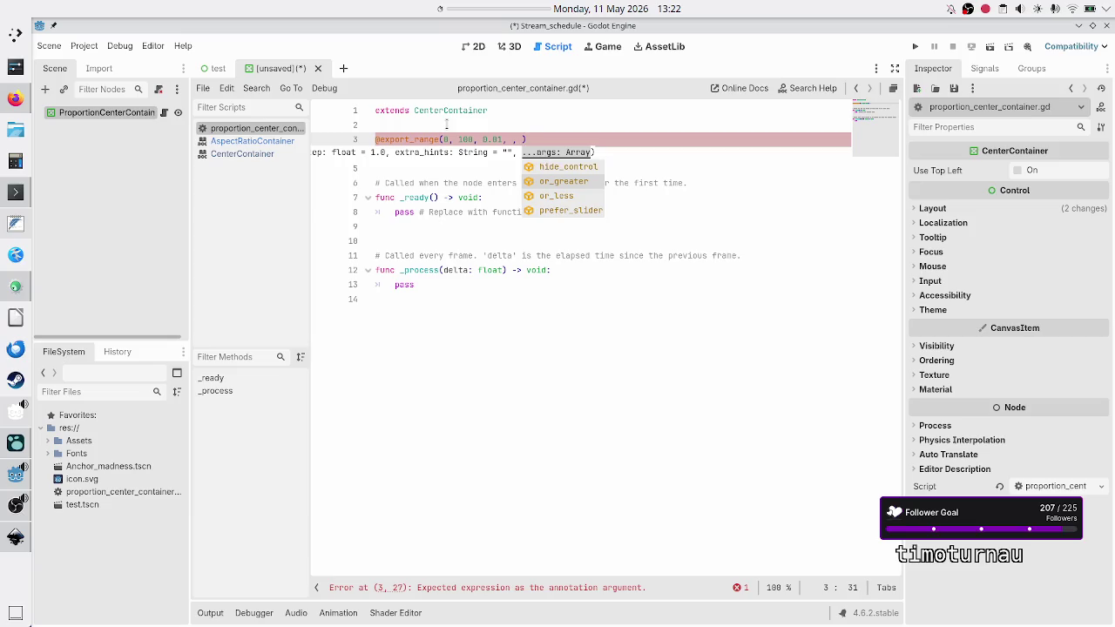
{"action": "key", "text": "BackSpace"}
{"action": "key", "text": "BackSpace"}
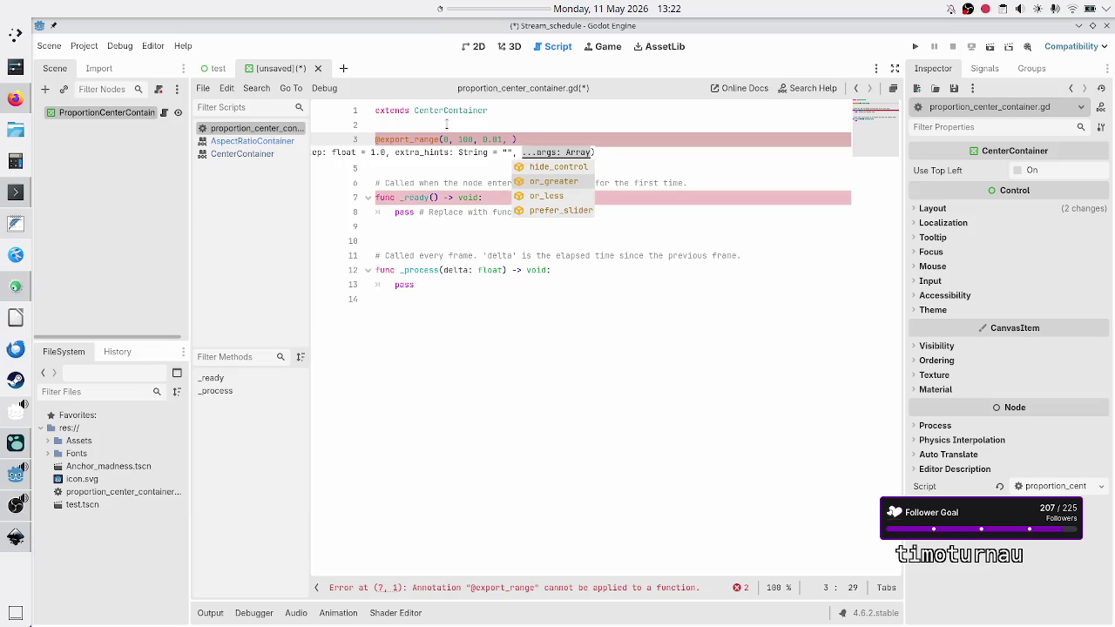
{"action": "key", "text": "BackSpace"}
{"action": "key", "text": "BackSpace"}
{"action": "key", "text": "Right"}
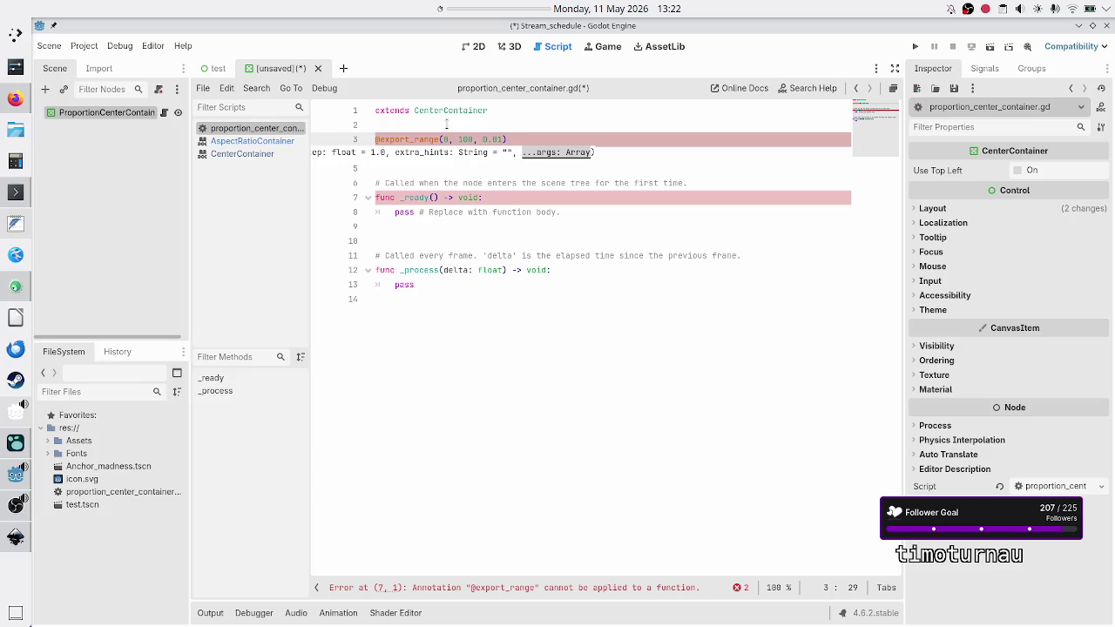
{"action": "type", "text": "left"}
{"action": "key", "text": "Escape"}
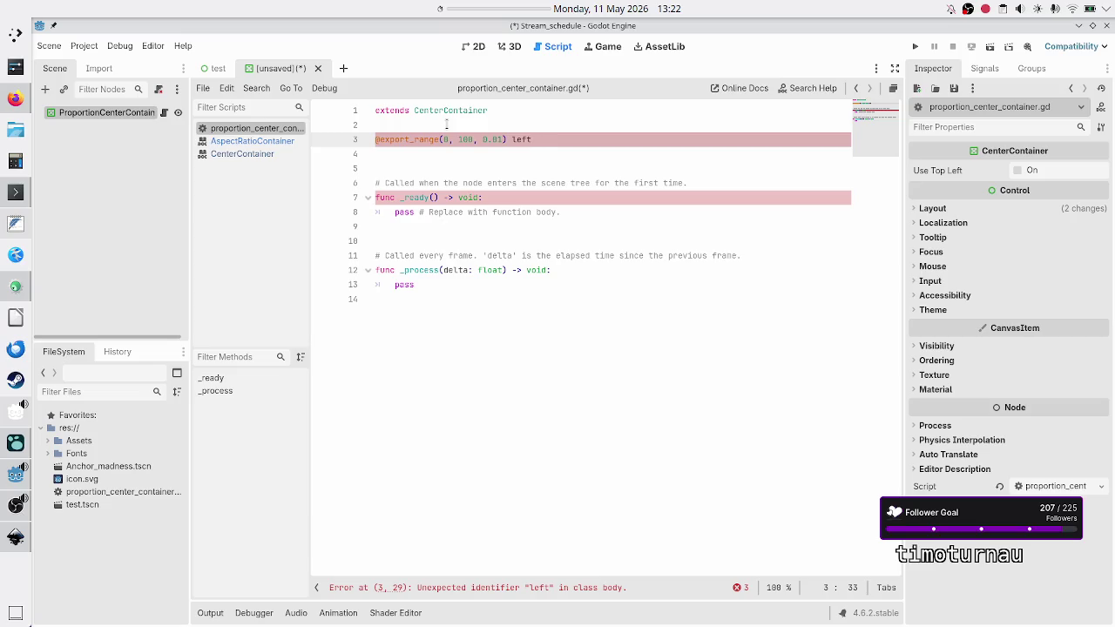
- Complete the declaration as var left: float = 0.0
{"action": "type", "text": "float"}
{"action": "key", "text": "Left"}
{"action": "type", "text": "var"}
{"action": "key", "text": "Down"}
{"action": "key", "text": "Left"}
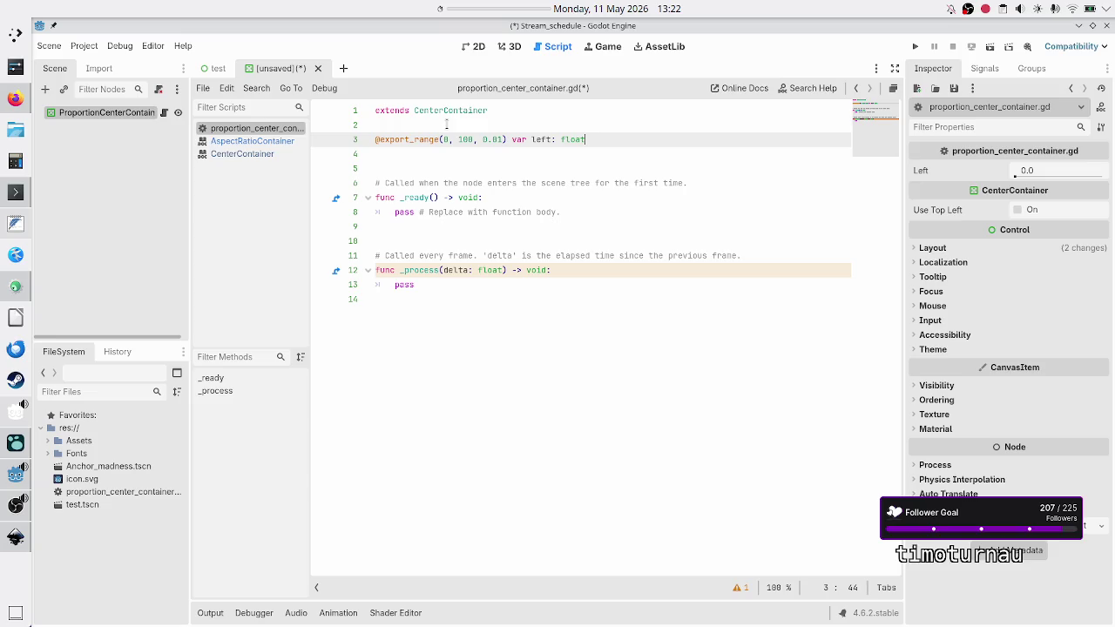
{"action": "type", "text": "0.0"}
{"action": "type", "text": ";"}
{"action": "key", "text": "Down"}
{"action": "key", "text": "Up"}
{"action": "key", "text": "Home"}
{"action": "key", "text": "ctrl+z"}
- Make the range bounds 0.0 and 100.0, then start a new line below
{"action": "key", "text": "Right"}
{"action": "key", "text": "Right"}
{"action": "key", "text": "Right"}
{"action": "type", "text": ".0, 0"}
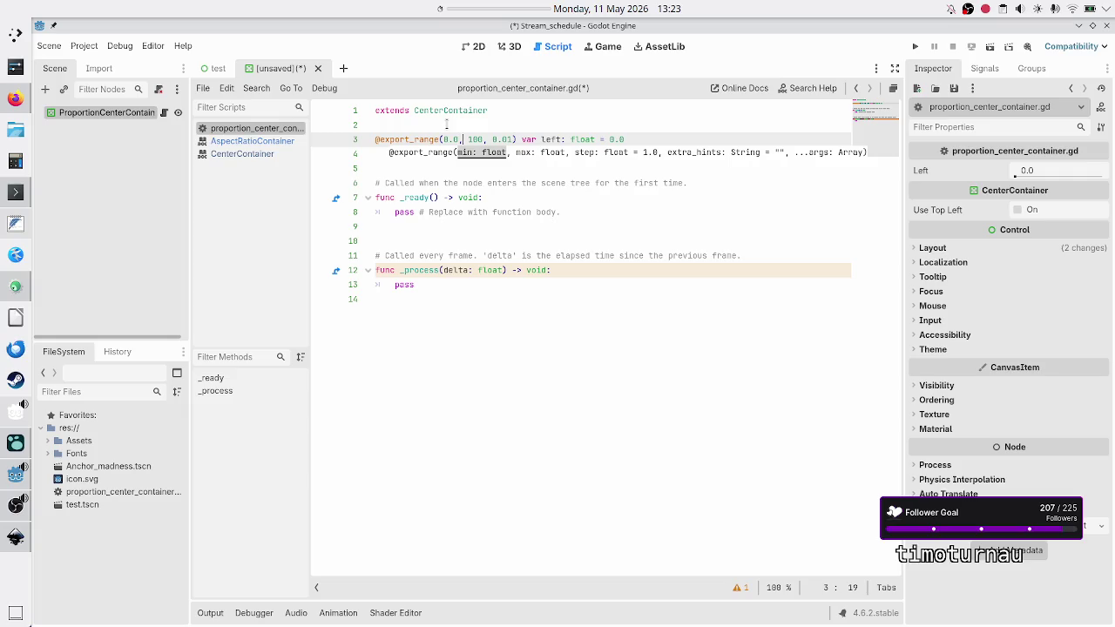
{"action": "type", "text": ".0"}
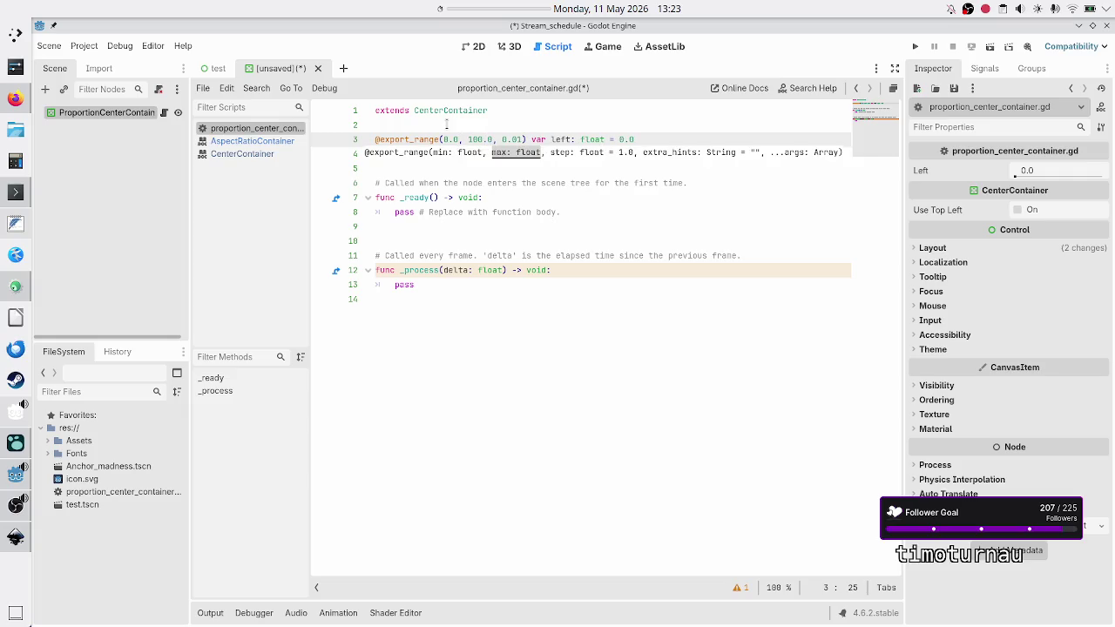
{"action": "key", "text": "Right"}
{"action": "key", "text": "Right"}
{"action": "key", "text": "Right"}
{"action": "key", "text": "Return"}
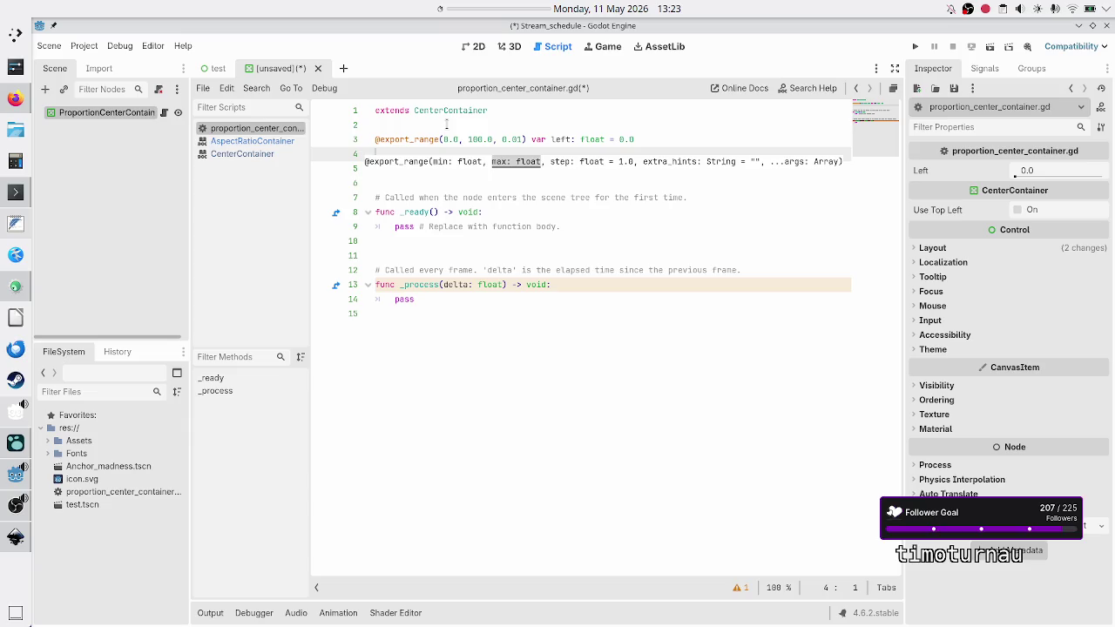
- Duplicate the left declaration onto three new lines
{"action": "key", "text": "Up"}
{"action": "key", "text": "shift+End"}
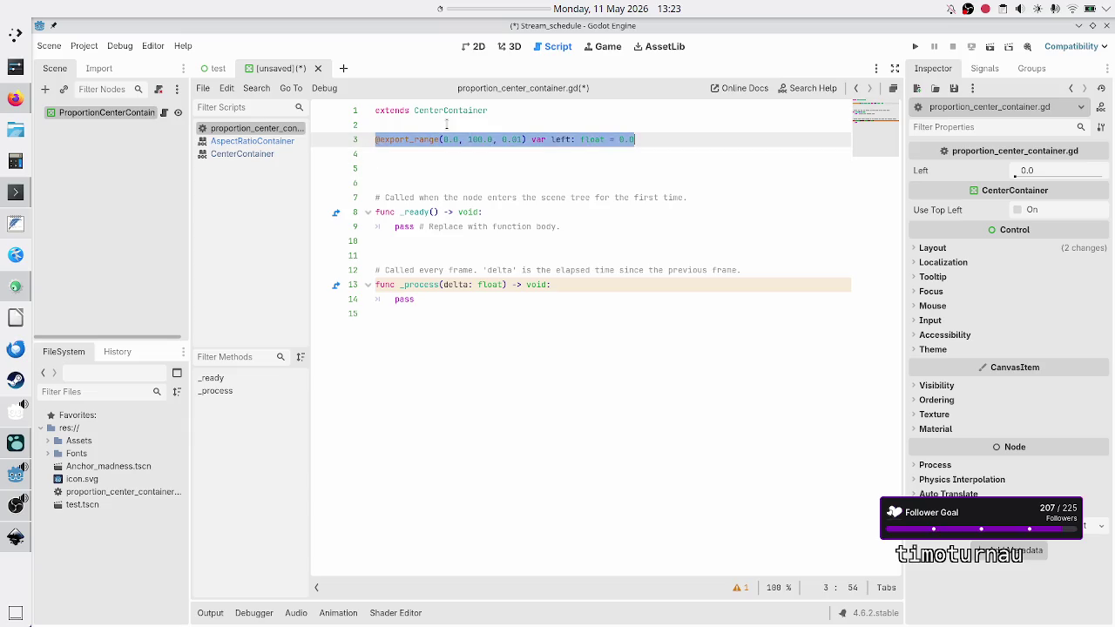
{"action": "key", "text": "ctrl+c"}
{"action": "key", "text": "Down"}
{"action": "key", "text": "ctrl+v"}
{"action": "key", "text": "Down"}
{"action": "key", "text": "ctrl+v"}
{"action": "key", "text": "Down"}
{"action": "key", "text": "ctrl+v"}
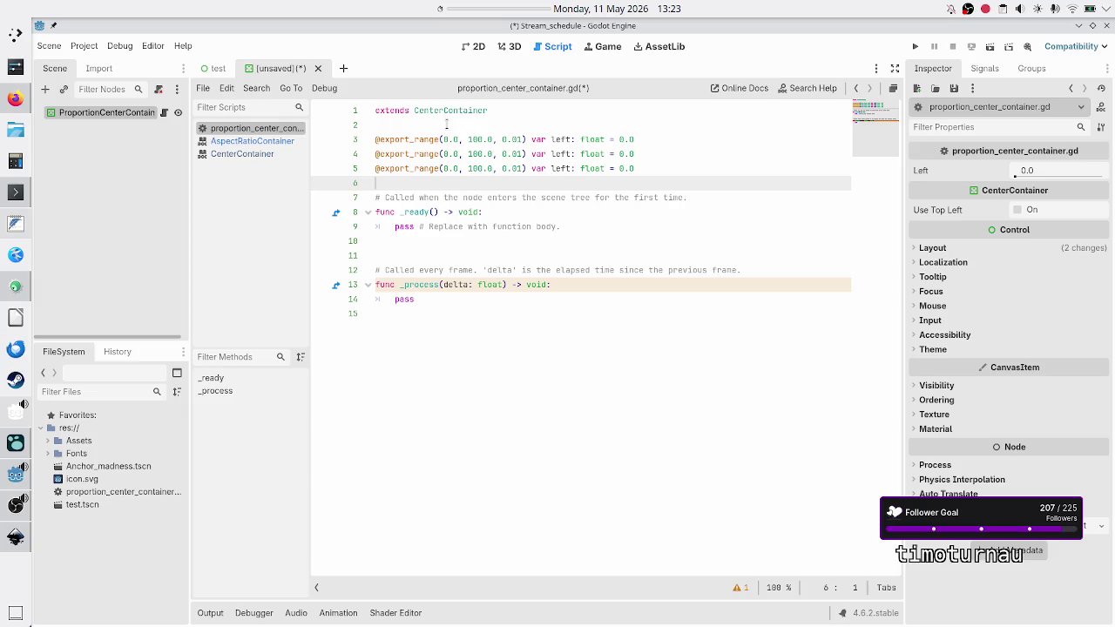
{"action": "key", "text": "Return"}
- Rename the three copies to right, top and bottom
{"action": "key", "text": "Up"}
{"action": "key", "text": "Up"}
{"action": "key", "text": "Up"}
{"action": "key", "text": "End"}
{"action": "key", "text": "Left"}
{"action": "key", "text": "Left"}
{"action": "key", "text": "Left"}
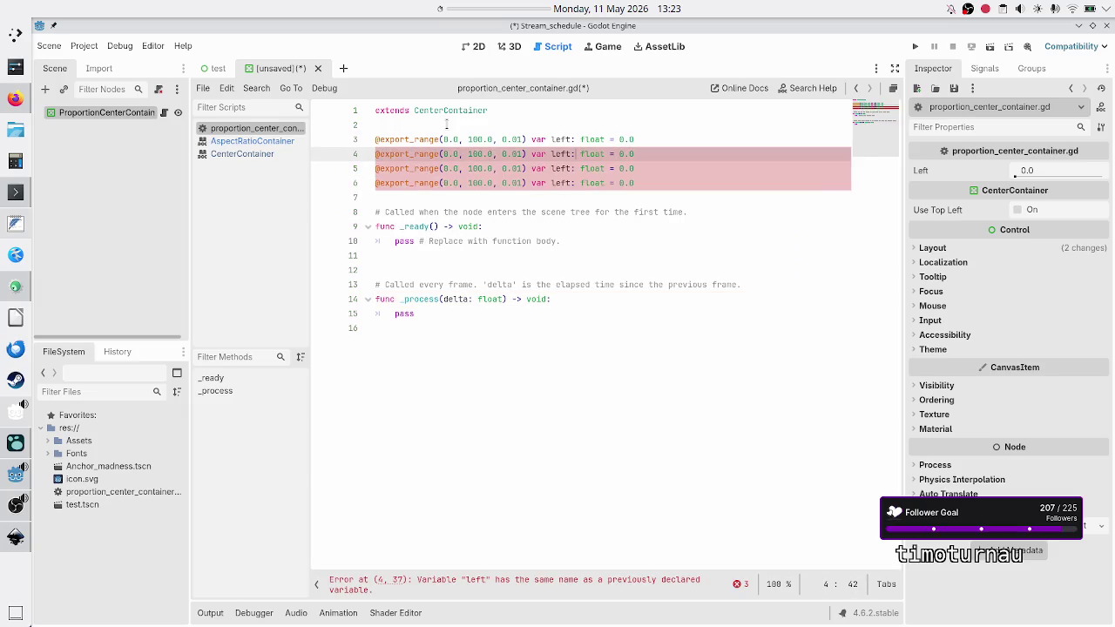
{"action": "key", "text": "BackSpace"}
{"action": "key", "text": "BackSpace"}
{"action": "key", "text": "BackSpace"}
{"action": "type", "text": "right"}
{"action": "key", "text": "Down"}
{"action": "key", "text": "BackSpace"}
{"action": "key", "text": "BackSpace"}
{"action": "key", "text": "BackSpace"}
{"action": "type", "text": "top"}
{"action": "key", "text": "Down"}
{"action": "key", "text": "BackSpace"}
{"action": "key", "text": "BackSpace"}
{"action": "key", "text": "BackSpace"}
{"action": "type", "text": "bottom"}
- Set right and bottom defaults to 100.0 and add a blank line above the exports
{"action": "key", "text": "Up"}
{"action": "key", "text": "Up"}
{"action": "key", "text": "Up"}
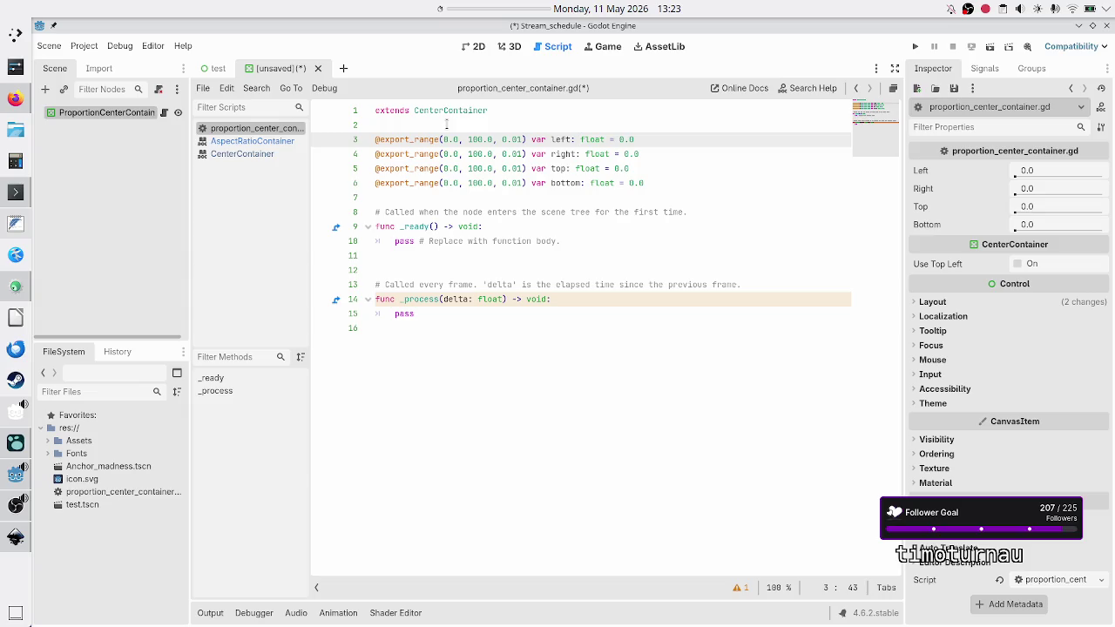
{"action": "key", "text": "Down"}
{"action": "key", "text": "Right"}
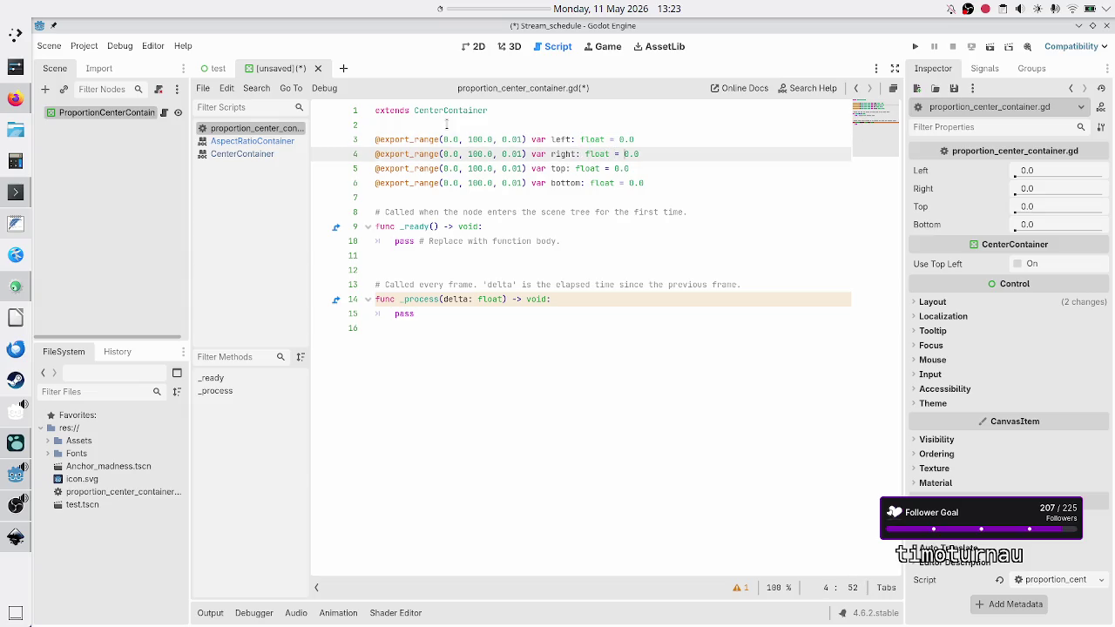
{"action": "type", "text": "10"}
{"action": "key", "text": "Down"}
{"action": "key", "text": "Down"}
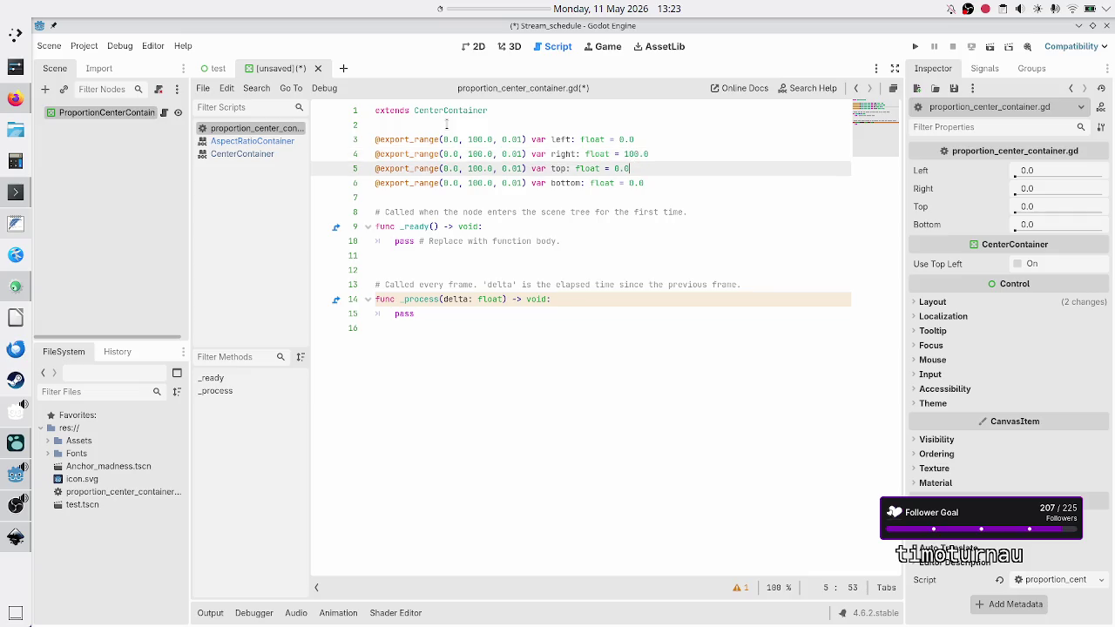
{"action": "type", "text": "10"}
{"action": "key", "text": "Down"}
{"action": "key", "text": "Up"}
{"action": "key", "text": "Up"}
{"action": "key", "text": "Up"}
{"action": "key", "text": "Return"}
- Add a '#custom anchors' comment above the four exported variables
{"action": "type", "text": "#cu"}
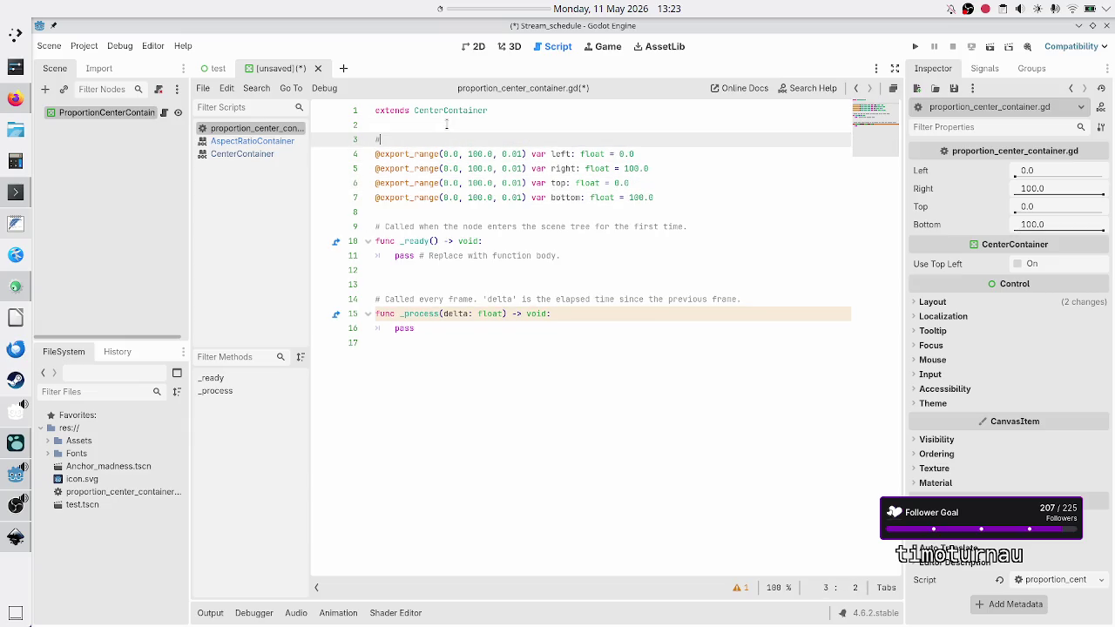
{"action": "key", "text": "BackSpace"}
{"action": "key", "text": "BackSpace"}
{"action": "type", "text": "custom an"}
{"action": "type", "text": "chors"}
- Delete the template _ready and _process functions from the script
{"action": "key", "text": "Up"}
{"action": "key", "text": "Up"}
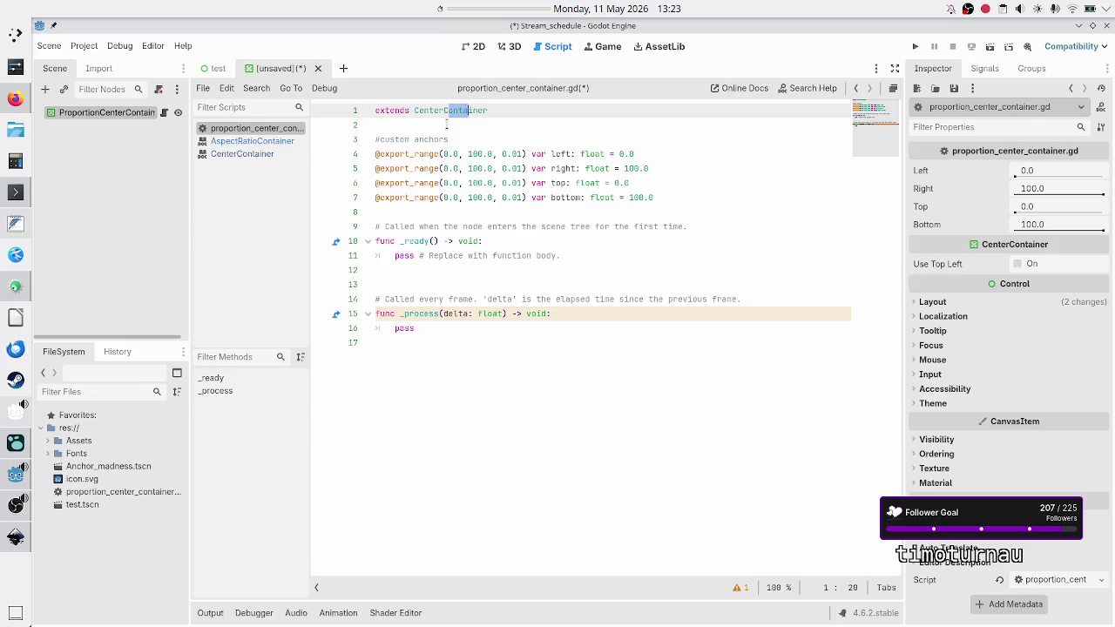
{"action": "key", "text": "Down"}
{"action": "key", "text": "Down"}
{"action": "key", "text": "Home"}
{"action": "key", "text": "Down"}
{"action": "key", "text": "Down"}
{"action": "key", "text": "Down"}
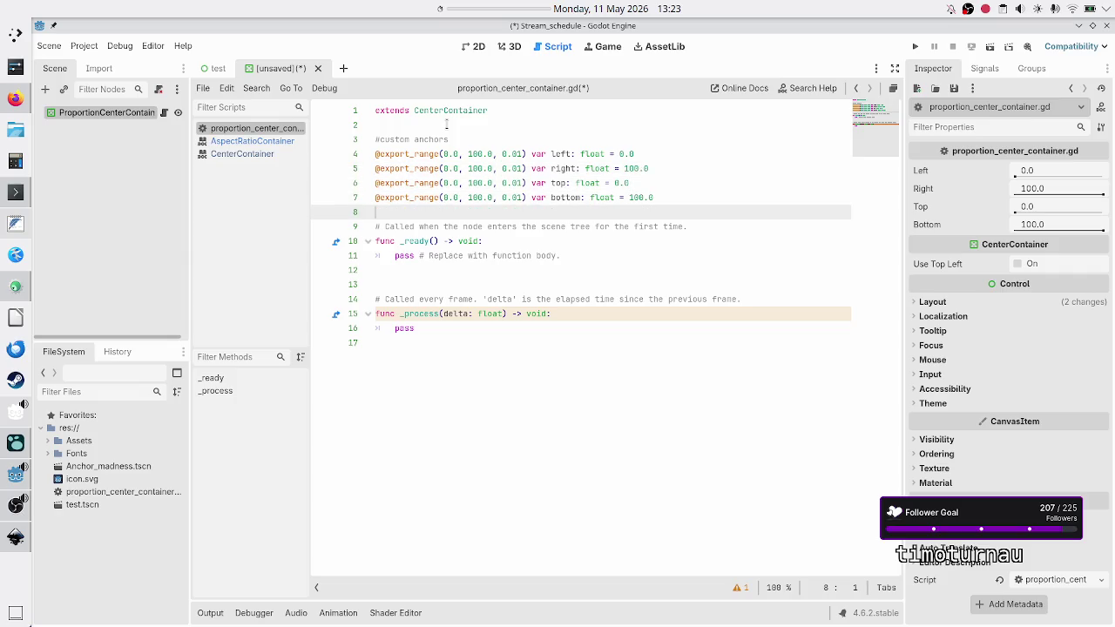
{"action": "key", "text": "Down"}
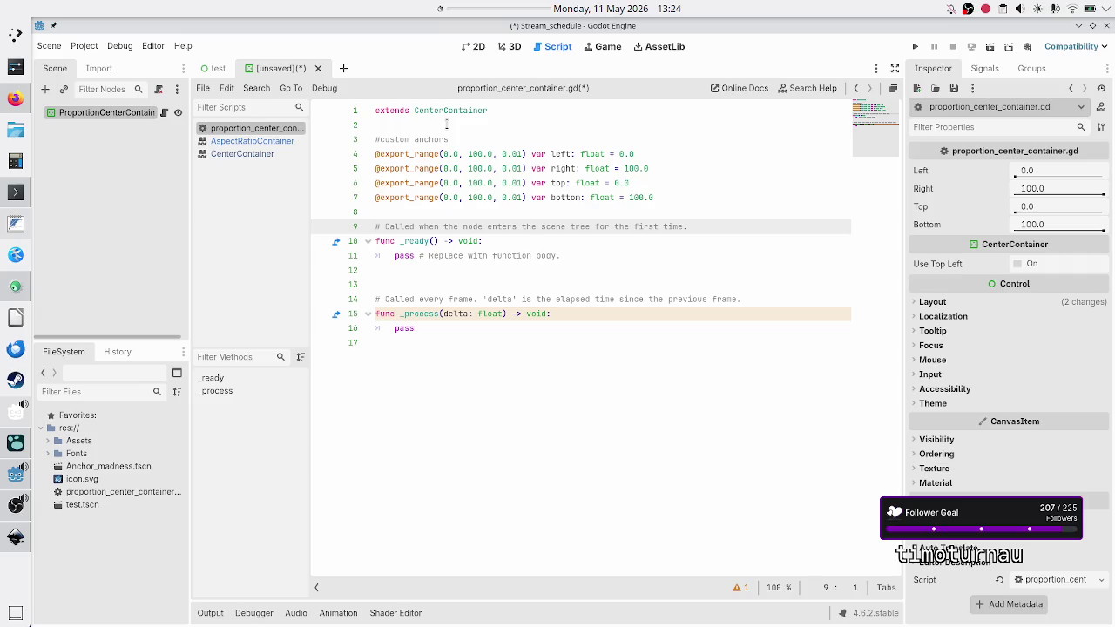
{"action": "key", "text": "shift+End"}
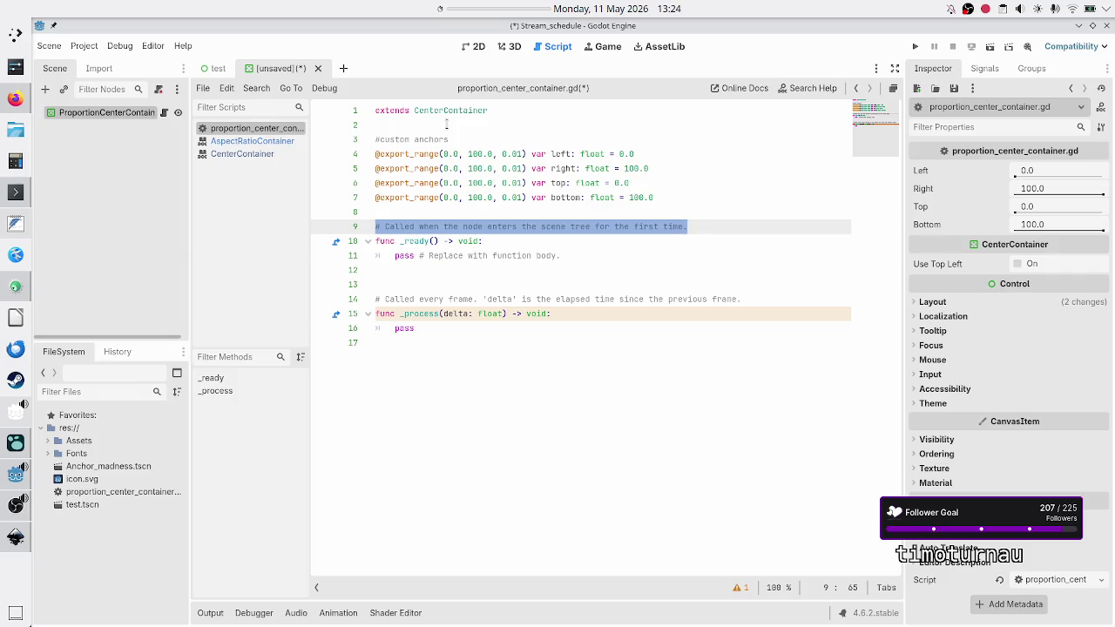
{"action": "key", "text": "shift+Down"}
{"action": "key", "text": "shift+Down"}
{"action": "key", "text": "shift+Down"}
{"action": "key", "text": "shift+Down"}
{"action": "key", "text": "shift+Down"}
{"action": "key", "text": "shift+Down"}
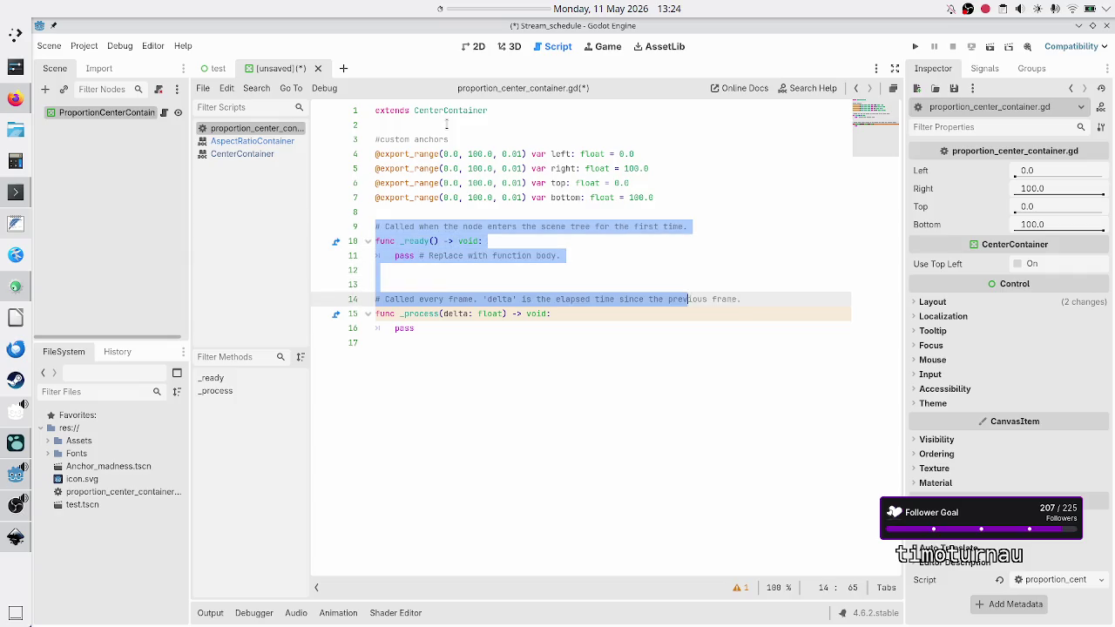
{"action": "key", "text": "BackSpace"}
{"action": "key", "text": "BackSpace"}
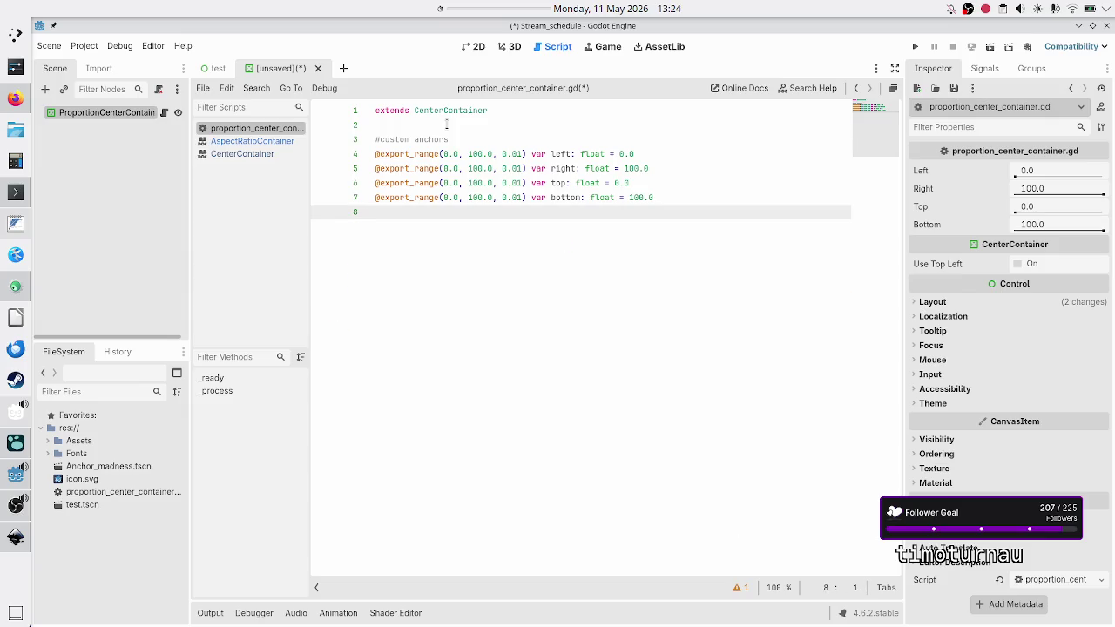
{"action": "key", "text": "ctrl+s"}
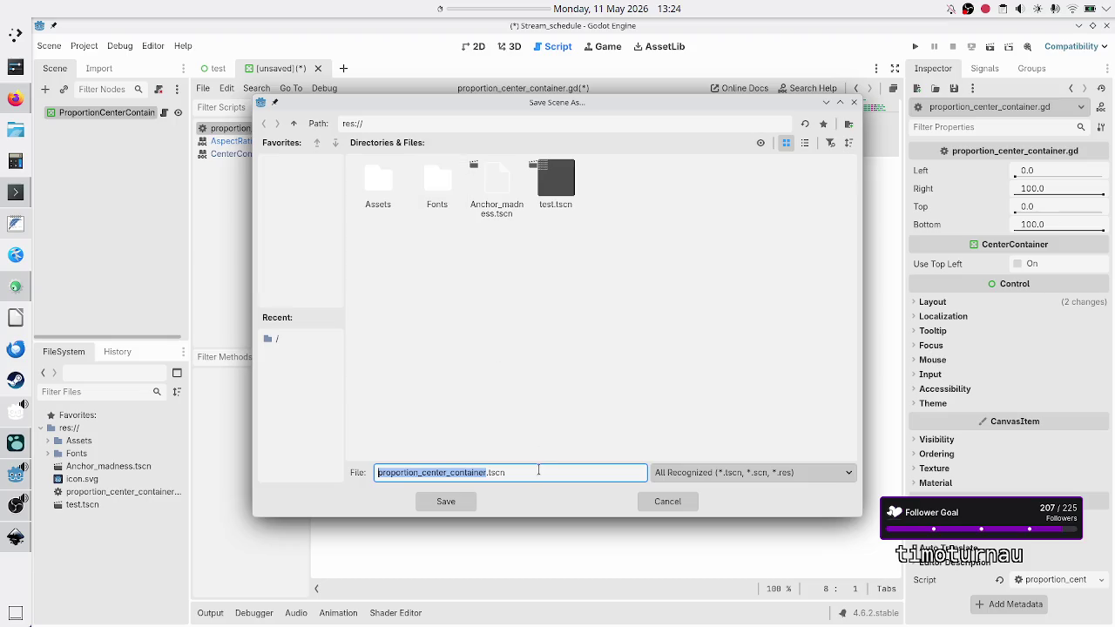
- Save the scene as proportion_center_container.tscn
{"action": "left_click", "coordinate": [467, 498]}
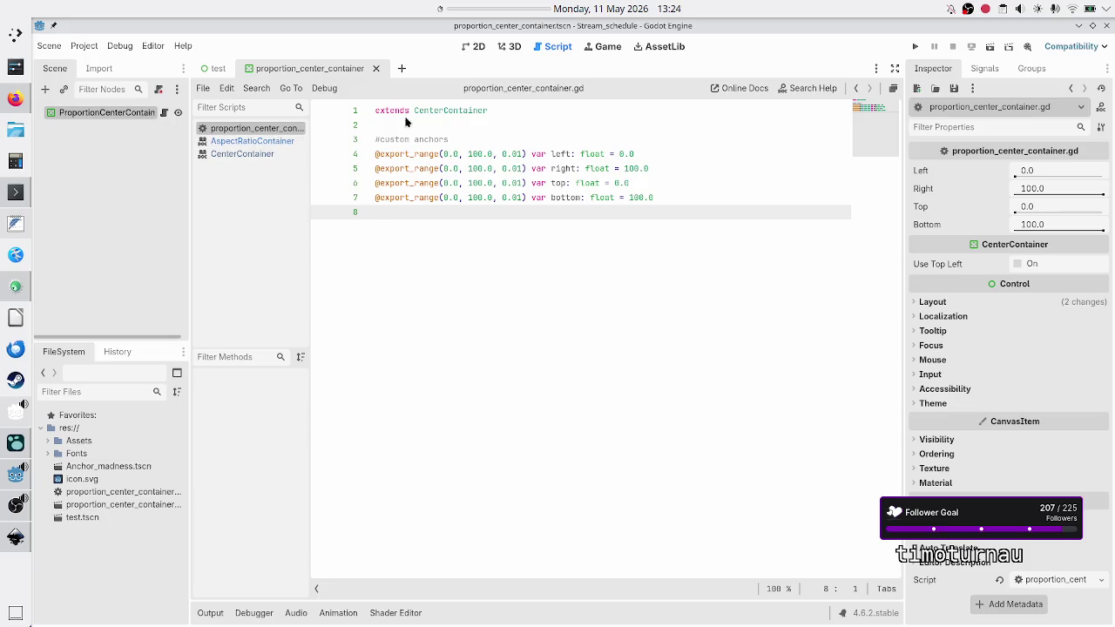
{"action": "left_click", "coordinate": [977, 74]}
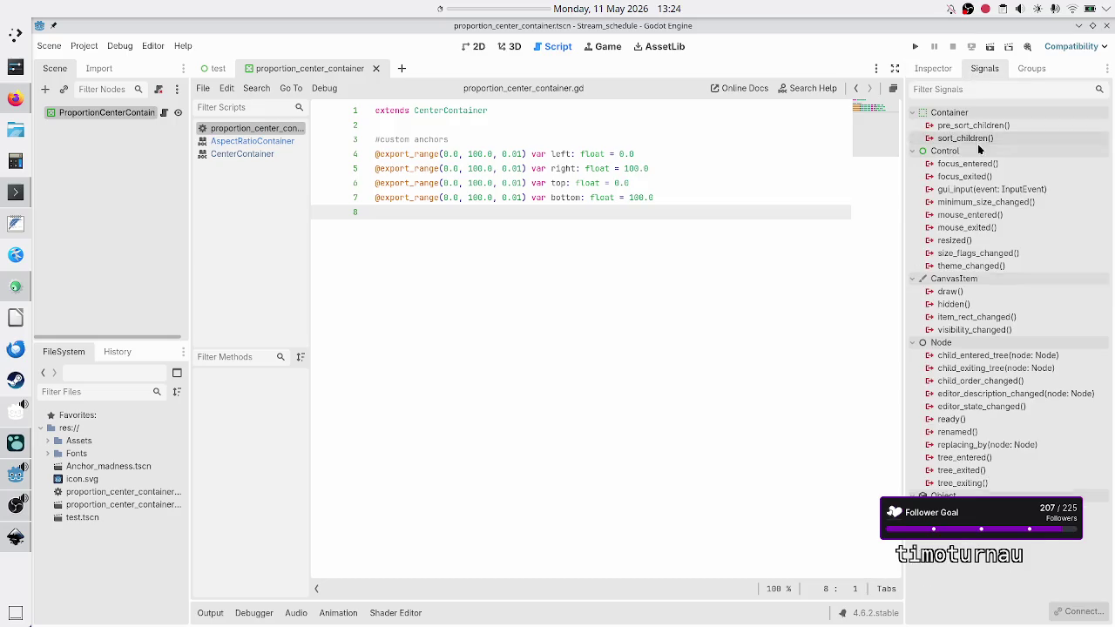
- Connect sort_children to a new _on_sort_children function and remove the extra blank line above it
{"action": "double_click", "coordinate": [987, 137]}
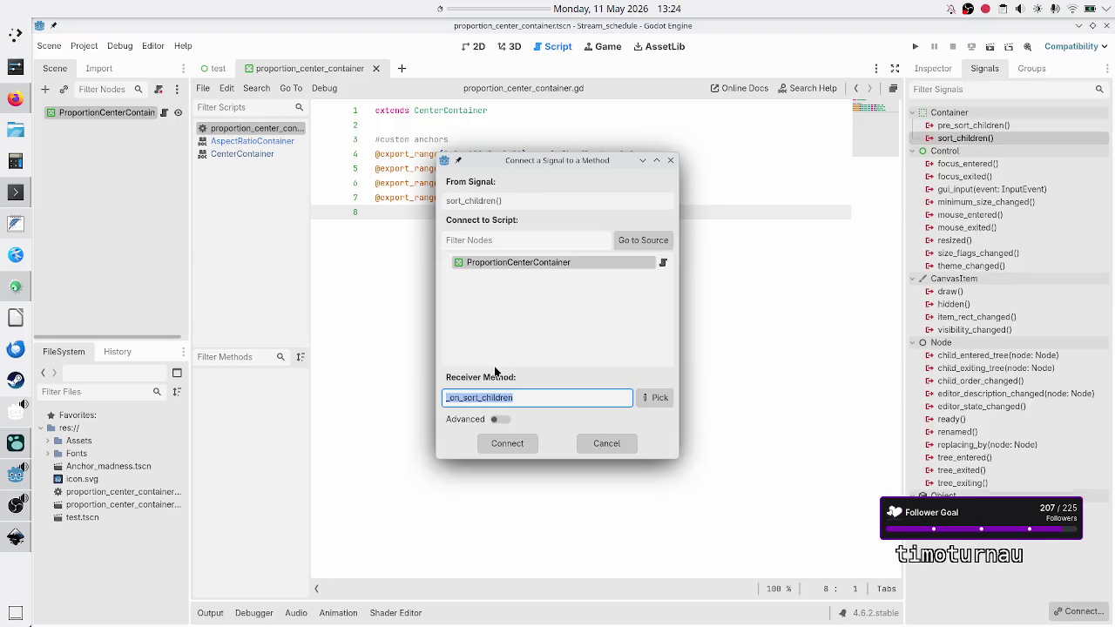
{"action": "left_click", "coordinate": [515, 439]}
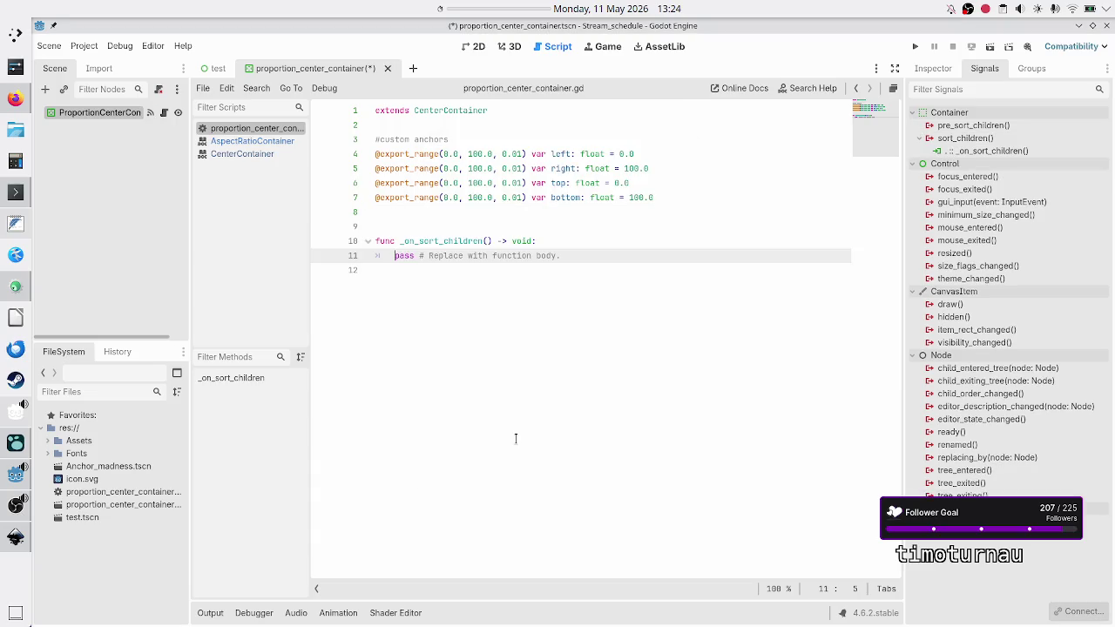
{"action": "left_click", "coordinate": [453, 225]}
{"action": "key", "text": "Delete"}
{"action": "key", "text": "Down"}
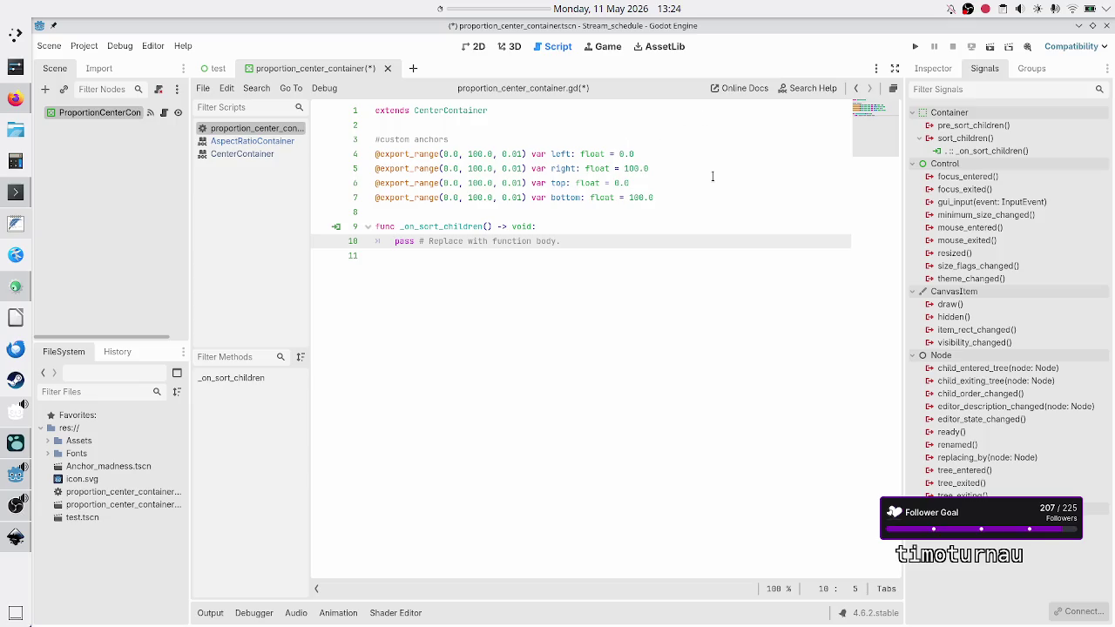
{"action": "left_click", "coordinate": [452, 214]}
{"action": "key", "text": "alt+Tab"}
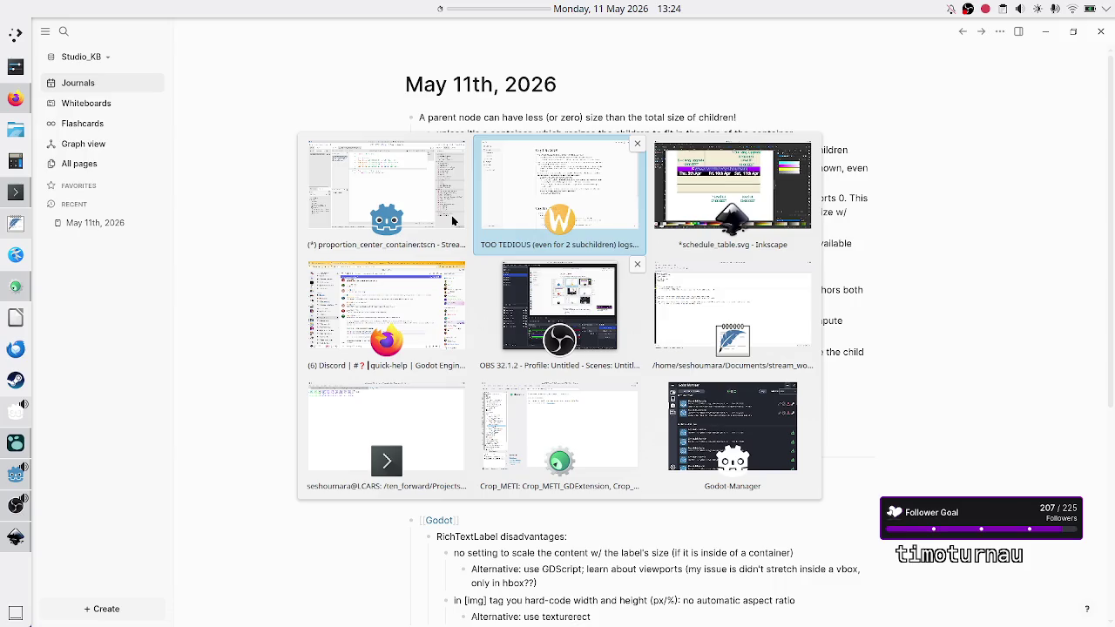
- Browse Discord's Godot quick-help channel and briefly view the TIS-100 Steam screenshot tab
{"action": "key", "text": "alt+Tab"}
{"action": "key", "text": "alt+Tab"}
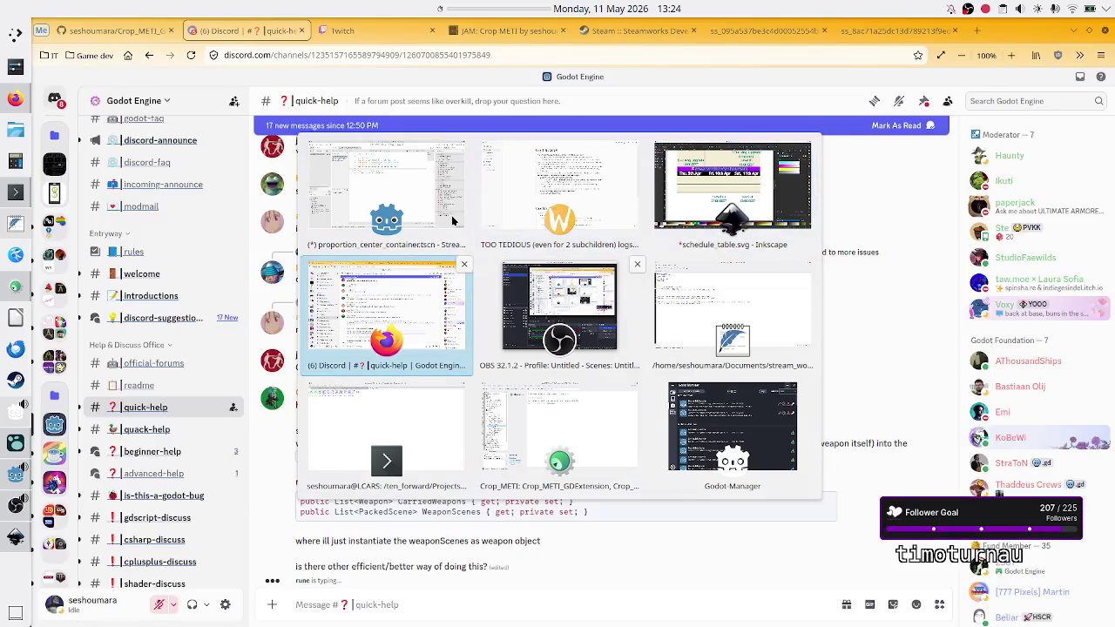
{"action": "scroll", "coordinate": [640, 316], "scroll_direction": "up", "scroll_amount": 15}
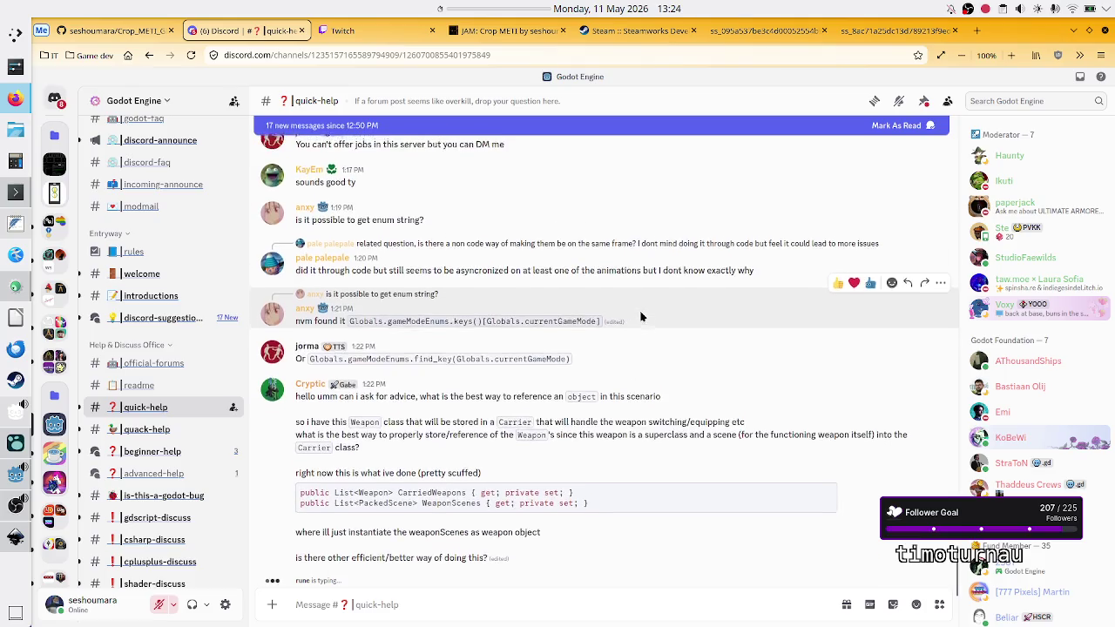
{"action": "scroll", "coordinate": [640, 317], "scroll_direction": "up", "scroll_amount": 10}
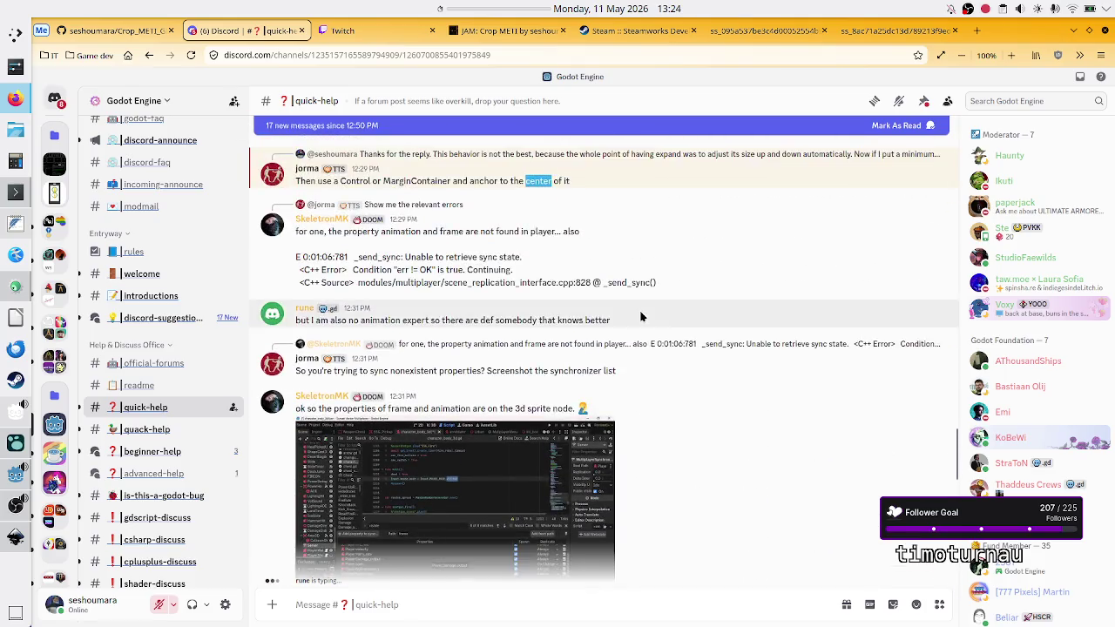
{"action": "scroll", "coordinate": [640, 316], "scroll_direction": "down", "scroll_amount": 10}
{"action": "scroll", "coordinate": [640, 317], "scroll_direction": "up", "scroll_amount": 5}
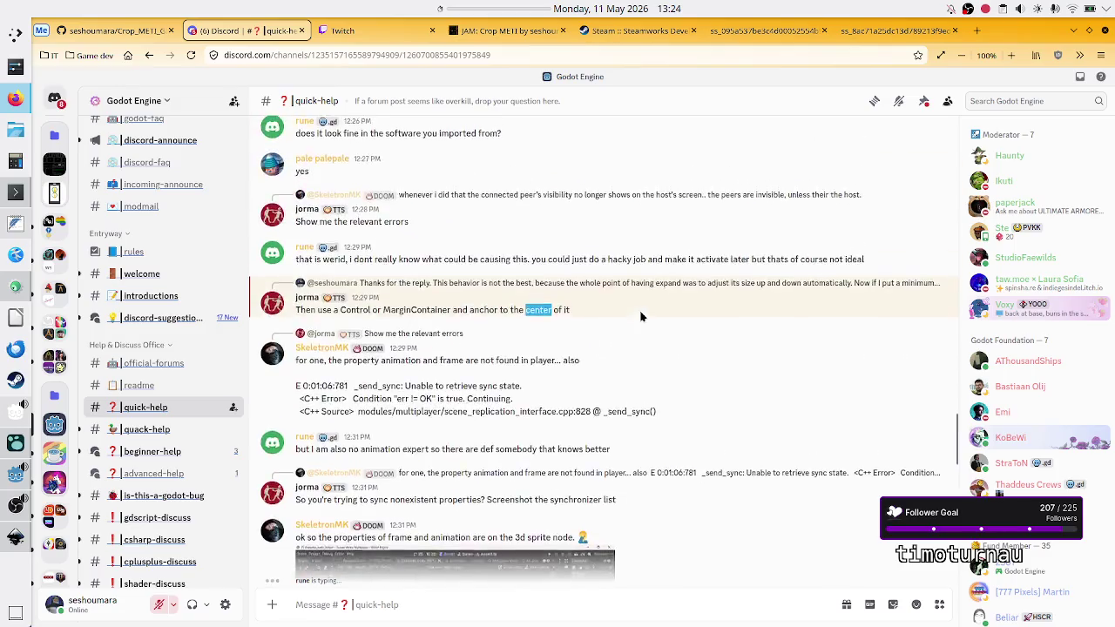
{"action": "scroll", "coordinate": [640, 316], "scroll_direction": "down", "scroll_amount": 6}
{"action": "scroll", "coordinate": [640, 316], "scroll_direction": "down", "scroll_amount": 10}
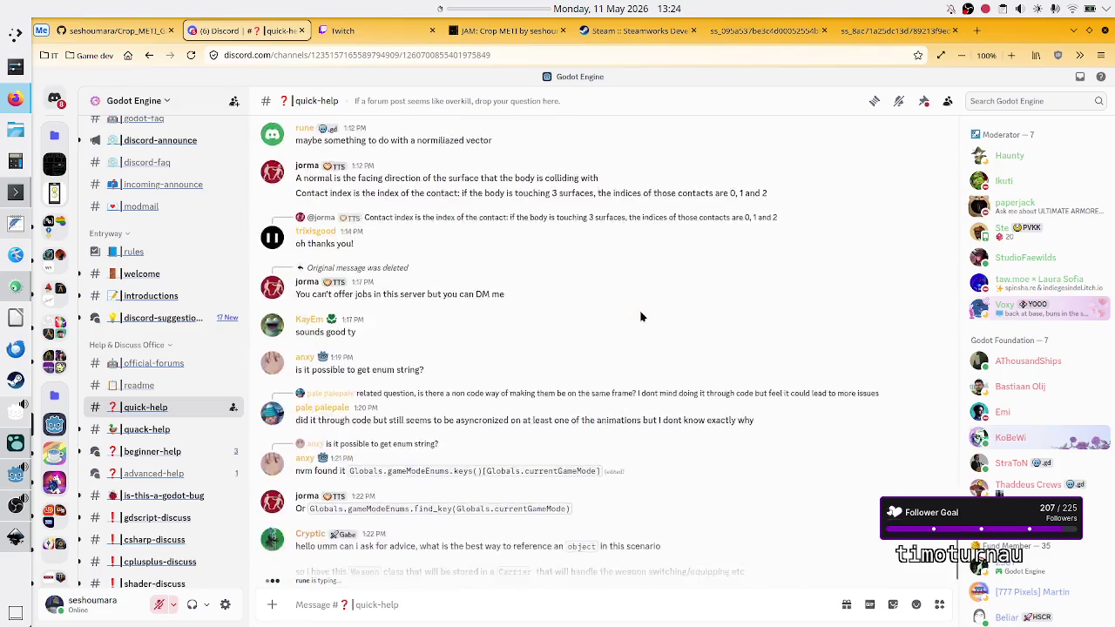
{"action": "scroll", "coordinate": [640, 316], "scroll_direction": "up", "scroll_amount": 1}
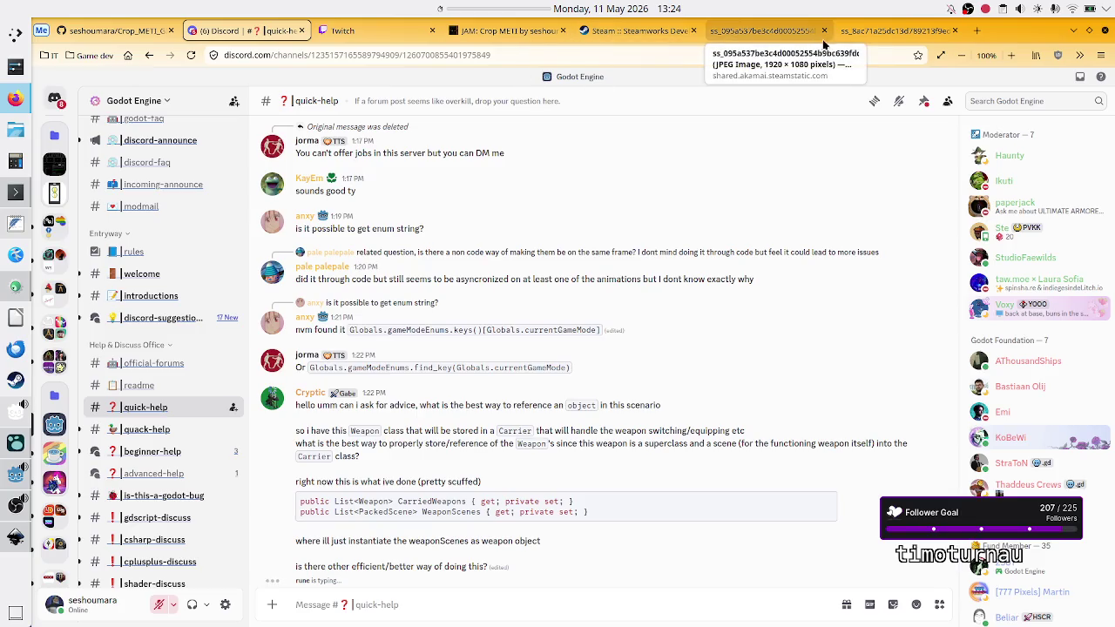
{"action": "left_click", "coordinate": [878, 30]}
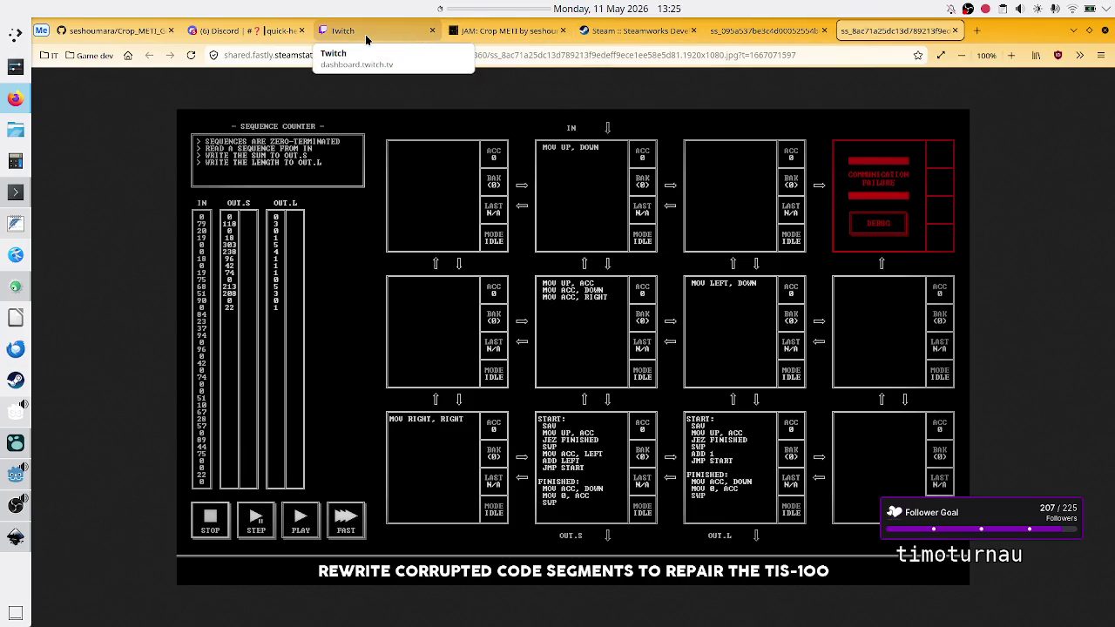
{"action": "left_click", "coordinate": [236, 33]}
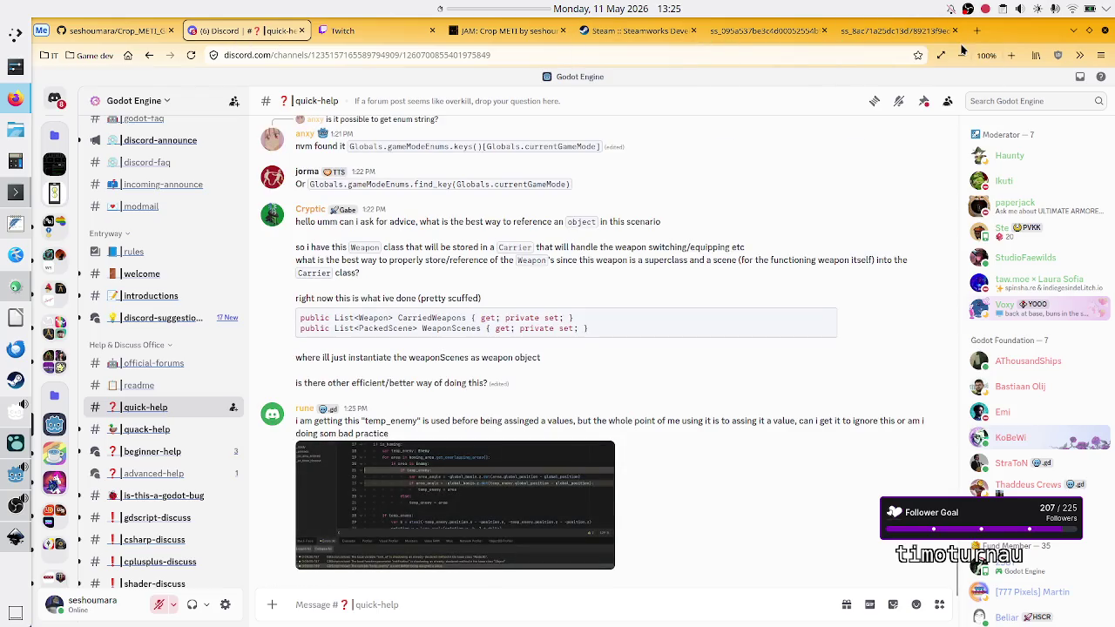
- Open Duck.ai from the IT bookmarks in a new tab and open the 'Percentage-based center container' chat
{"action": "left_click", "coordinate": [977, 31]}
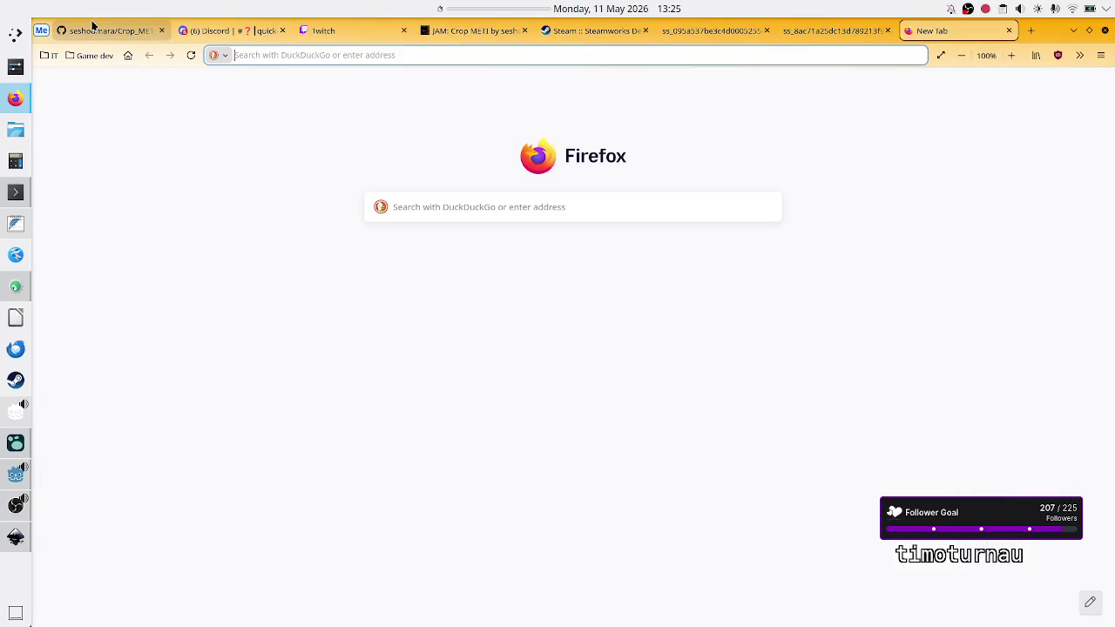
{"action": "left_click", "coordinate": [50, 55]}
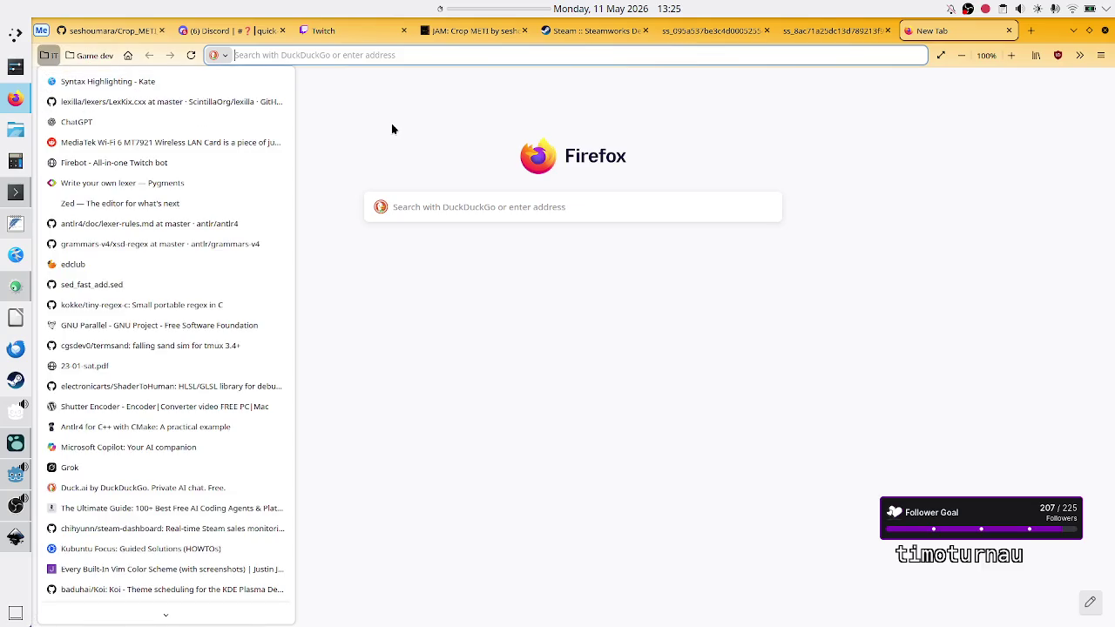
{"action": "left_click", "coordinate": [115, 491]}
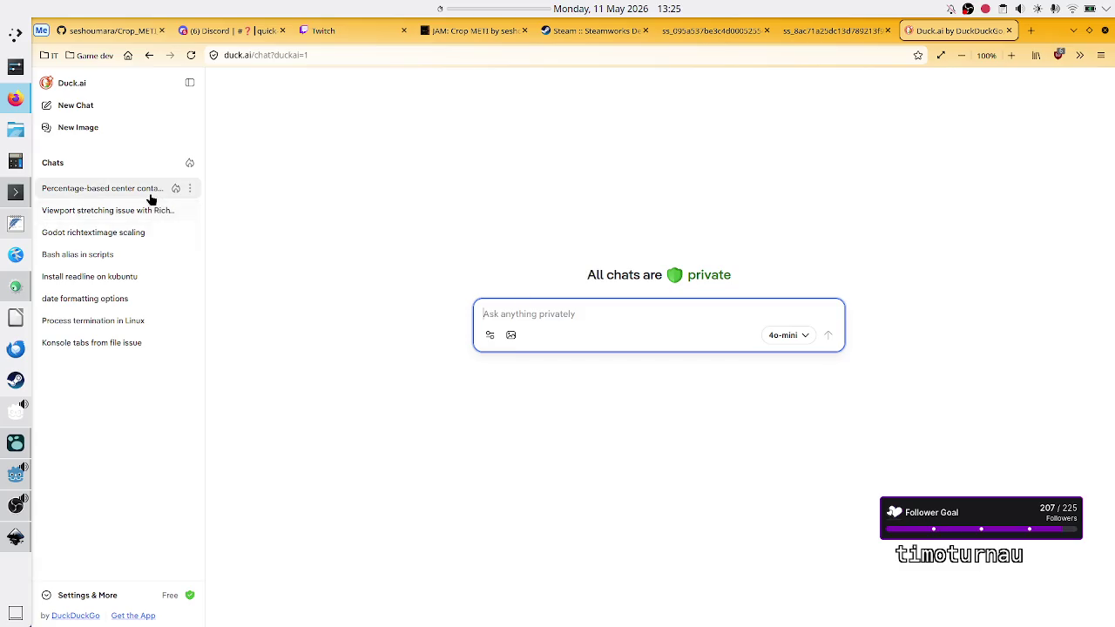
{"action": "left_click", "coordinate": [117, 195]}
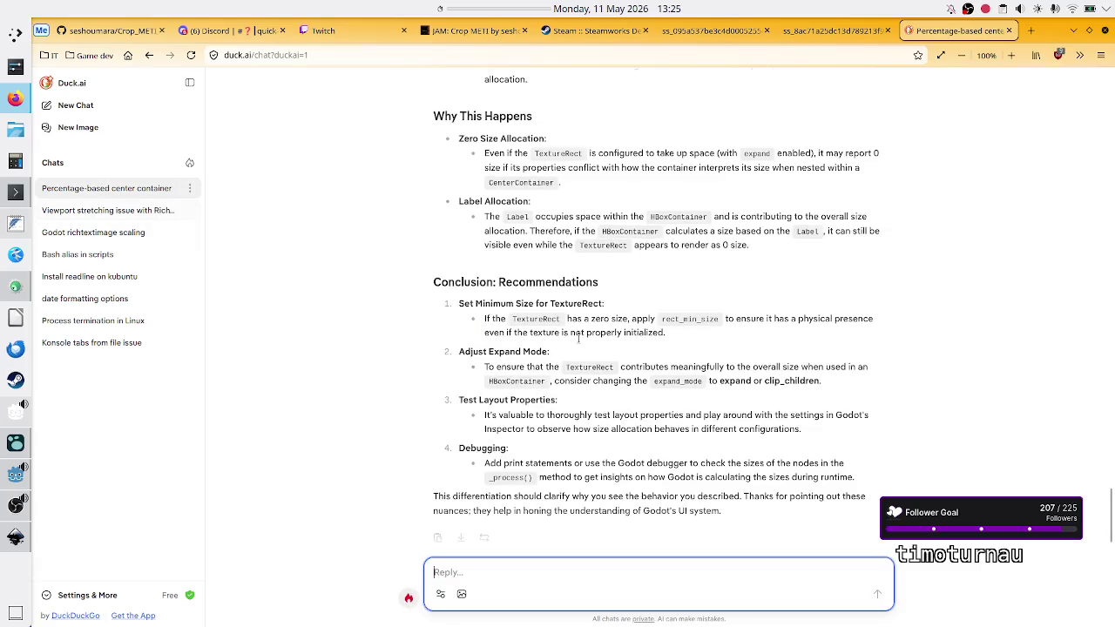
- Copy the get_child_count() check and return lines from Step 2 of the Duck.ai example
{"action": "scroll", "coordinate": [580, 338], "scroll_direction": "up", "scroll_amount": 6}
{"action": "scroll", "coordinate": [662, 412], "scroll_direction": "up", "scroll_amount": 15}
{"action": "scroll", "coordinate": [662, 412], "scroll_direction": "up", "scroll_amount": 15}
{"action": "scroll", "coordinate": [662, 409], "scroll_direction": "up", "scroll_amount": 6}
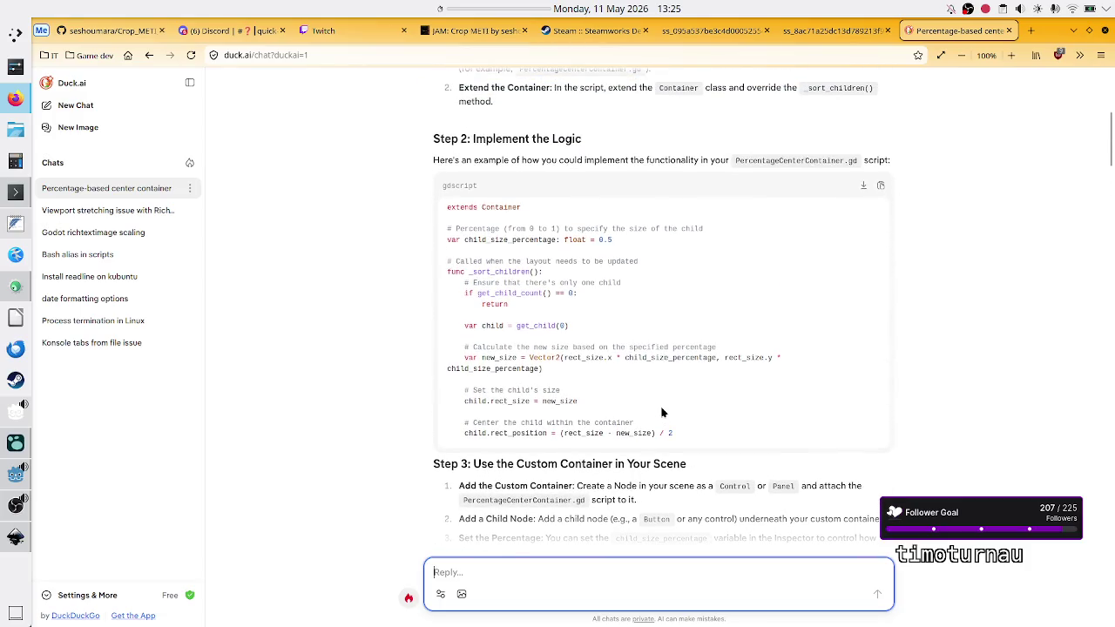
{"action": "scroll", "coordinate": [662, 412], "scroll_direction": "down", "scroll_amount": 1}
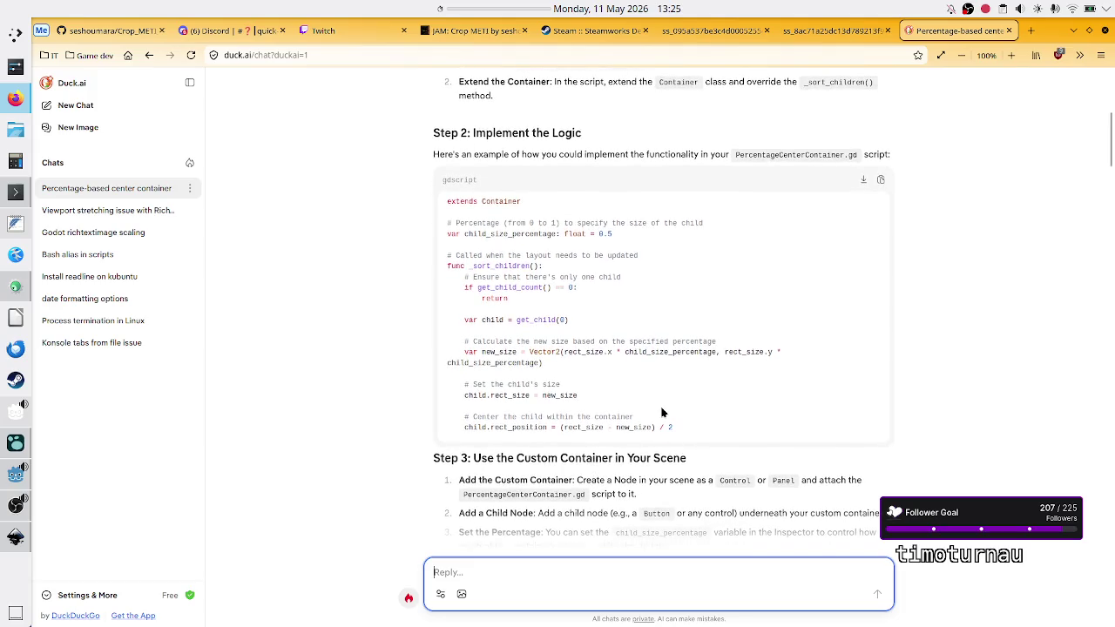
{"action": "left_click", "coordinate": [507, 287]}
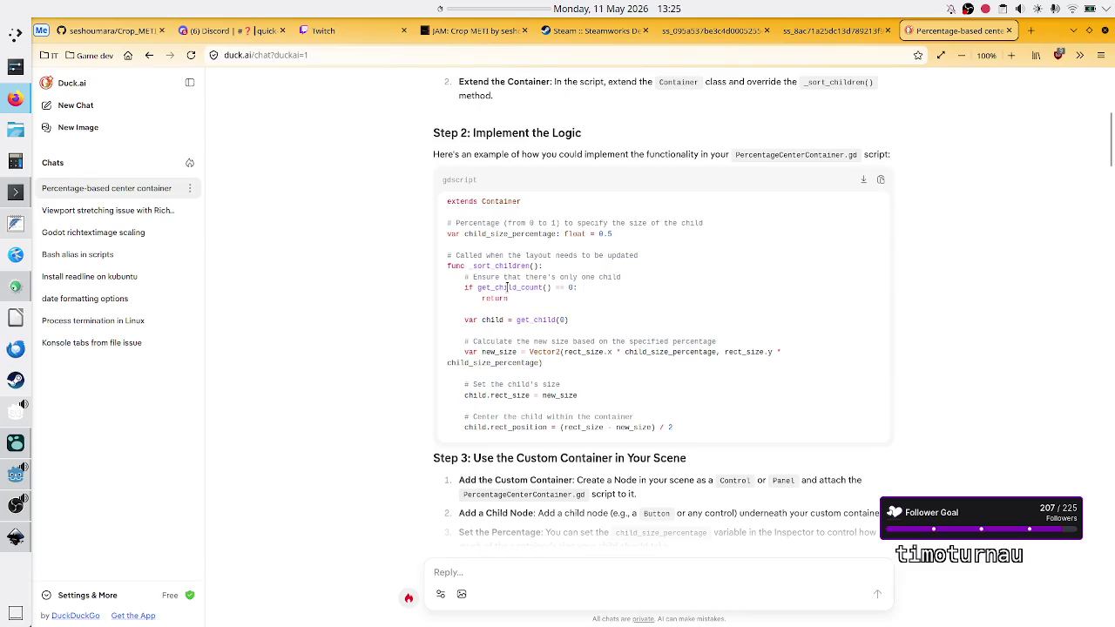
{"action": "left_click_drag", "start_coordinate": [507, 287], "coordinate": [540, 302]}
{"action": "left_click", "coordinate": [540, 302]}
{"action": "left_click_drag", "start_coordinate": [464, 288], "coordinate": [521, 309]}
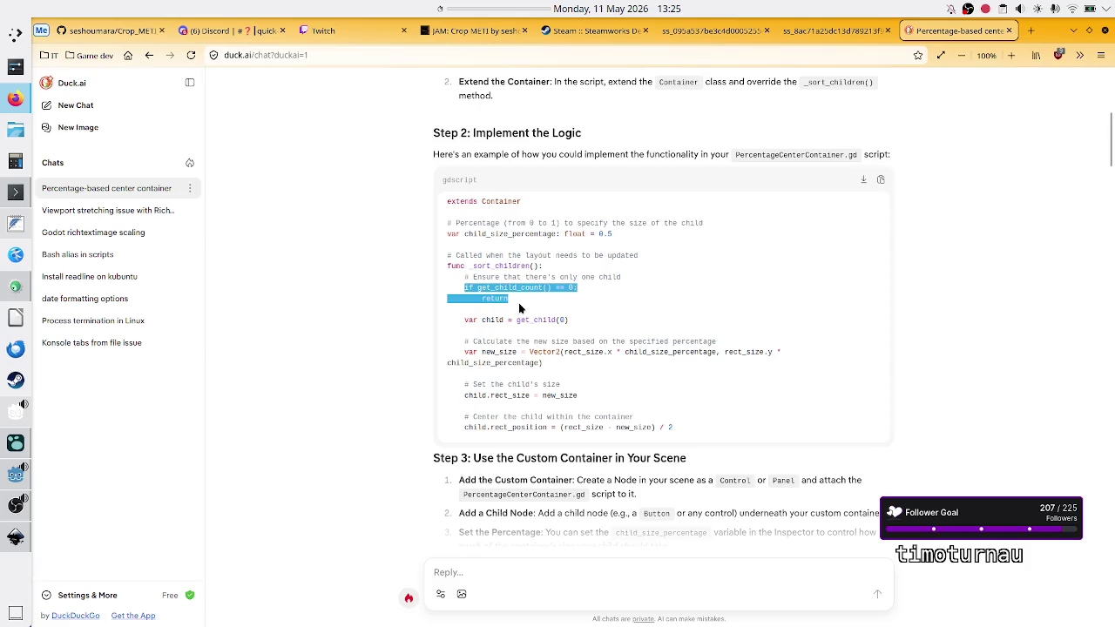
{"action": "right_click", "coordinate": [497, 299]}
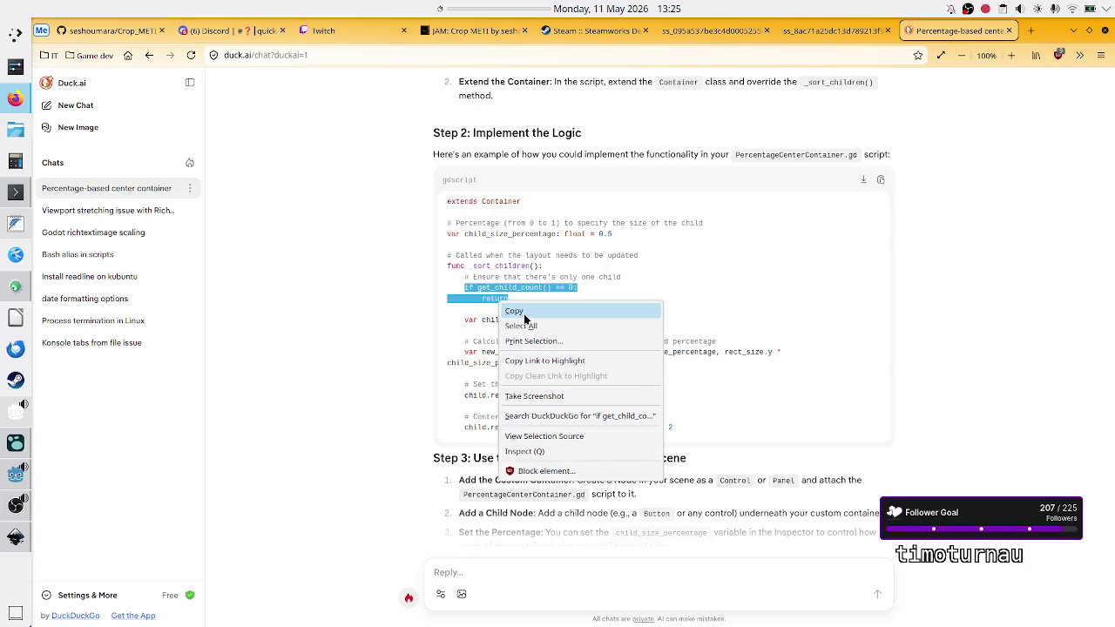
{"action": "left_click", "coordinate": [521, 311]}
{"action": "key", "text": "alt+Tab"}
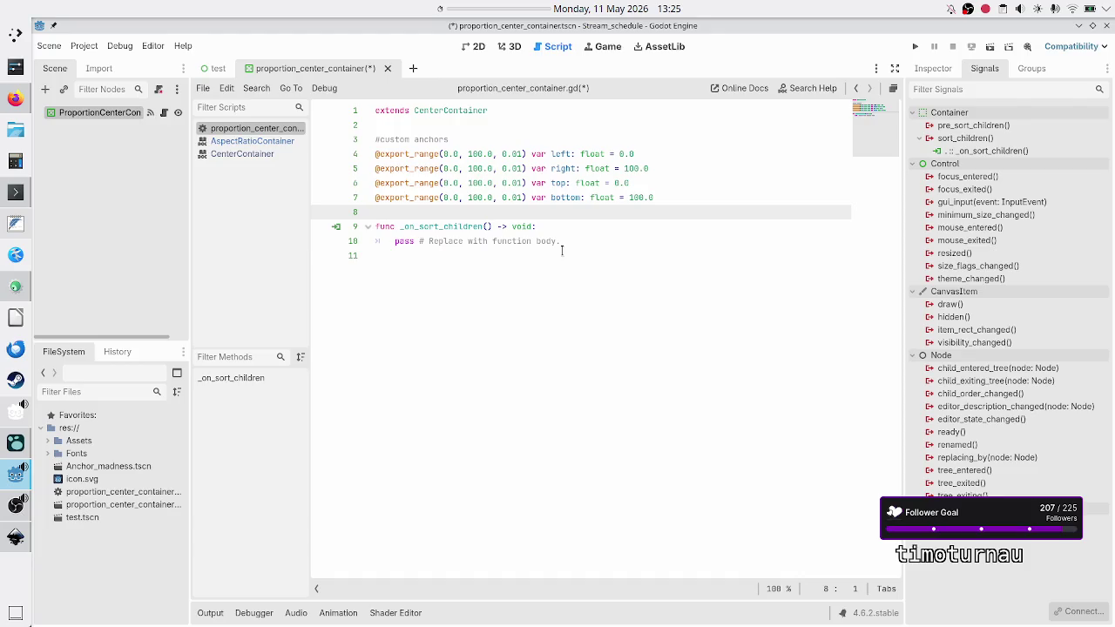
- Replace pass with the pasted empty-child check and fix the return line's indentation
{"action": "key", "text": "Down"}
{"action": "key", "text": "Down"}
{"action": "key", "text": "shift+Down"}
{"action": "key", "text": "BackSpace"}
{"action": "key", "text": "BackSpace"}
{"action": "key", "text": "Return"}
{"action": "key", "text": "ctrl+v"}
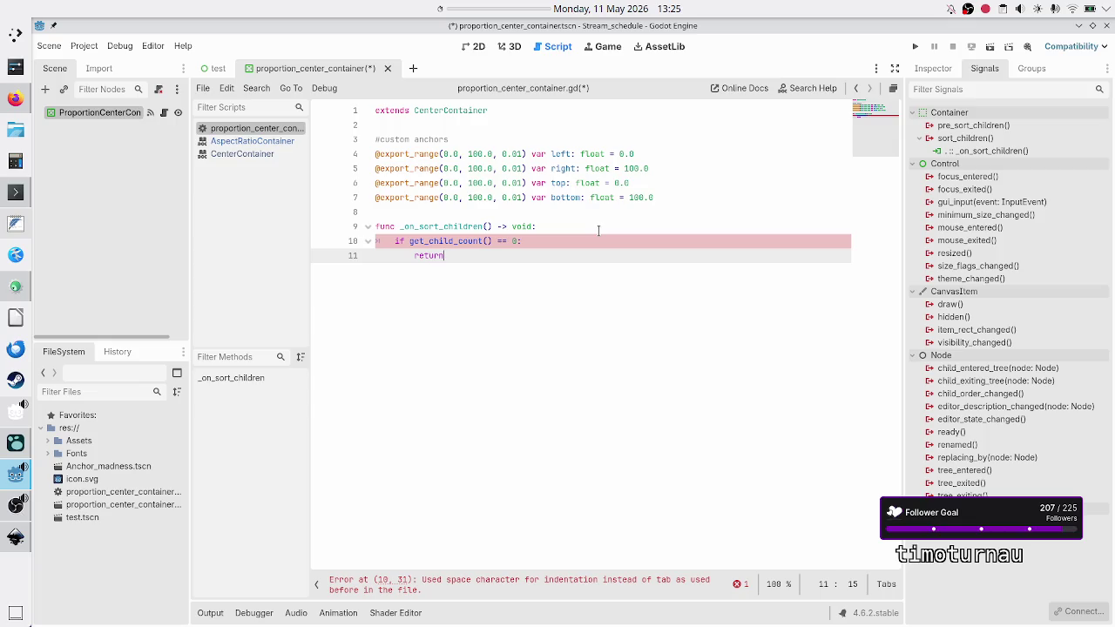
{"action": "key", "text": "Up"}
{"action": "key", "text": "Up"}
{"action": "key", "text": "Down"}
{"action": "key", "text": "Home"}
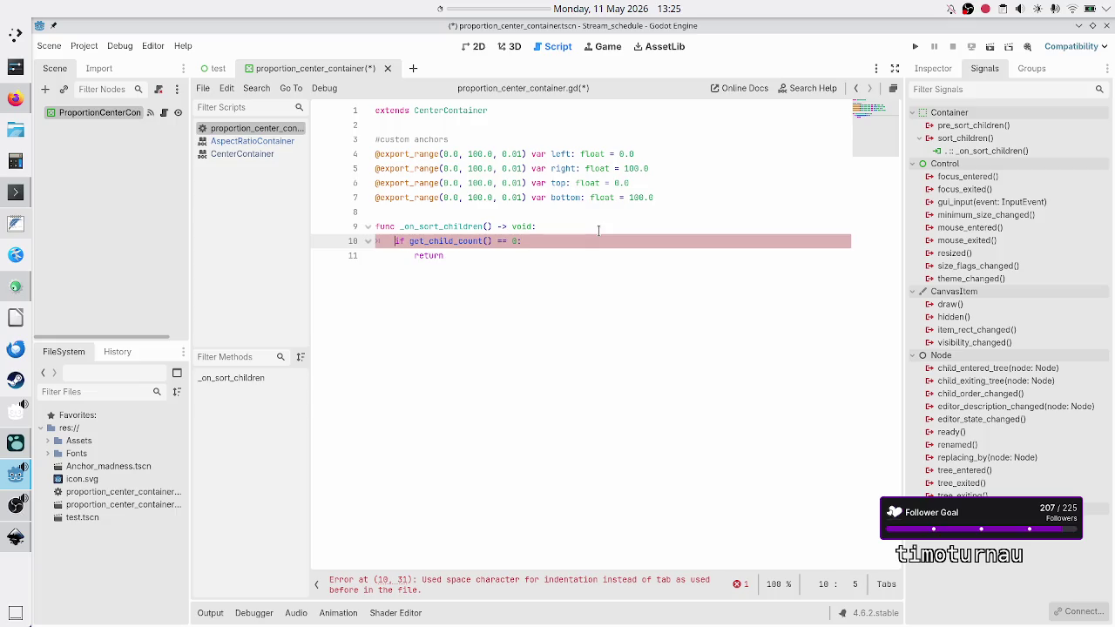
{"action": "key", "text": "Down"}
{"action": "key", "text": "BackSpace"}
{"action": "key", "text": "BackSpace"}
{"action": "key", "text": "BackSpace"}
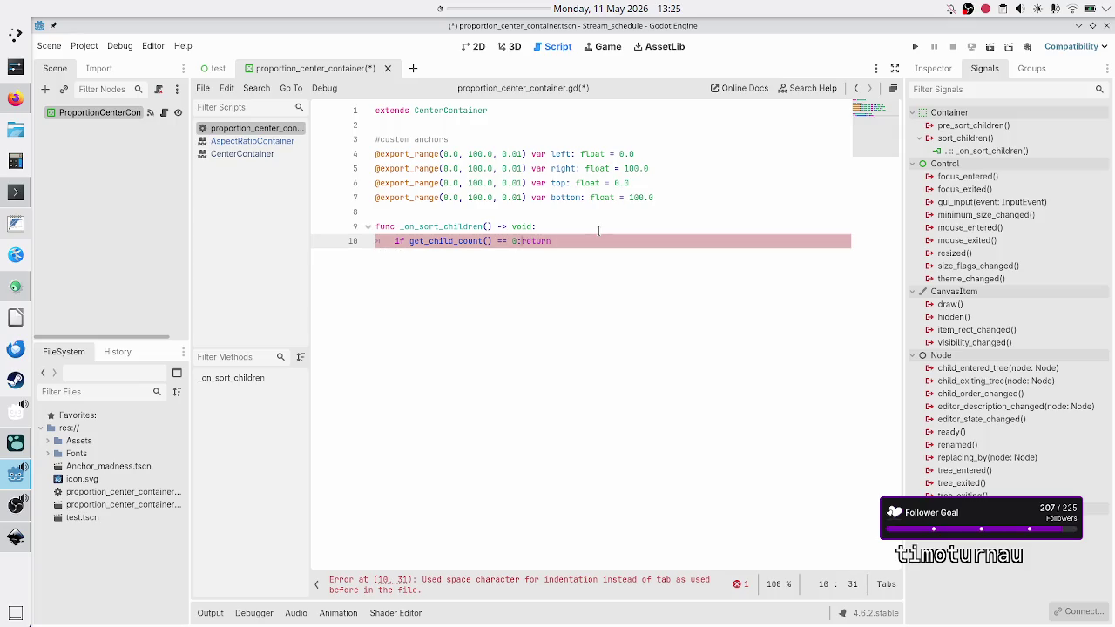
{"action": "key", "text": "Return"}
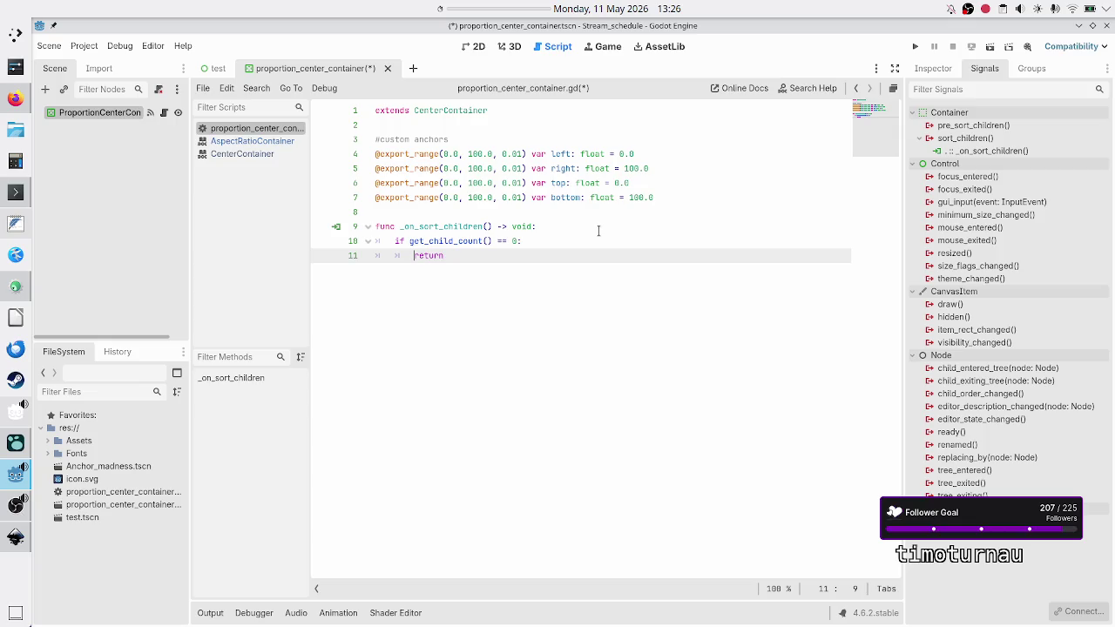
- Add 'var child: Node = get_child(0)' below the return line
{"action": "key", "text": "Return"}
{"action": "type", "text": "v"}
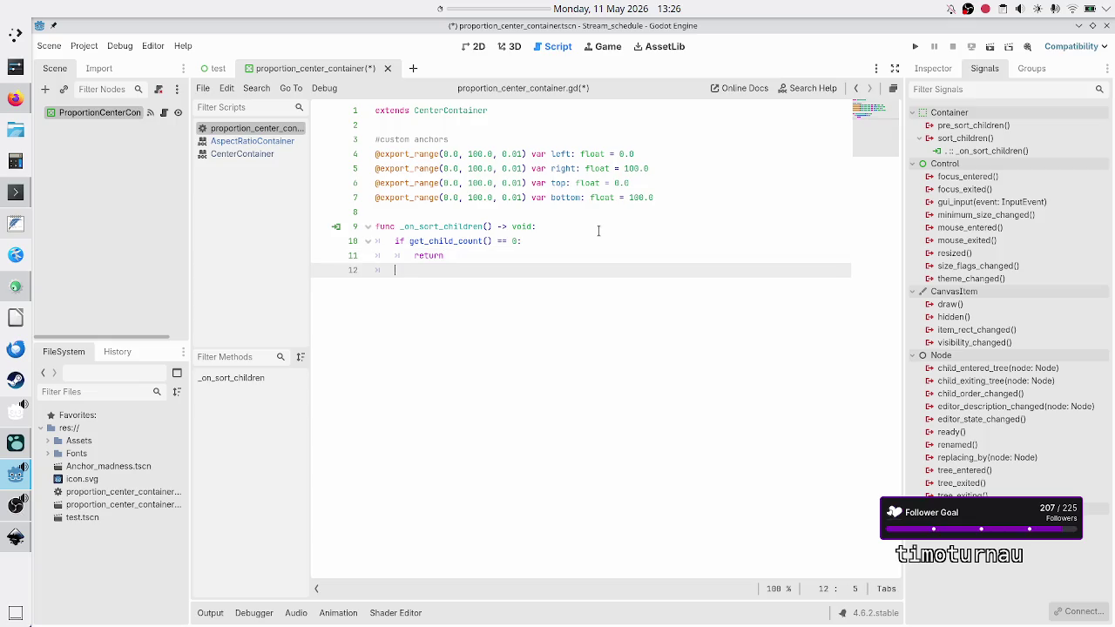
{"action": "type", "text": "ar child"}
{"action": "type", "text": ": Node "}
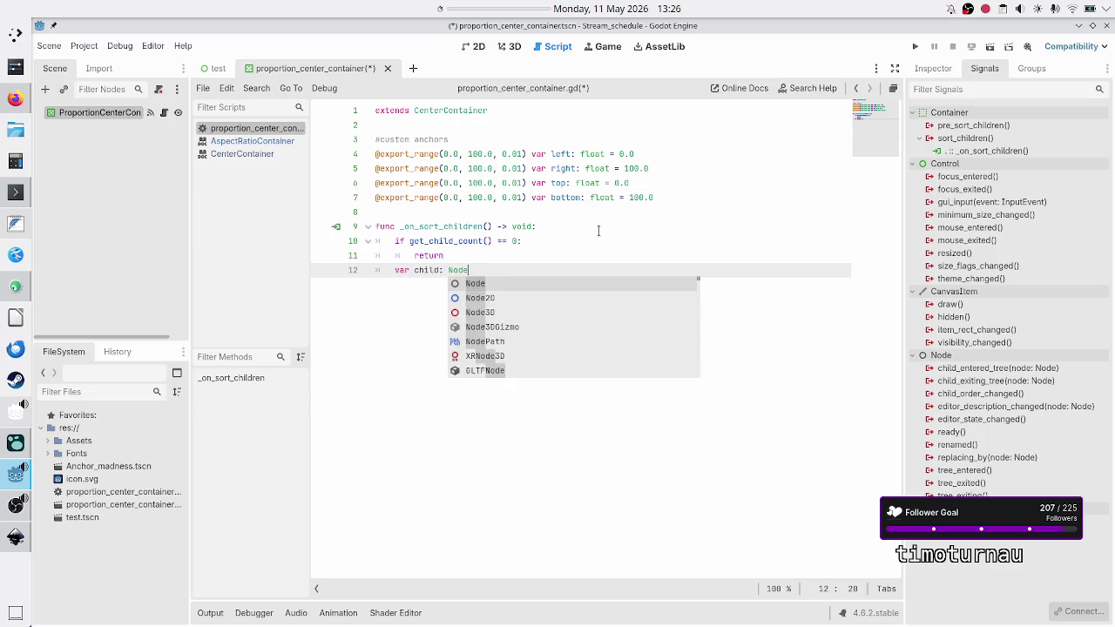
{"action": "type", "text": "="}
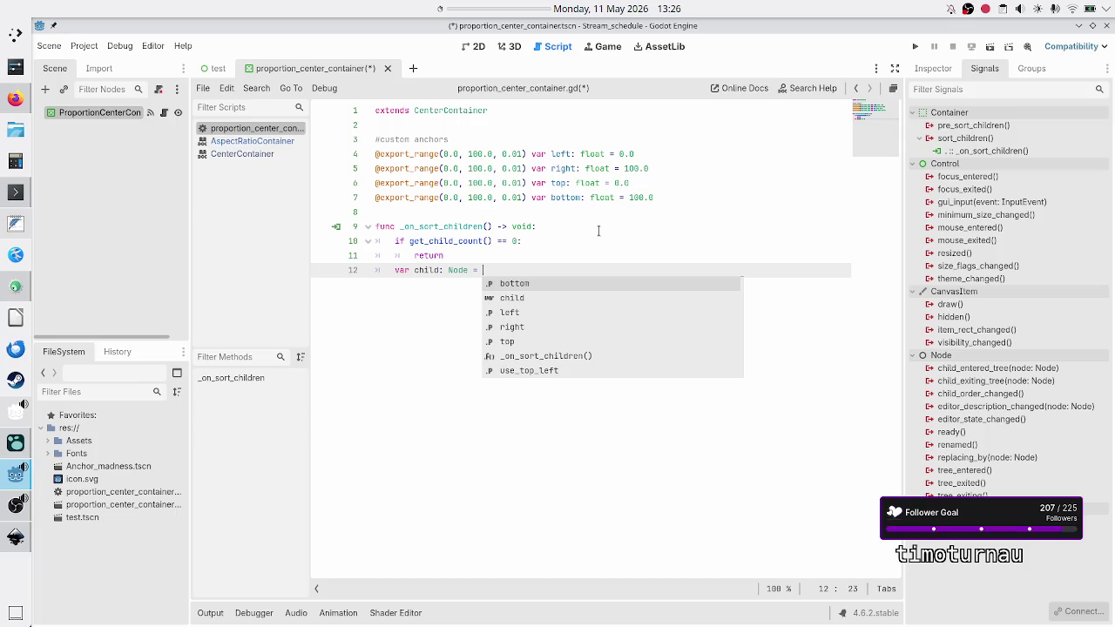
{"action": "key", "text": "alt+Tab"}
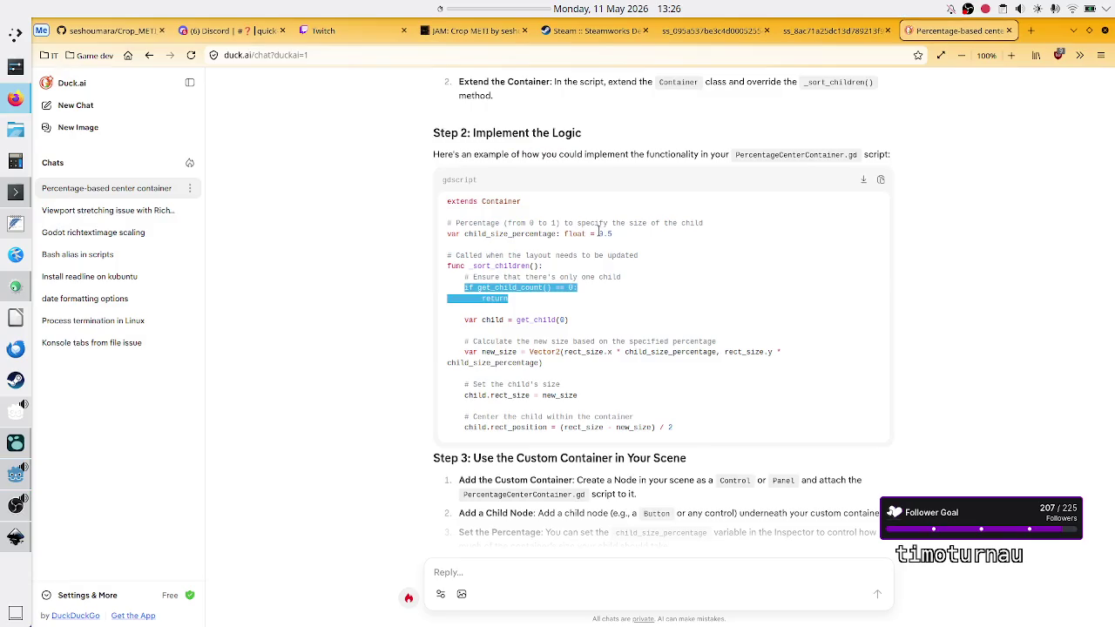
{"action": "key", "text": "alt+Tab"}
{"action": "type", "text": "get_ch"}
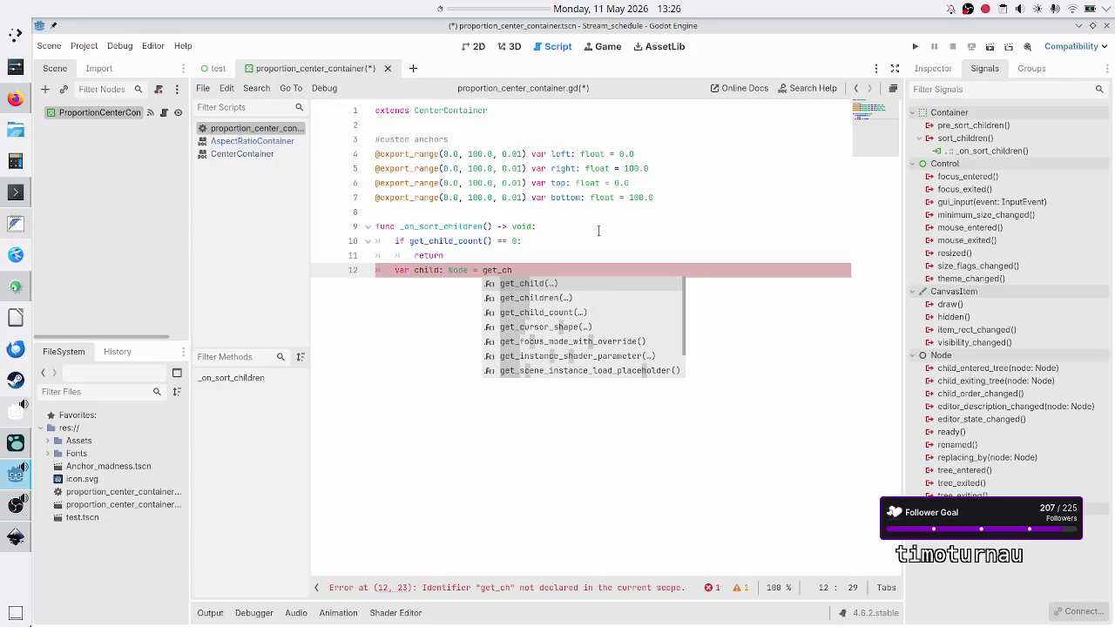
{"action": "key", "text": "Return"}
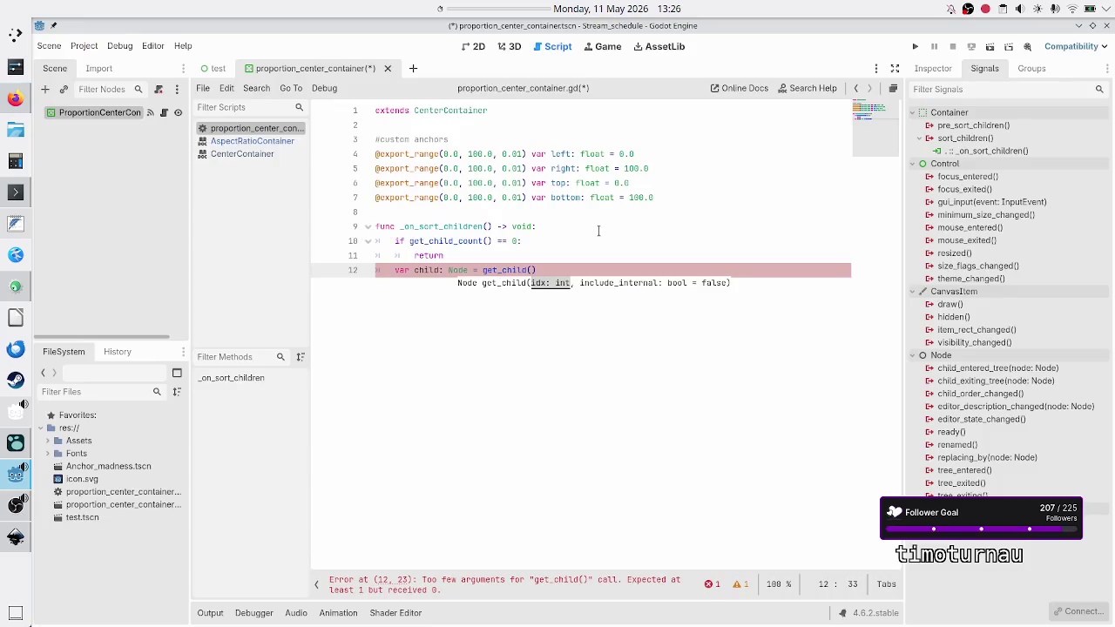
{"action": "type", "text": "0"}
{"action": "key", "text": "End"}
{"action": "key", "text": "Return"}
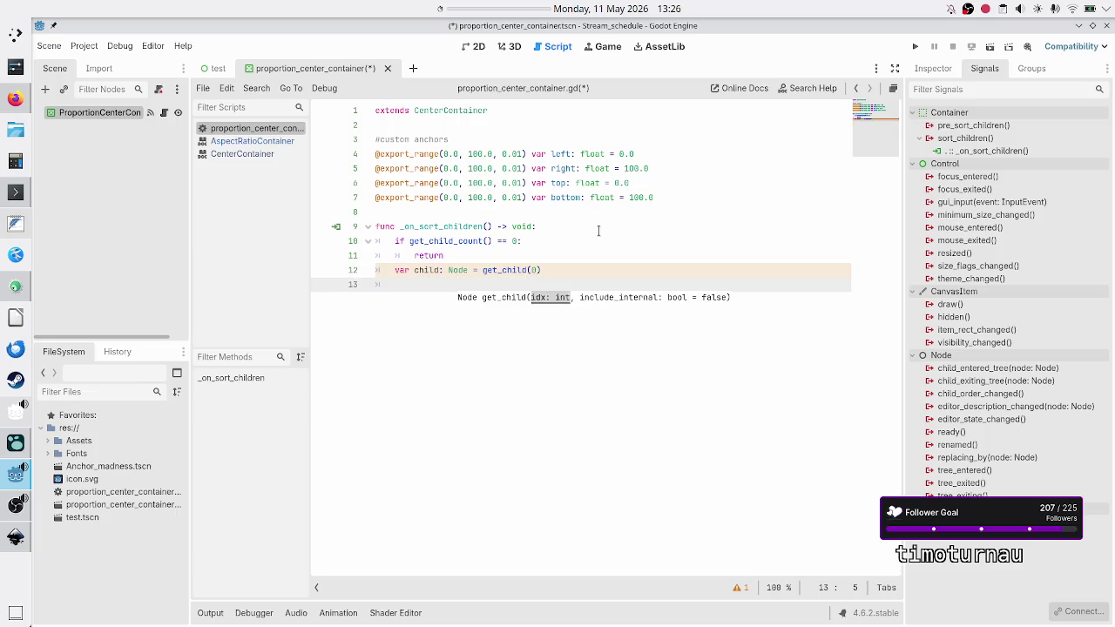
{"action": "key", "text": "Up"}
{"action": "key", "text": "Right"}
{"action": "key", "text": "Right"}
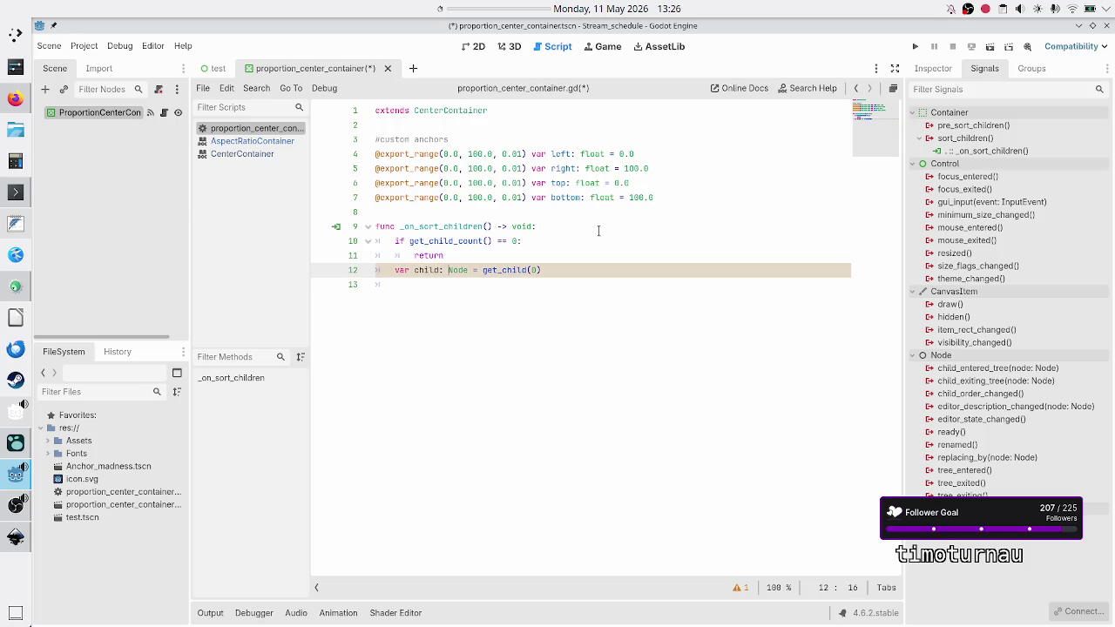
{"action": "key", "text": "shift+Right"}
{"action": "key", "text": "shift+Right"}
{"action": "key", "text": "shift+Right"}
{"action": "key", "text": "Right"}
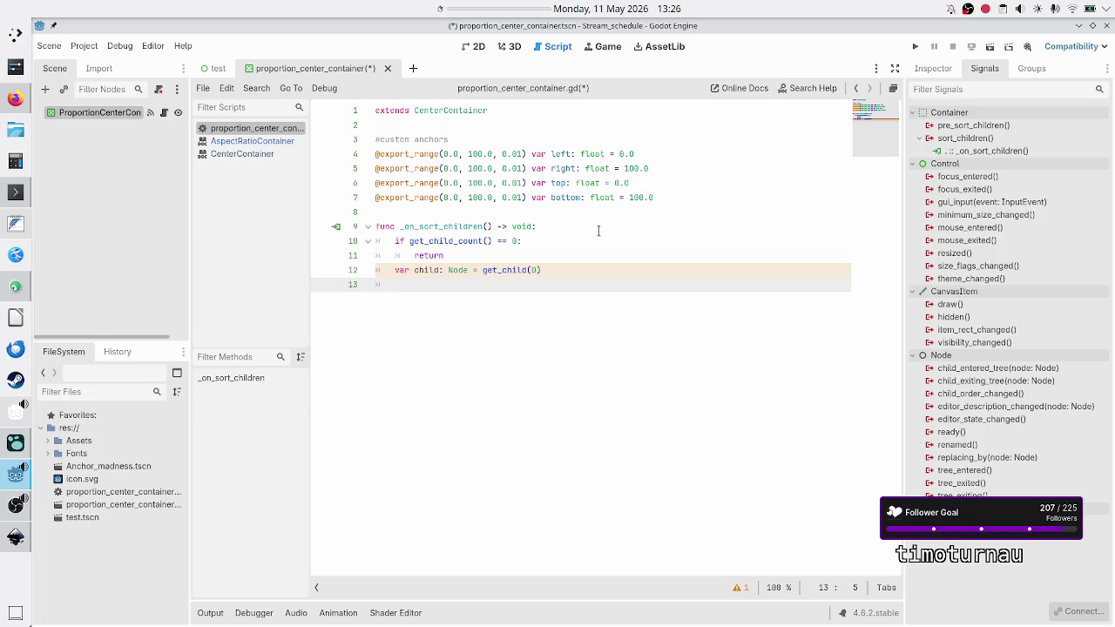
{"action": "key", "text": "shift+Left"}
{"action": "key", "text": "shift+Left"}
{"action": "key", "text": "shift+Left"}
{"action": "key", "text": "Down"}
{"action": "key", "text": "alt+Tab"}
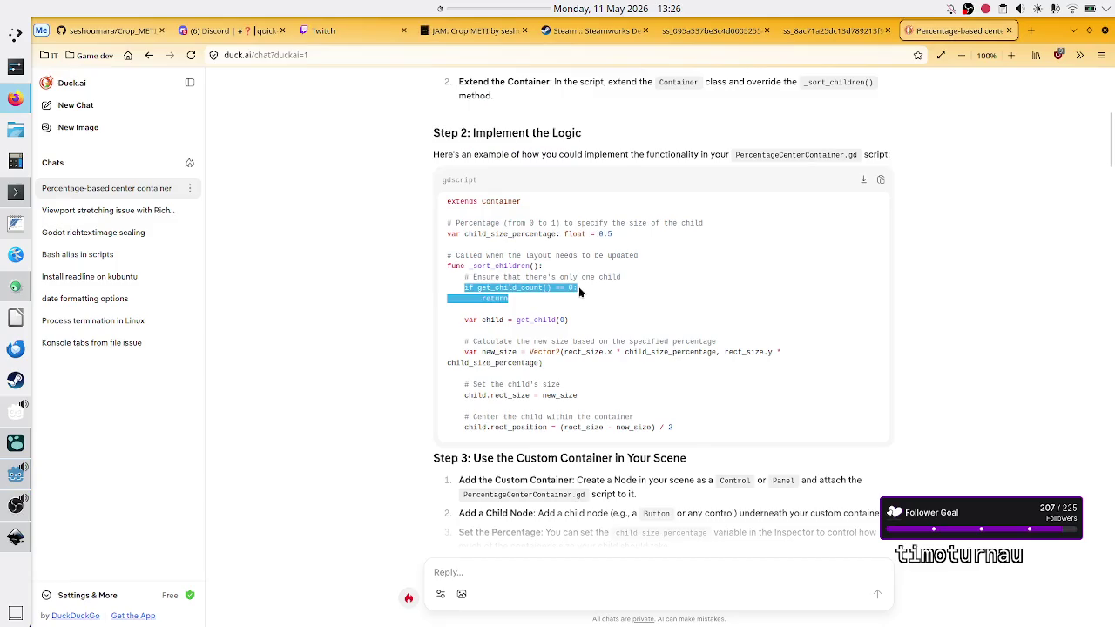
- Review the example's 0.5 percentage declaration, new_size calculation and child-centering line
{"action": "left_click_drag", "start_coordinate": [564, 341], "coordinate": [690, 341]}
{"action": "left_click", "coordinate": [686, 339]}
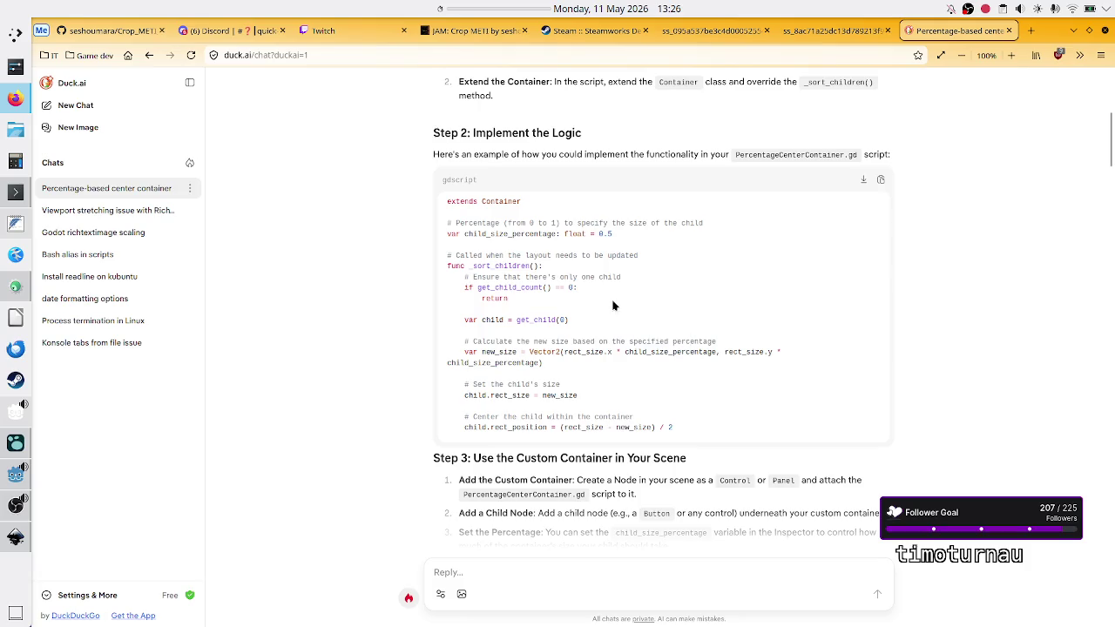
{"action": "left_click_drag", "start_coordinate": [613, 235], "coordinate": [490, 236]}
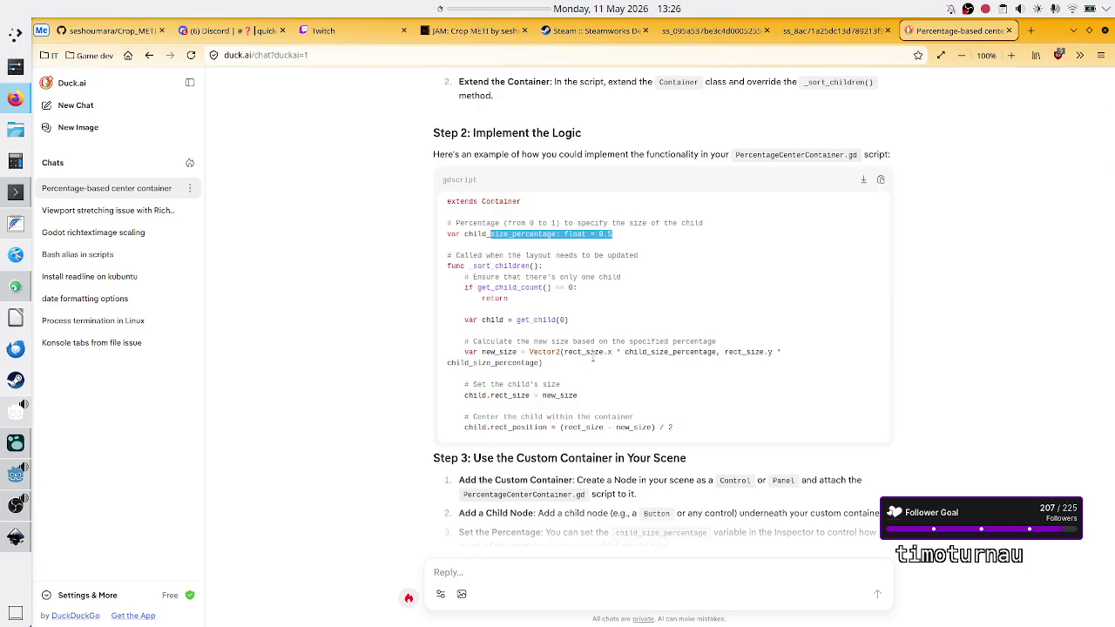
{"action": "left_click_drag", "start_coordinate": [564, 352], "coordinate": [615, 354]}
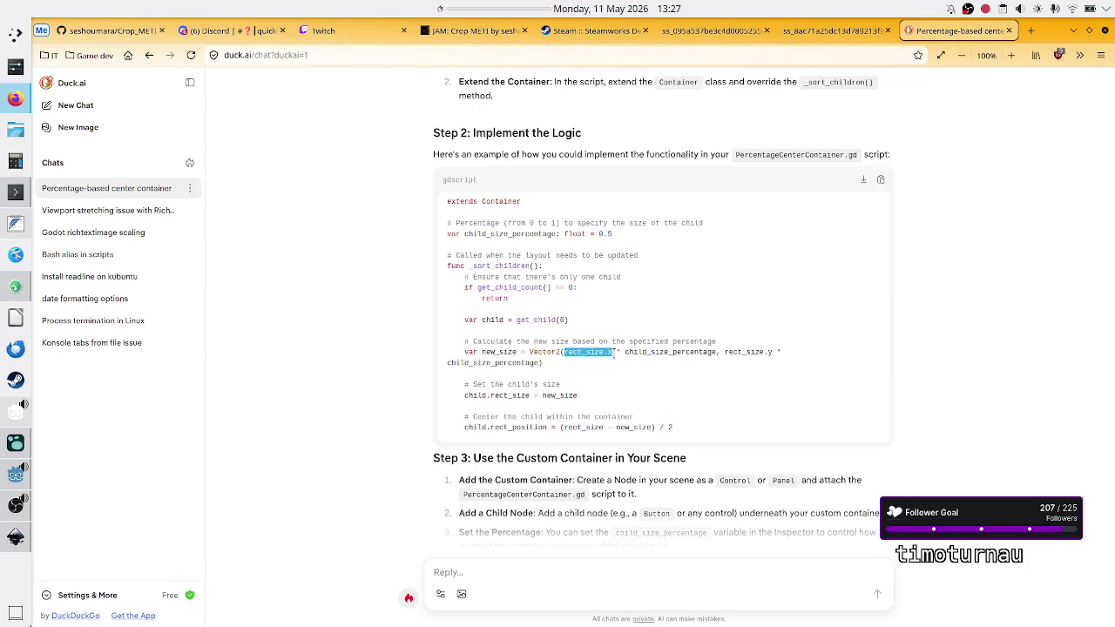
{"action": "double_click", "coordinate": [609, 234]}
{"action": "double_click", "coordinate": [597, 352]}
{"action": "double_click", "coordinate": [499, 352]}
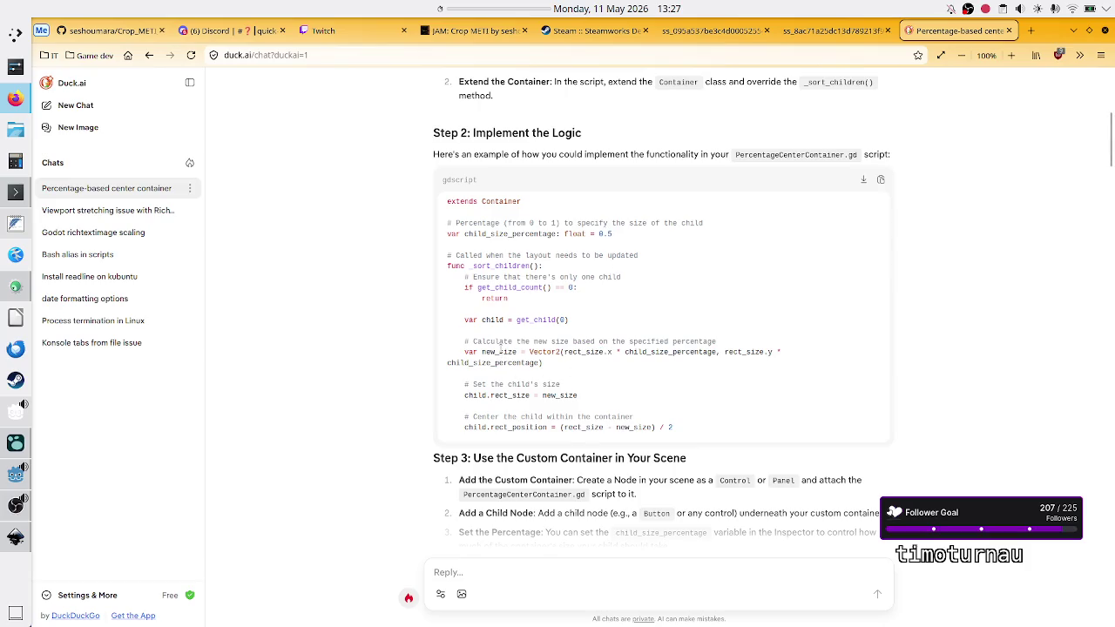
{"action": "double_click", "coordinate": [481, 396]}
{"action": "mouse_move", "coordinate": [678, 428]}
{"action": "left_mouse_down"}
{"action": "mouse_move", "coordinate": [494, 417]}
{"action": "mouse_move", "coordinate": [463, 427]}
{"action": "left_mouse_up"}
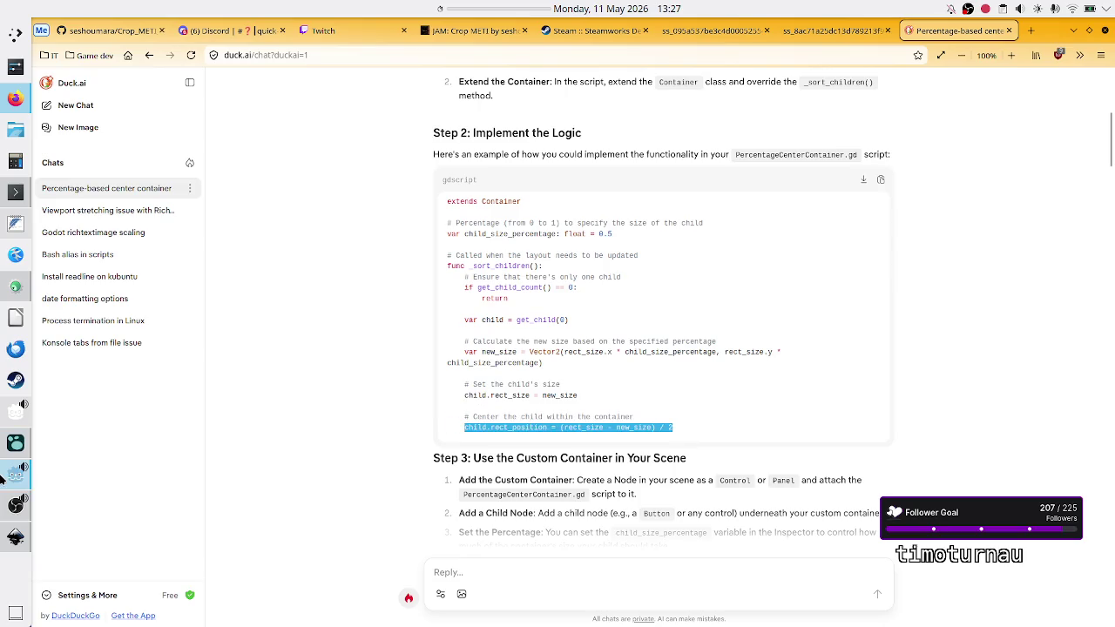
{"action": "left_click", "coordinate": [13, 443]}
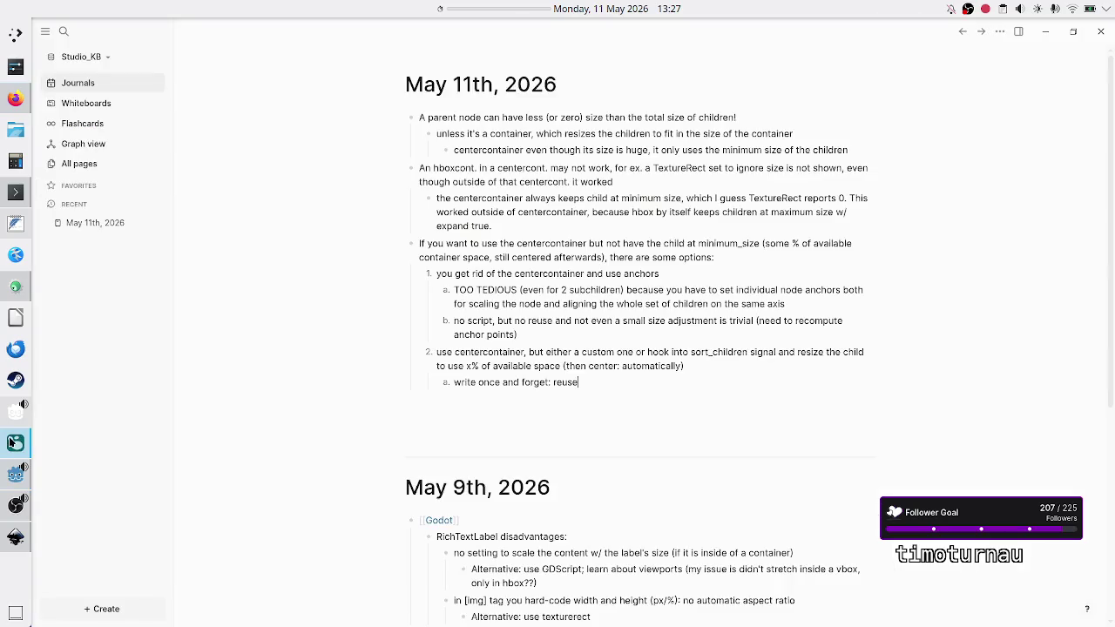
- End the centercontainer note with '(then center)' and insert 'to' after 'still' in the line above
{"action": "left_click", "coordinate": [704, 364]}
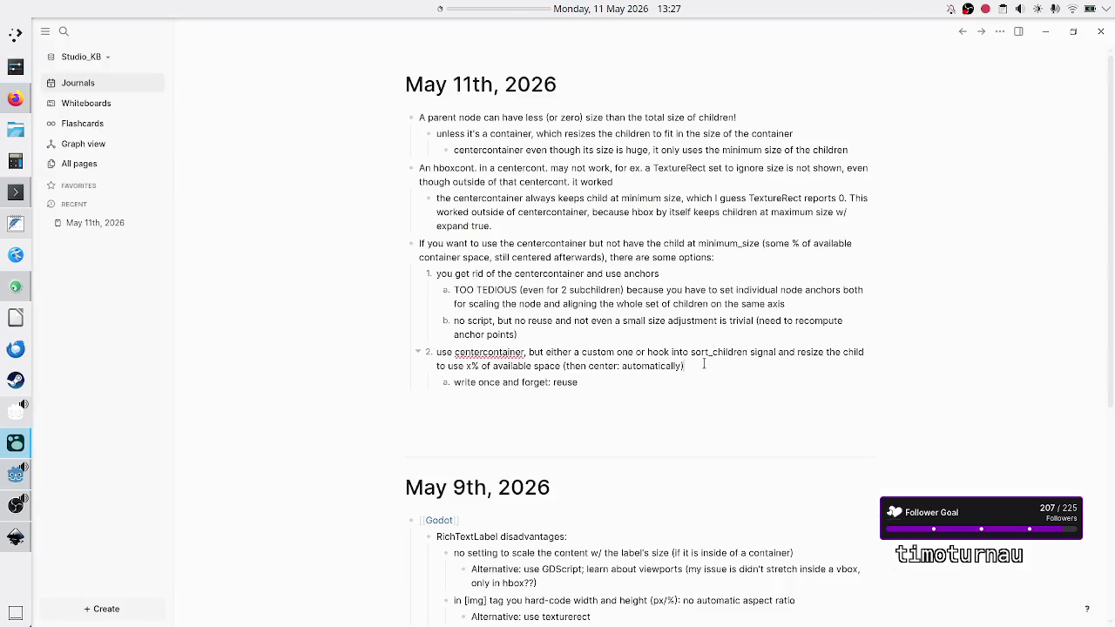
{"action": "key", "text": "BackSpace"}
{"action": "key", "text": "BackSpace"}
{"action": "key", "text": "BackSpace"}
{"action": "key", "text": "BackSpace"}
{"action": "key", "text": "BackSpace"}
{"action": "type", "text": "en center)"}
{"action": "key", "text": "Up"}
{"action": "key", "text": "Up"}
{"action": "key", "text": "Up"}
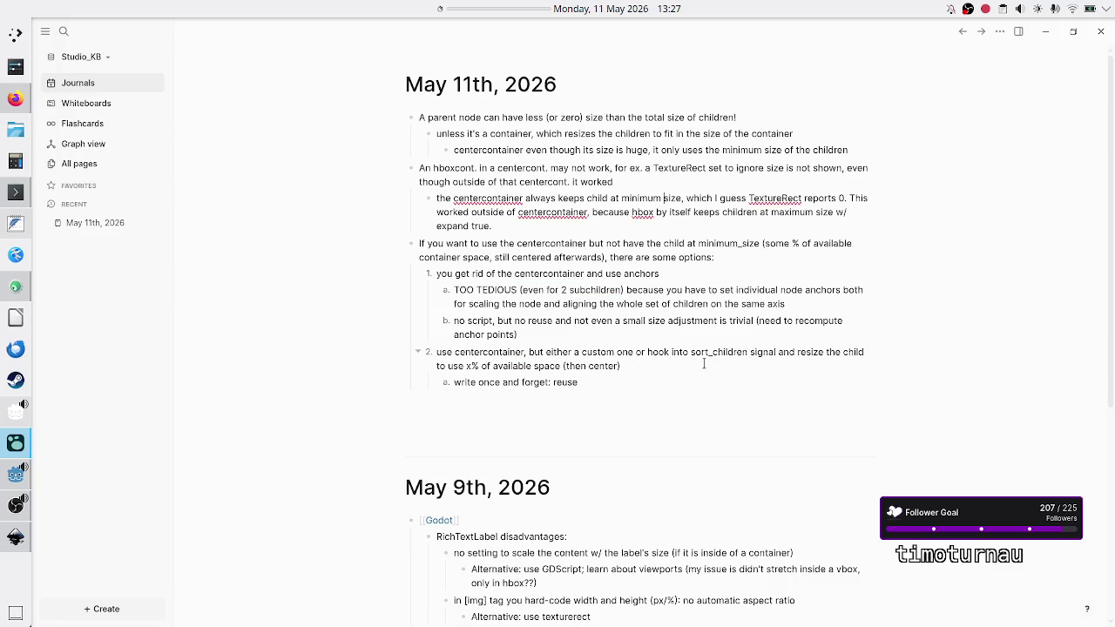
{"action": "key", "text": "Down"}
{"action": "key", "text": "Down"}
{"action": "key", "text": "Down"}
{"action": "key", "text": "Up"}
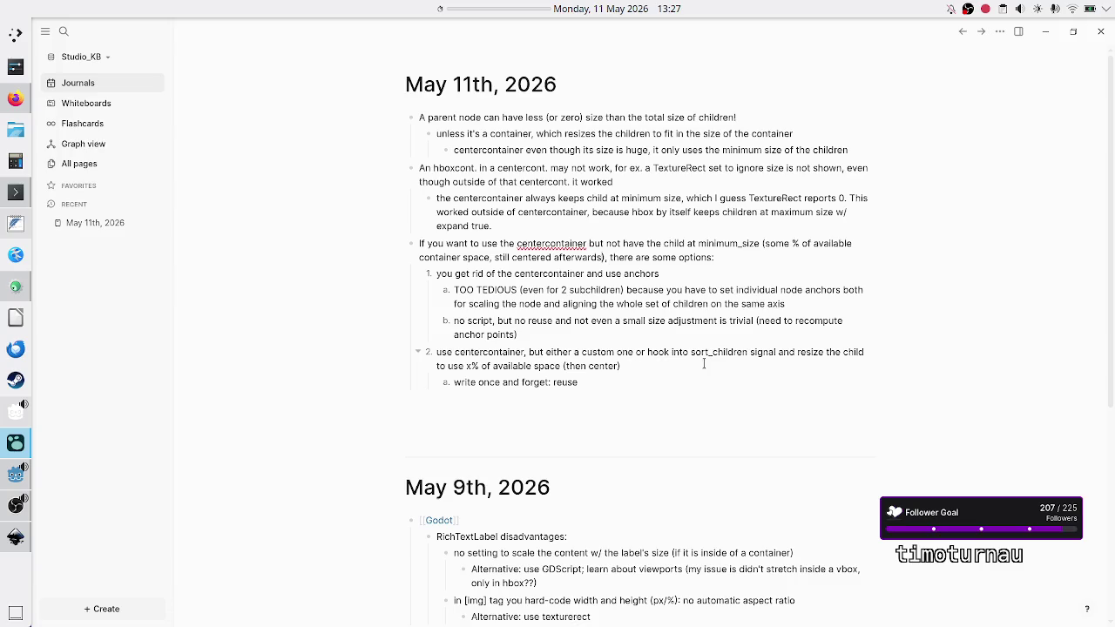
{"action": "type", "text": "to"}
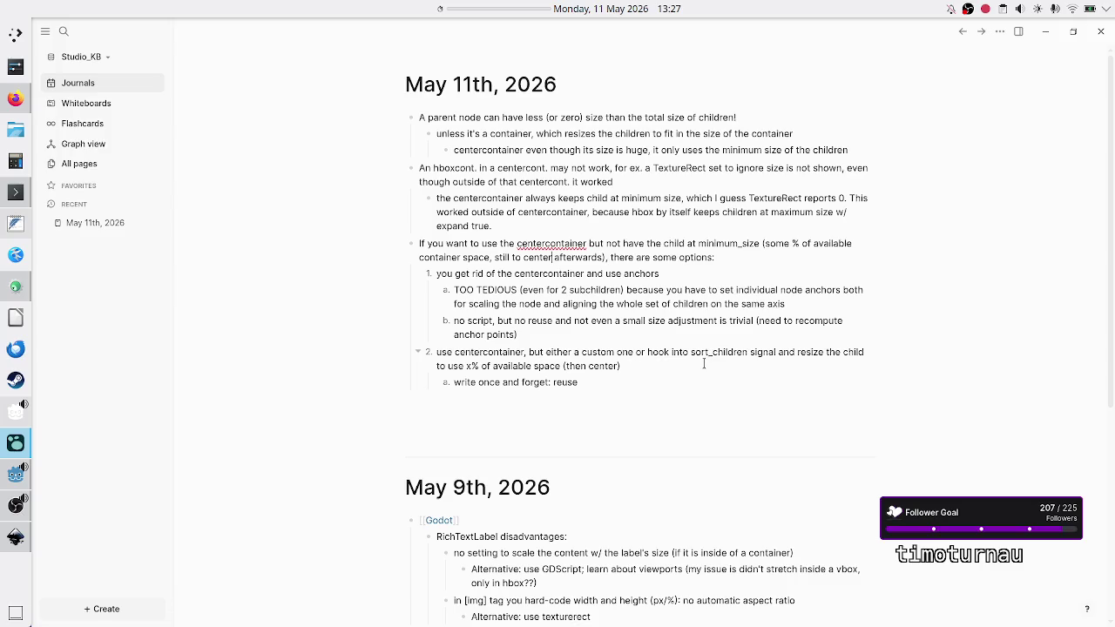
{"action": "key", "text": "alt+Tab"}
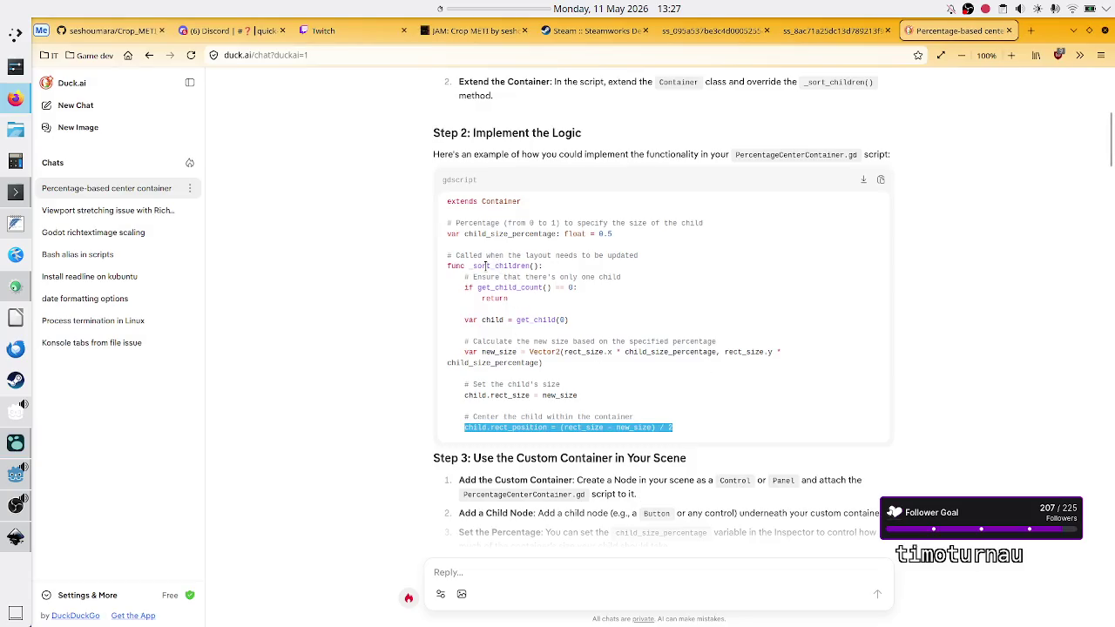
- Examine the _sort_children function in the Duck.ai example code
{"action": "left_click_drag", "start_coordinate": [468, 267], "coordinate": [535, 266]}
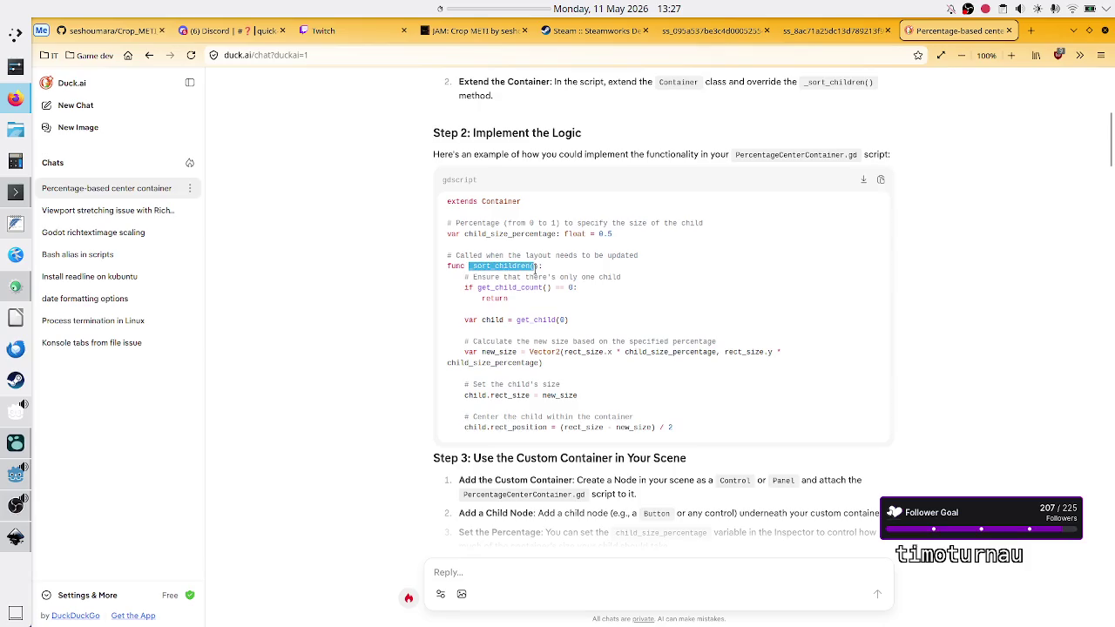
{"action": "left_click", "coordinate": [534, 266]}
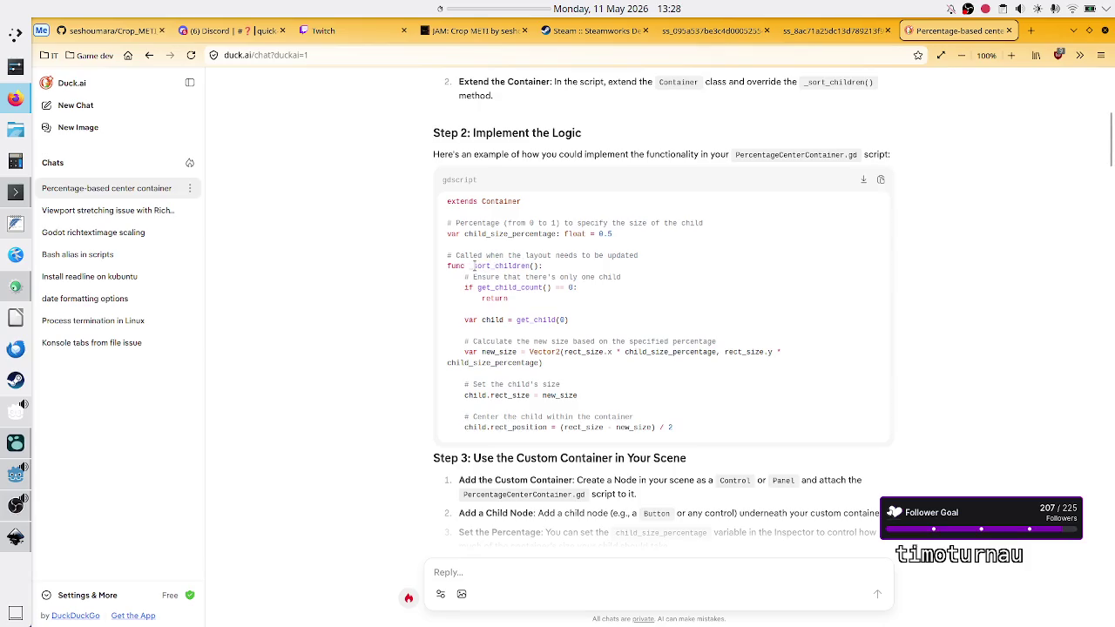
{"action": "left_click_drag", "start_coordinate": [474, 266], "coordinate": [528, 266]}
{"action": "left_click", "coordinate": [529, 266]}
- Begin declaring 'var new_size: Vector2' inside _on_sort_children in Godot
{"action": "key", "text": "alt+Tab"}
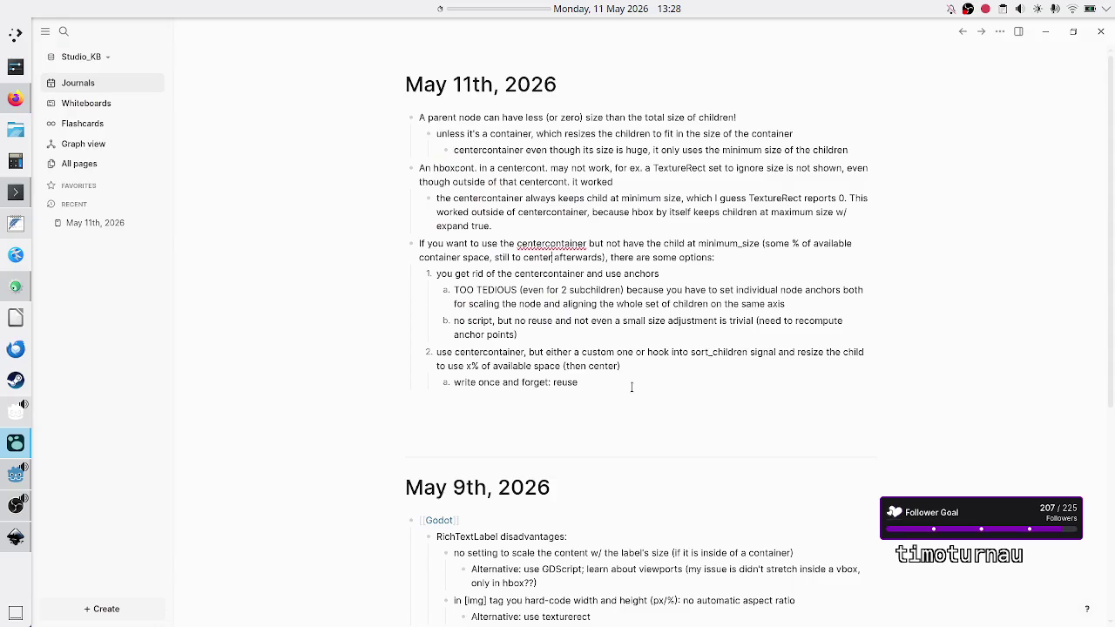
{"action": "key", "text": "alt+Tab"}
{"action": "key", "text": "alt+Tab"}
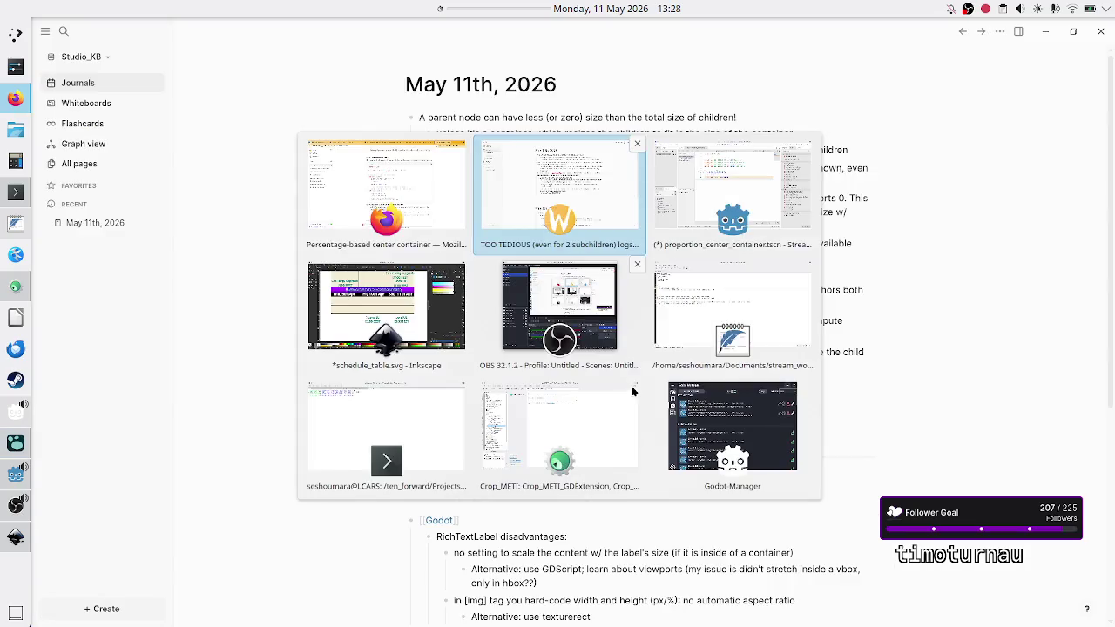
{"action": "key", "text": "alt+Tab"}
{"action": "type", "text": "var "}
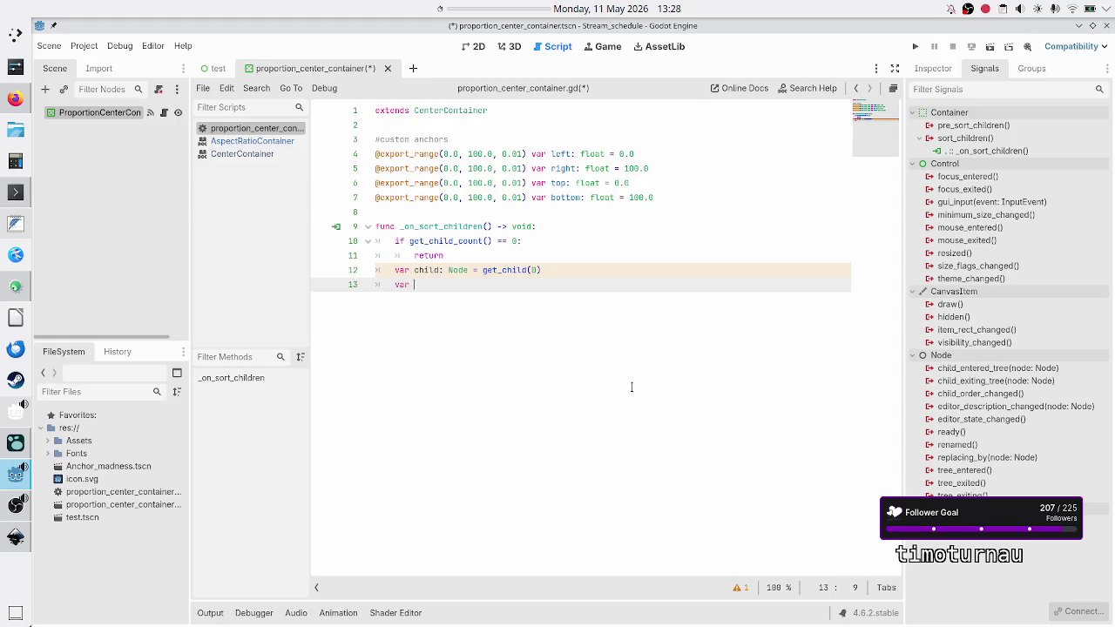
{"action": "type", "text": "new_size: "}
{"action": "type", "text": "Vector"}
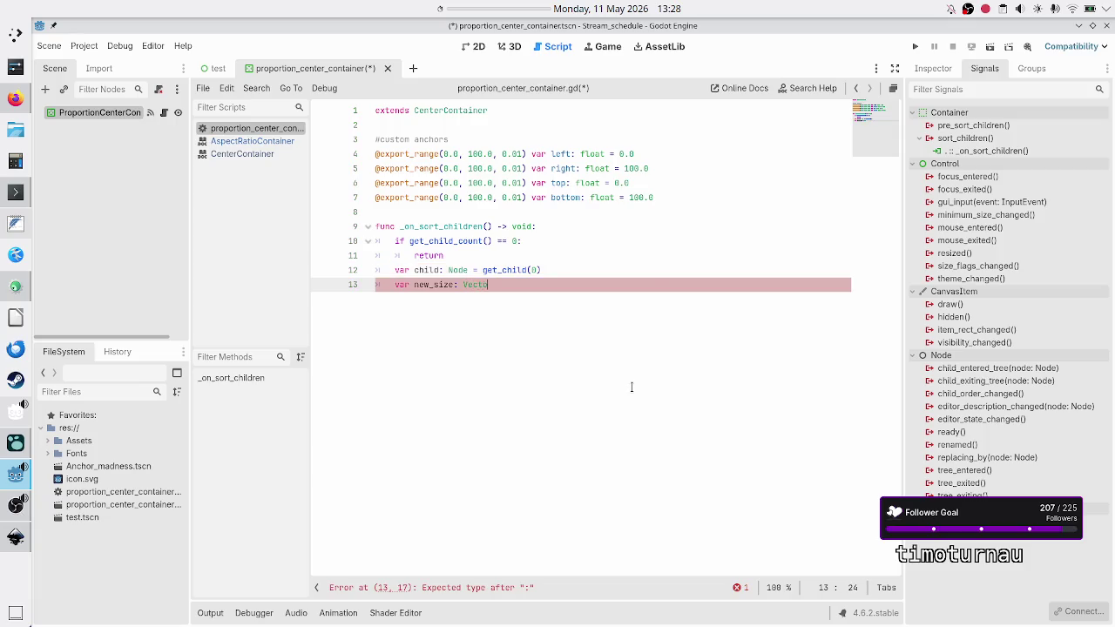
{"action": "type", "text": "2"}
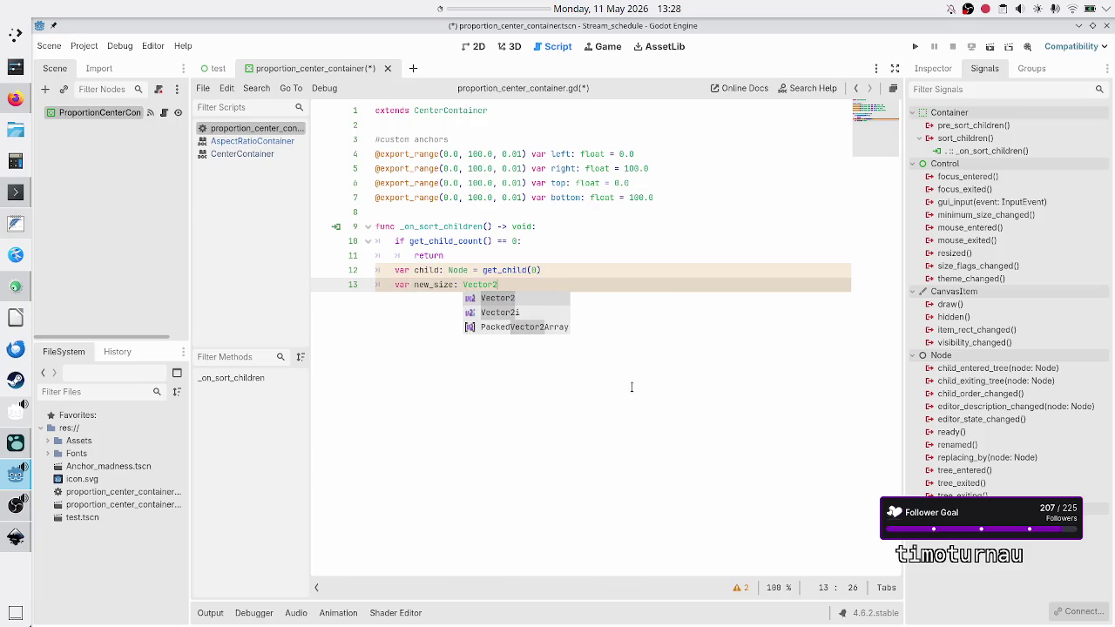
- Replace new_size with float variables new_size_x and new_size_y, both initialised to 0
{"action": "key", "text": "BackSpace"}
{"action": "key", "text": "BackSpace"}
{"action": "key", "text": "BackSpace"}
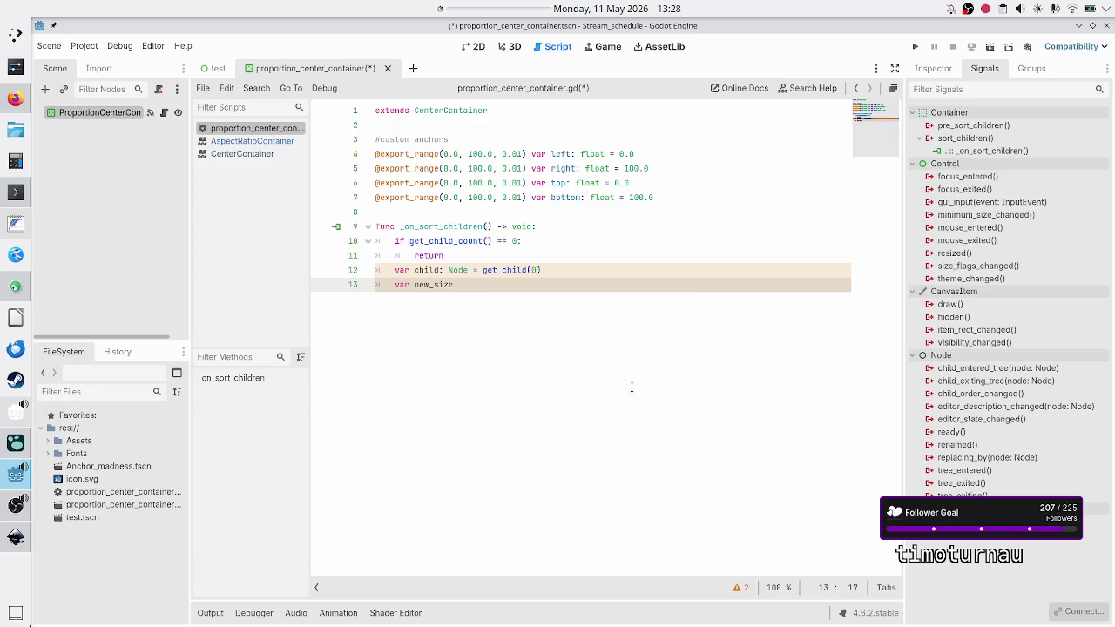
{"action": "type", "text": "_x"}
{"action": "type", "text": ": float "}
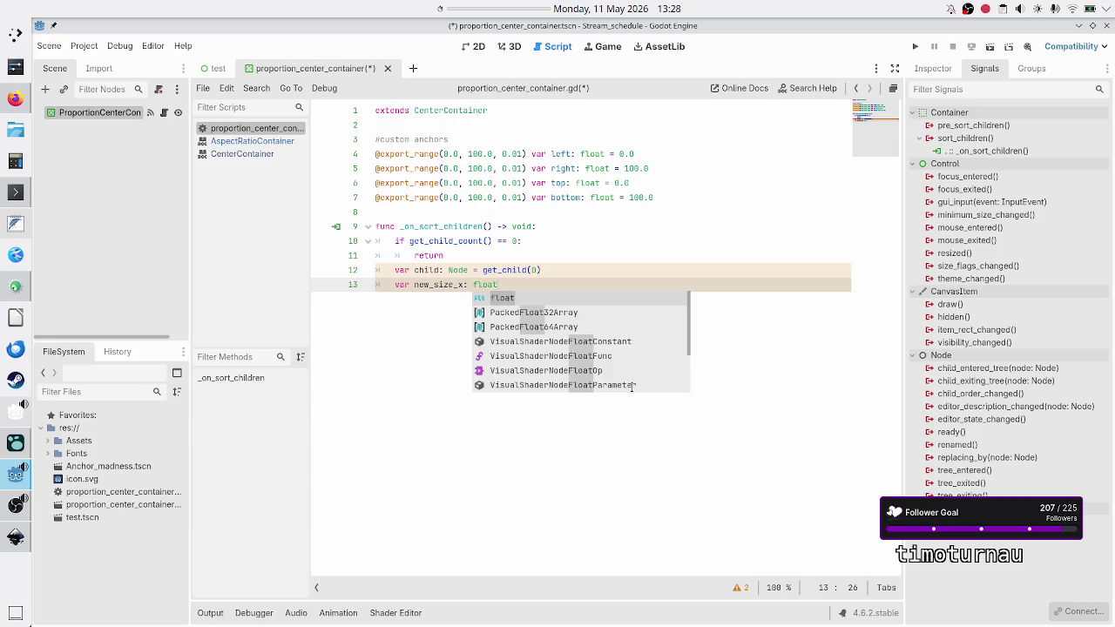
{"action": "type", "text": "= "}
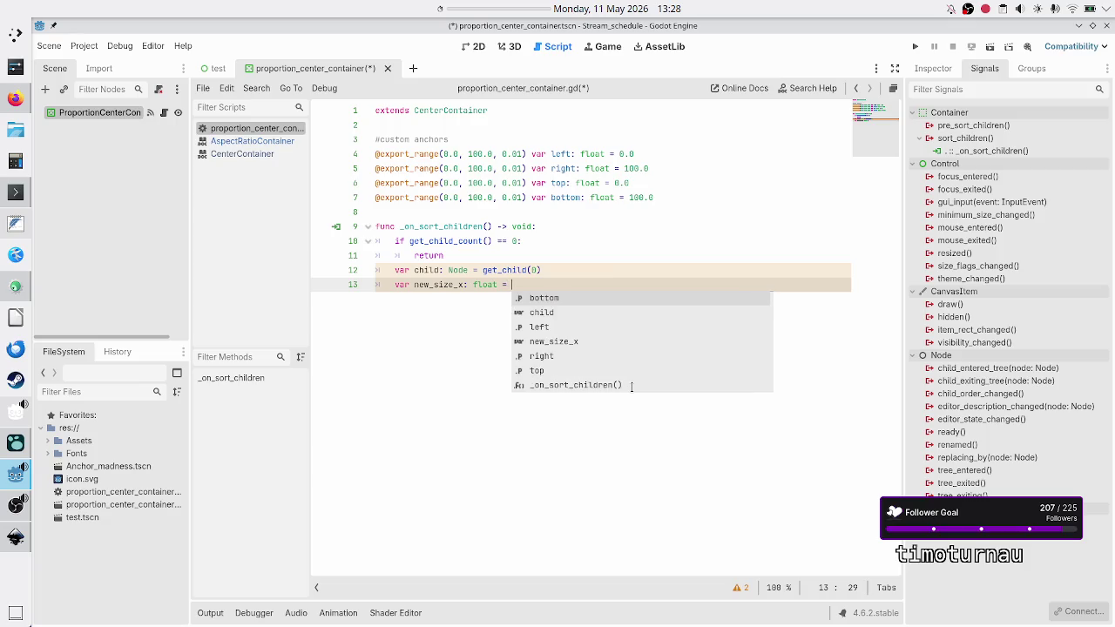
{"action": "type", "text": "0"}
{"action": "key", "text": "Return"}
{"action": "type", "text": "var new_size_"}
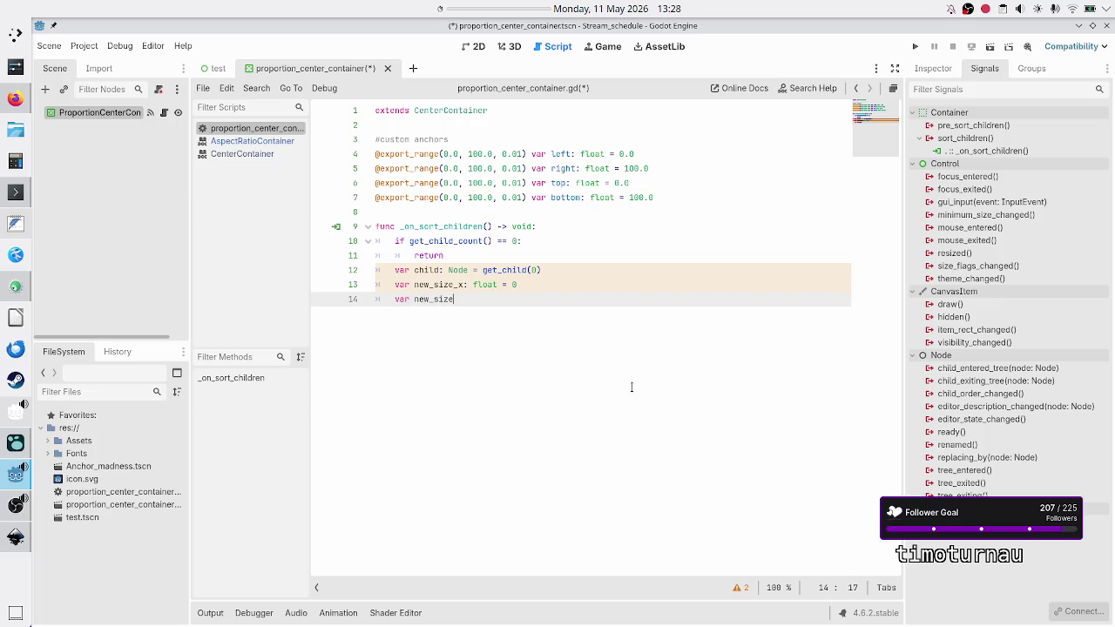
{"action": "type", "text": "y: float = "}
{"action": "type", "text": "0"}
{"action": "key", "text": "Return"}
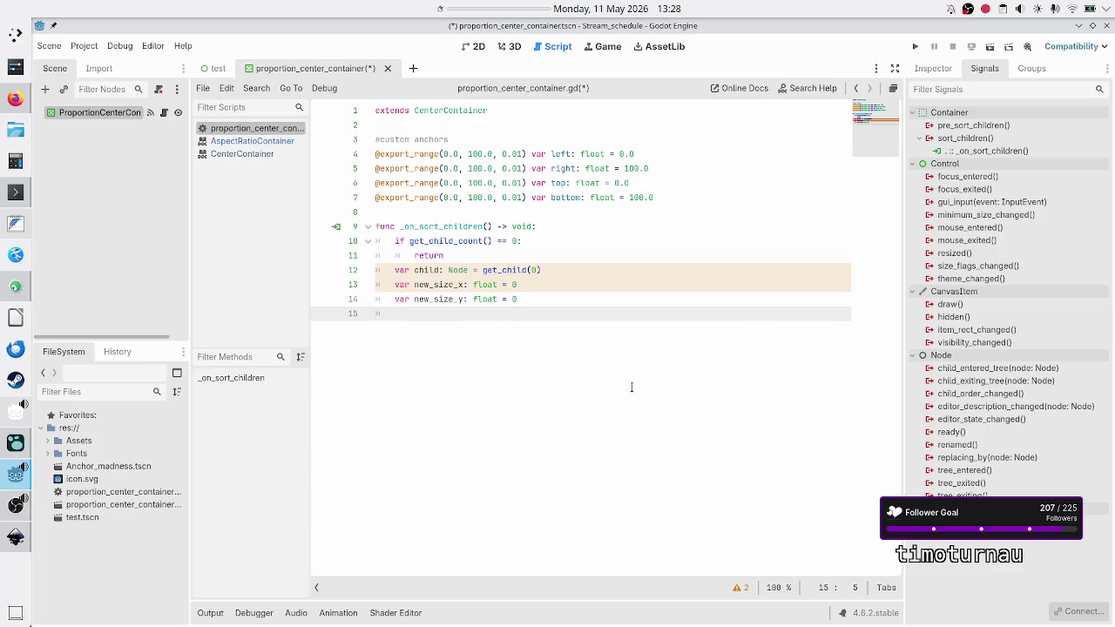
- Start line 15 with a child member access and change child's type hint from Node to Control
{"action": "type", "text": "chi"}
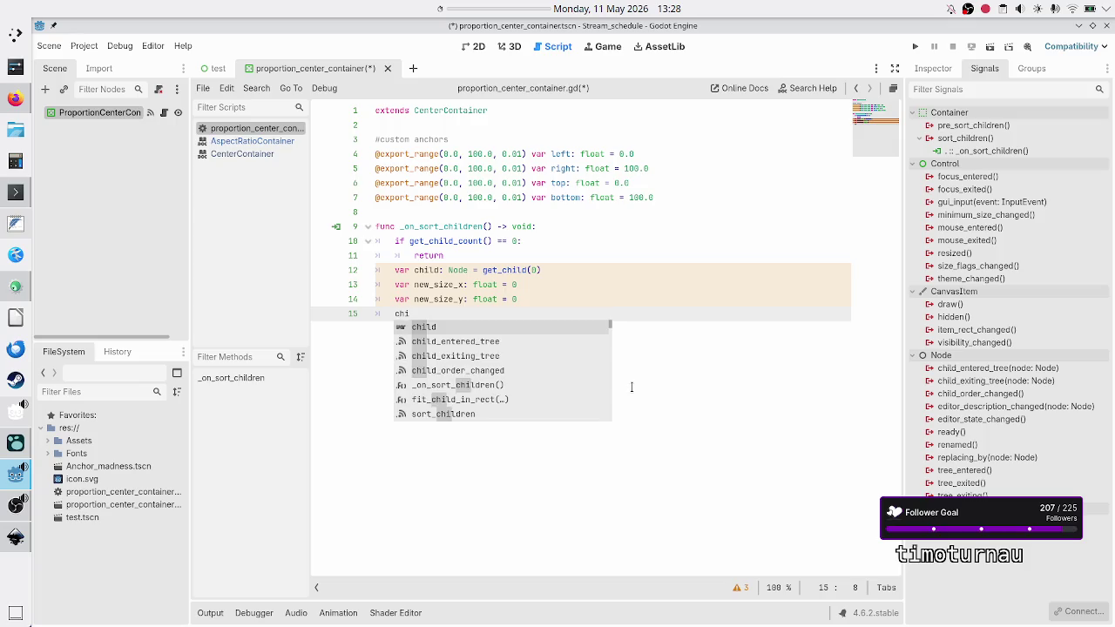
{"action": "type", "text": "ld.r"}
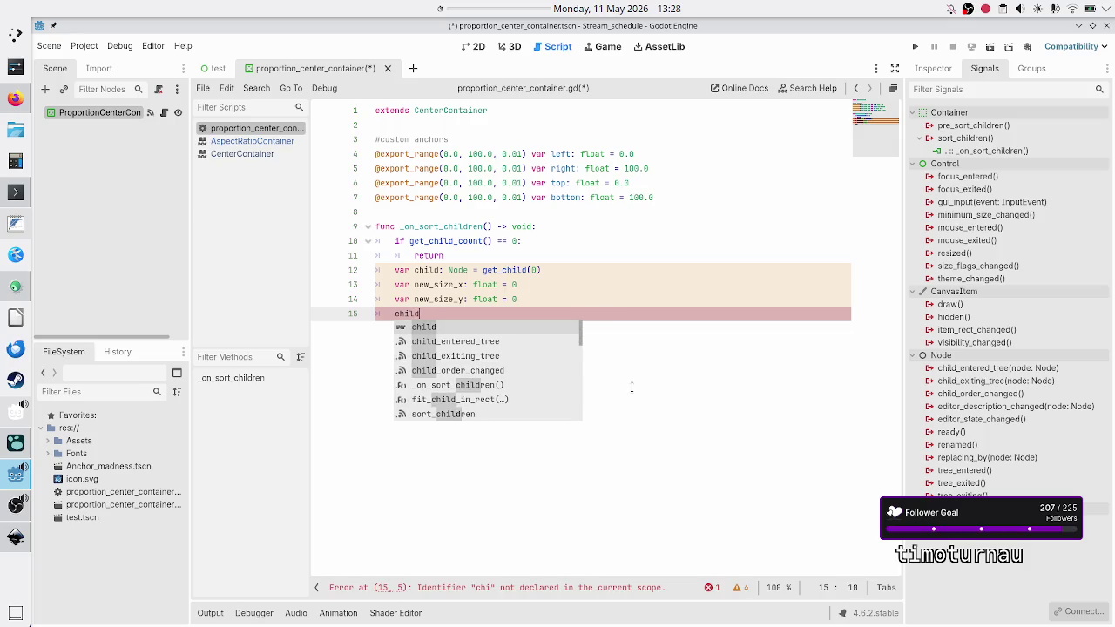
{"action": "type", "text": "ect"}
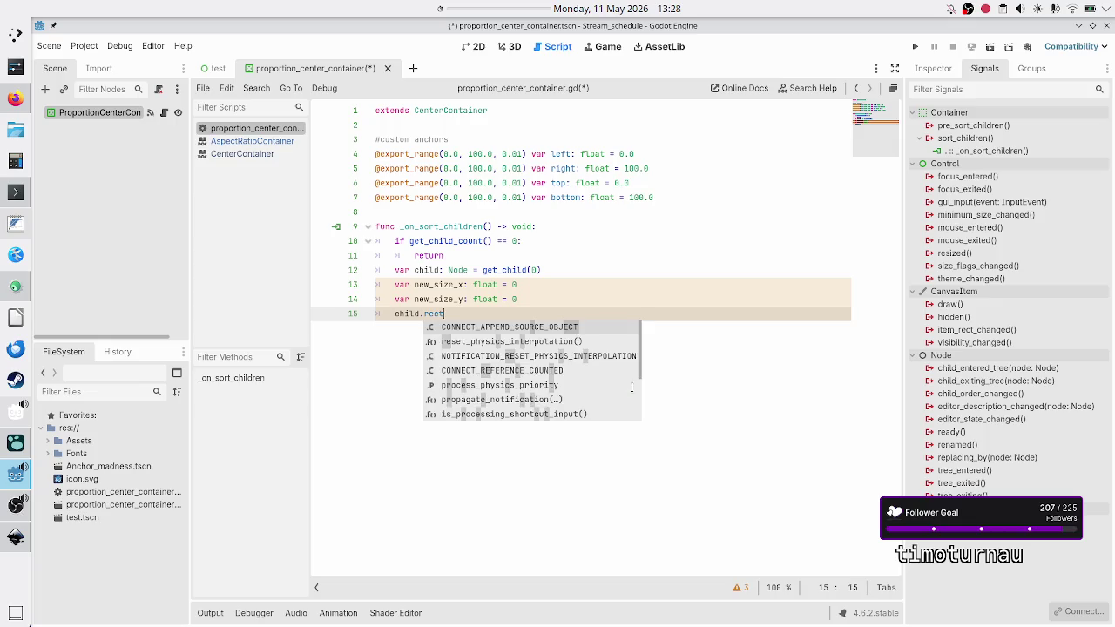
{"action": "type", "text": "_s"}
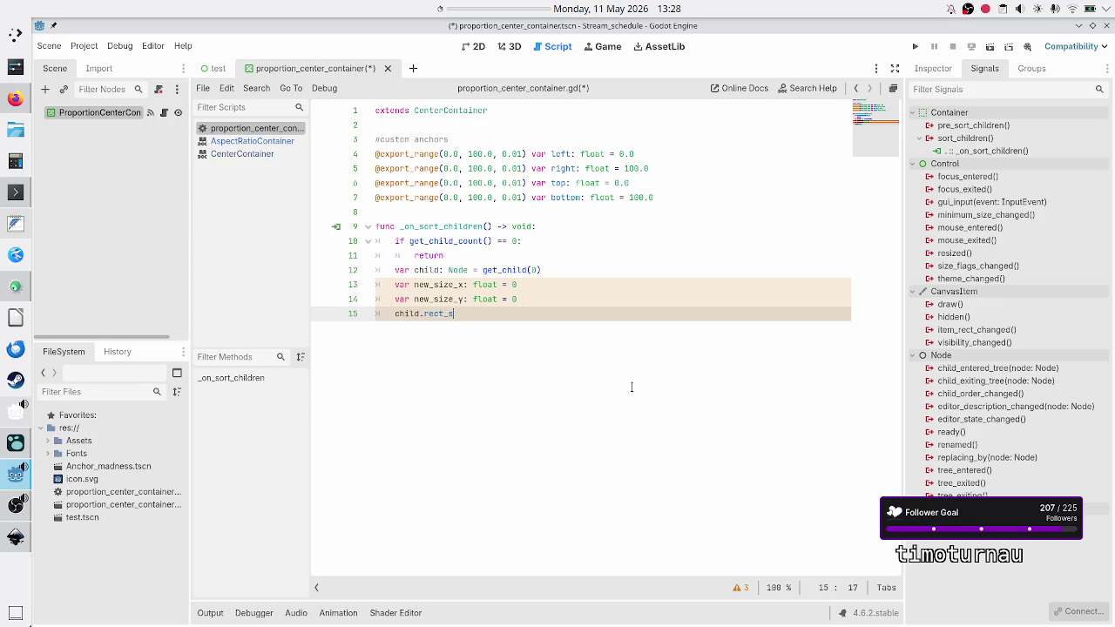
{"action": "key", "text": "BackSpace"}
{"action": "key", "text": "BackSpace"}
{"action": "key", "text": "BackSpace"}
{"action": "type", "text": "size_"}
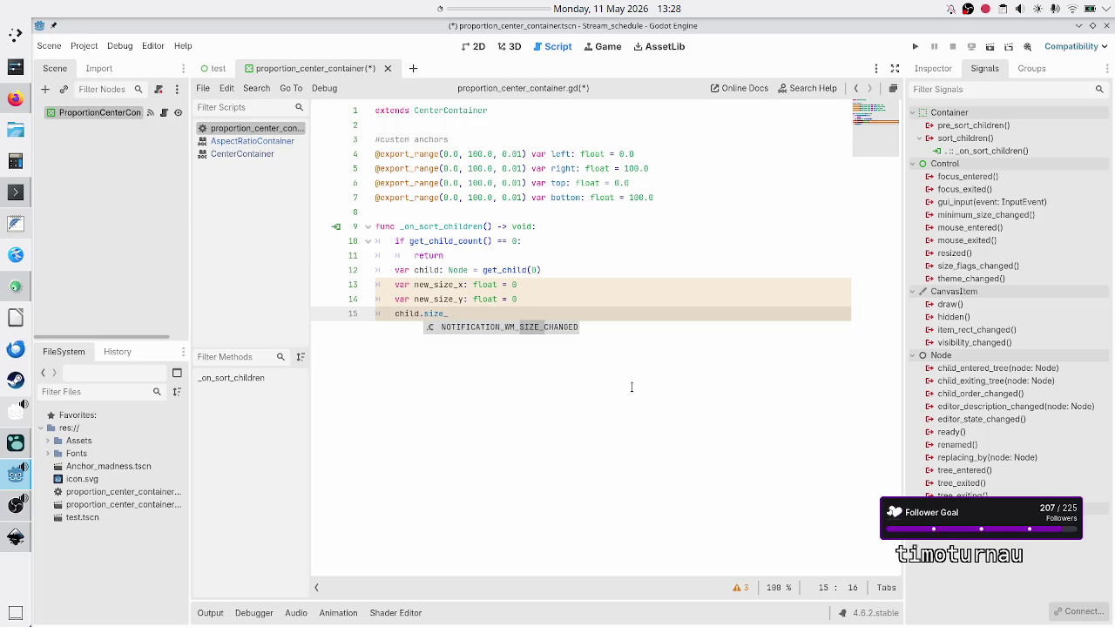
{"action": "key", "text": "Escape"}
{"action": "key", "text": "Up"}
{"action": "key", "text": "Up"}
{"action": "key", "text": "Up"}
{"action": "key", "text": "BackSpace"}
{"action": "key", "text": "BackSpace"}
{"action": "key", "text": "BackSpace"}
{"action": "type", "text": "Control"}
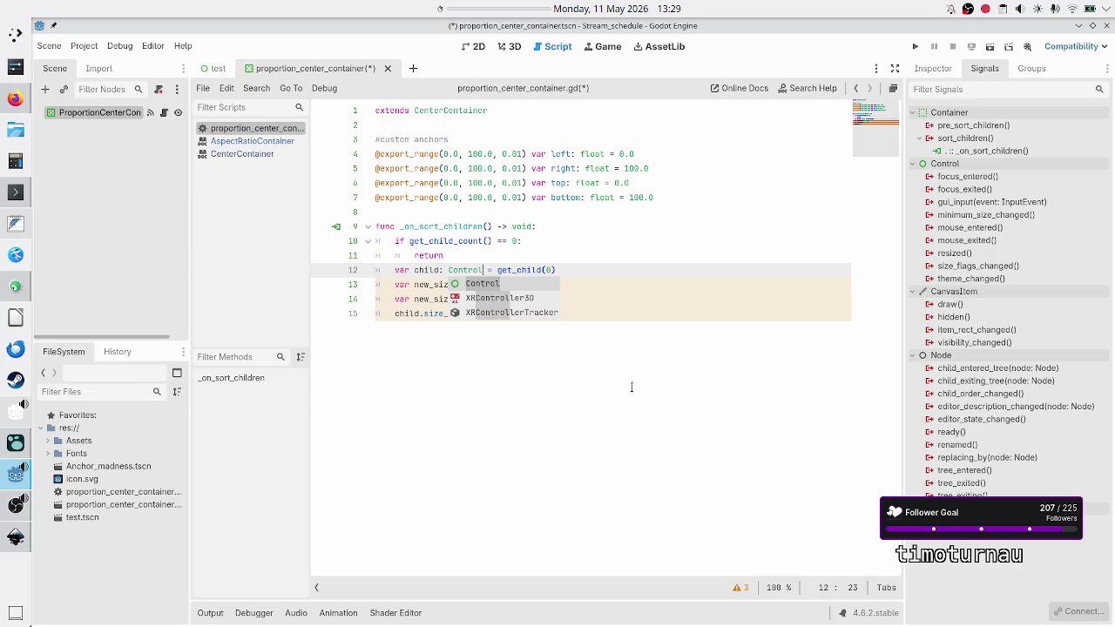
- On line 15, try the size and rect_size members, then clear it back to child
{"action": "key", "text": "Escape"}
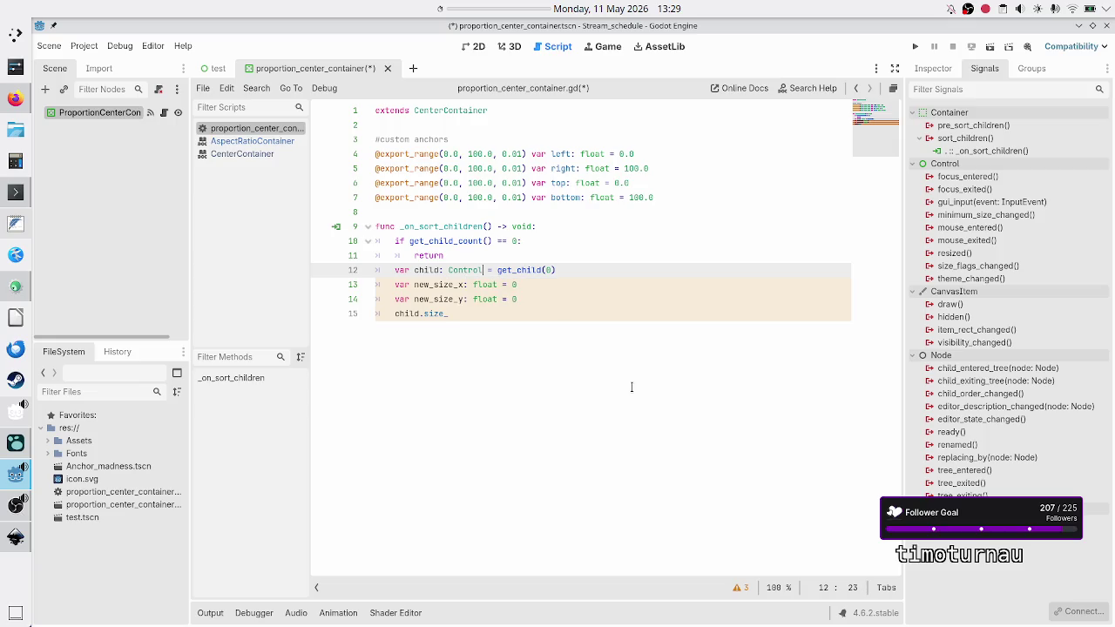
{"action": "key", "text": "Down"}
{"action": "key", "text": "Down"}
{"action": "key", "text": "Down"}
{"action": "key", "text": "BackSpace"}
{"action": "key", "text": "BackSpace"}
{"action": "key", "text": "BackSpace"}
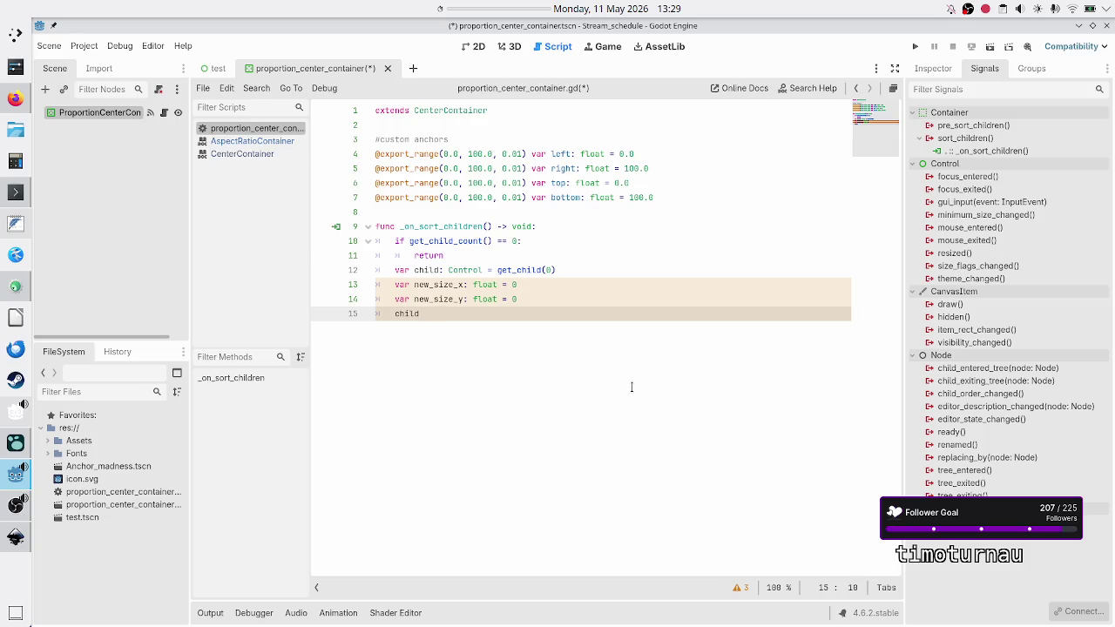
{"action": "type", "text": "size"}
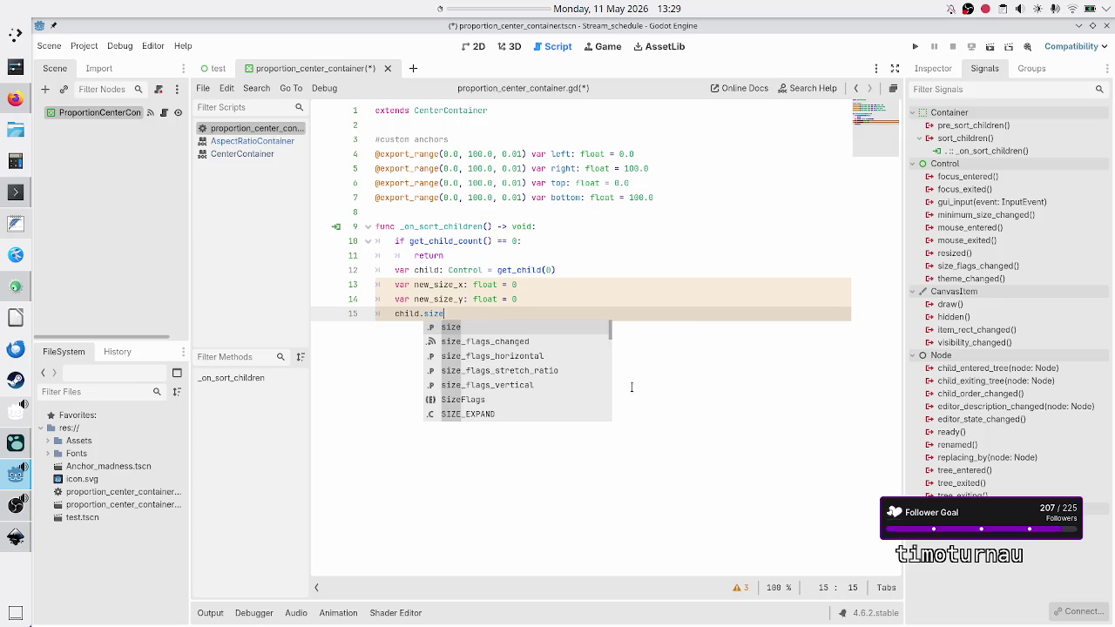
{"action": "key", "text": "BackSpace"}
{"action": "key", "text": "BackSpace"}
{"action": "type", "text": "rect"}
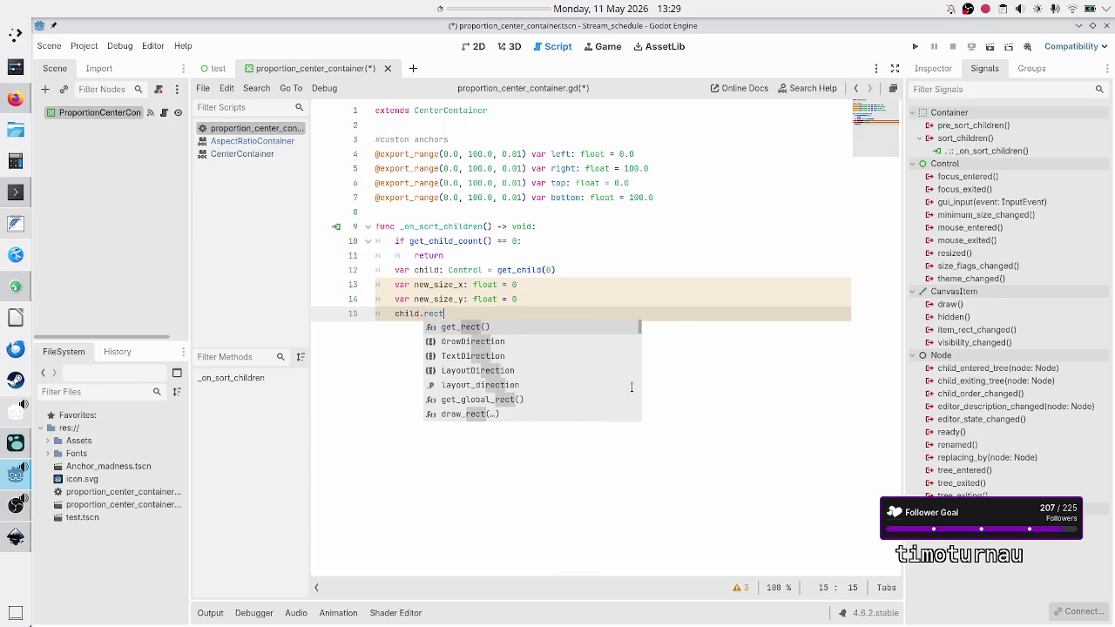
{"action": "type", "text": "_si"}
{"action": "key", "text": "BackSpace"}
{"action": "key", "text": "BackSpace"}
{"action": "key", "text": "BackSpace"}
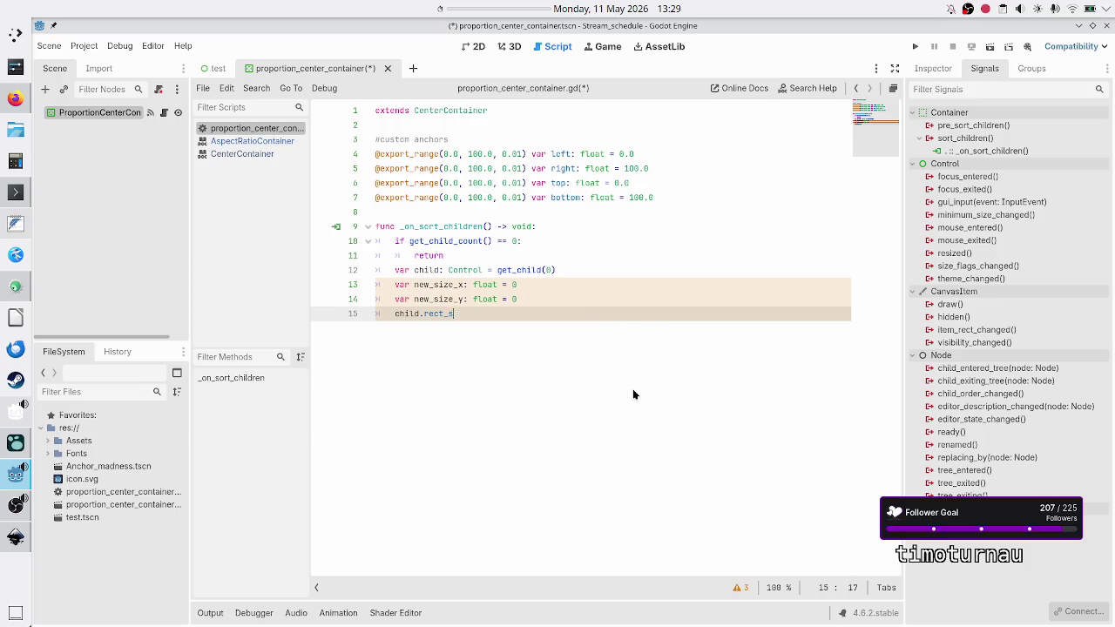
{"action": "key", "text": "BackSpace"}
{"action": "key", "text": "BackSpace"}
{"action": "key", "text": "BackSpace"}
{"action": "key", "text": "Escape"}
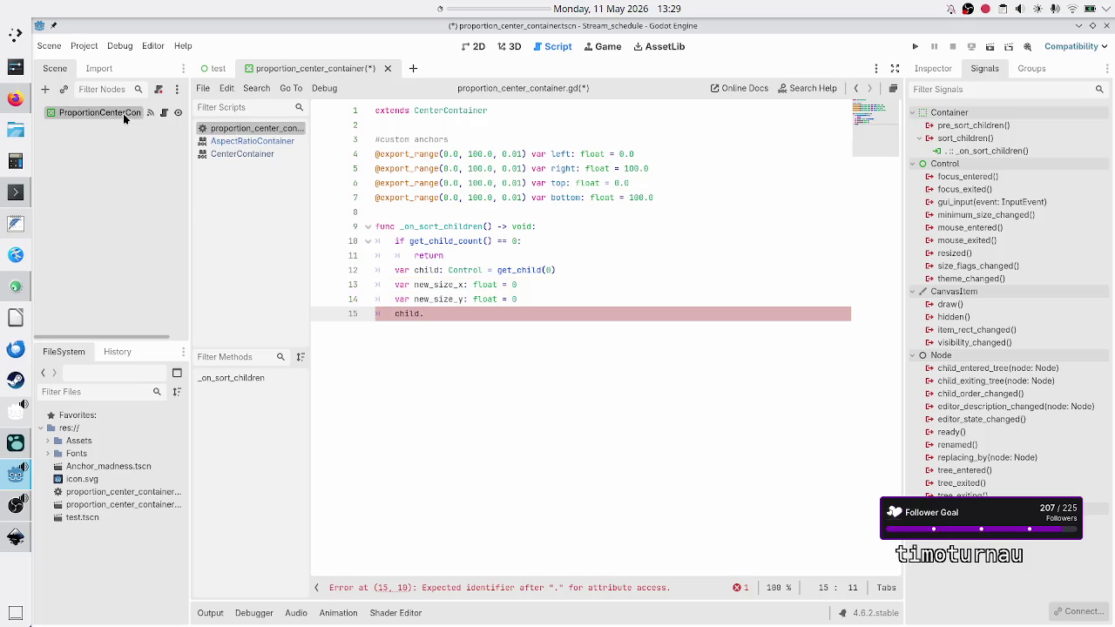
- Check the container's 1152 px Size under Layout > Transform, then write size: Vector2 = Vector2(new_size_x, new_size_y)
{"action": "left_click", "coordinate": [937, 66]}
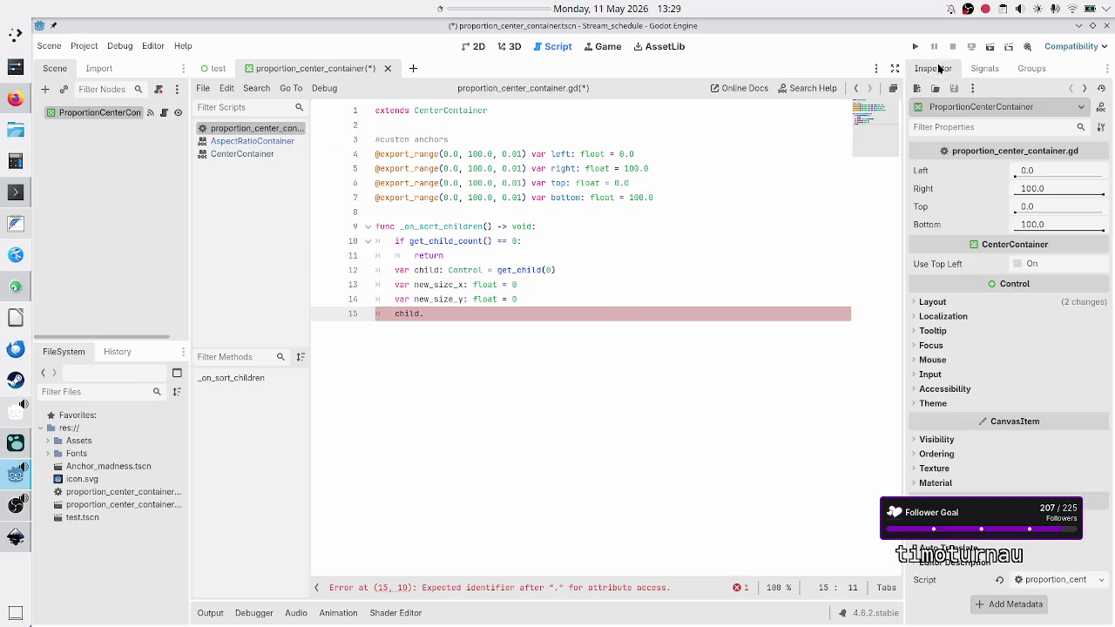
{"action": "left_click", "coordinate": [953, 305]}
{"action": "left_click", "coordinate": [953, 466]}
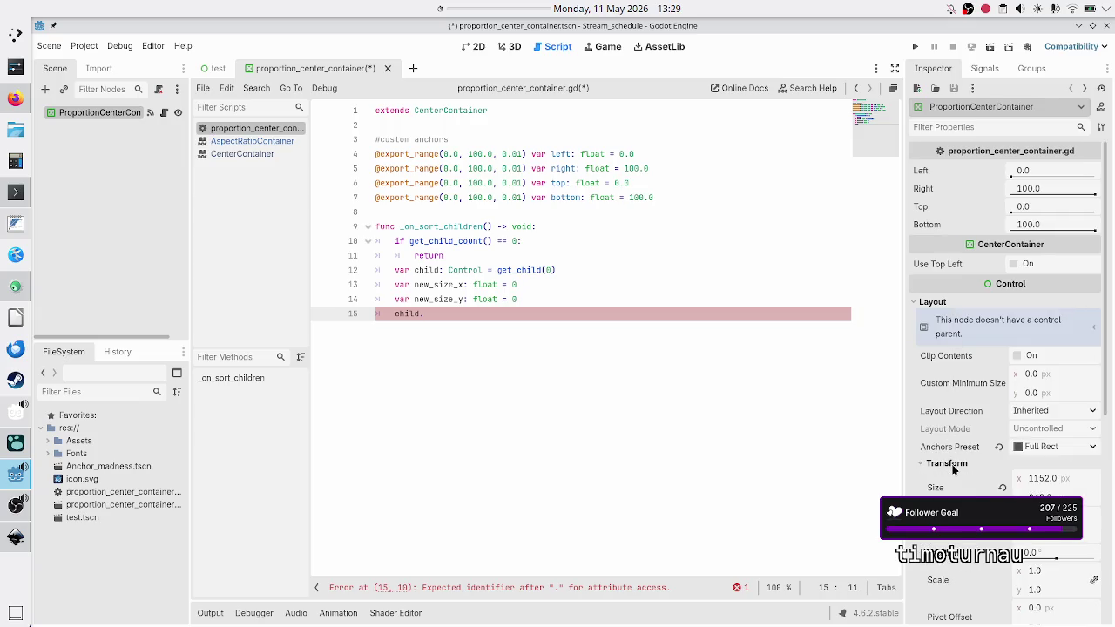
{"action": "mouse_move", "coordinate": [935, 493]}
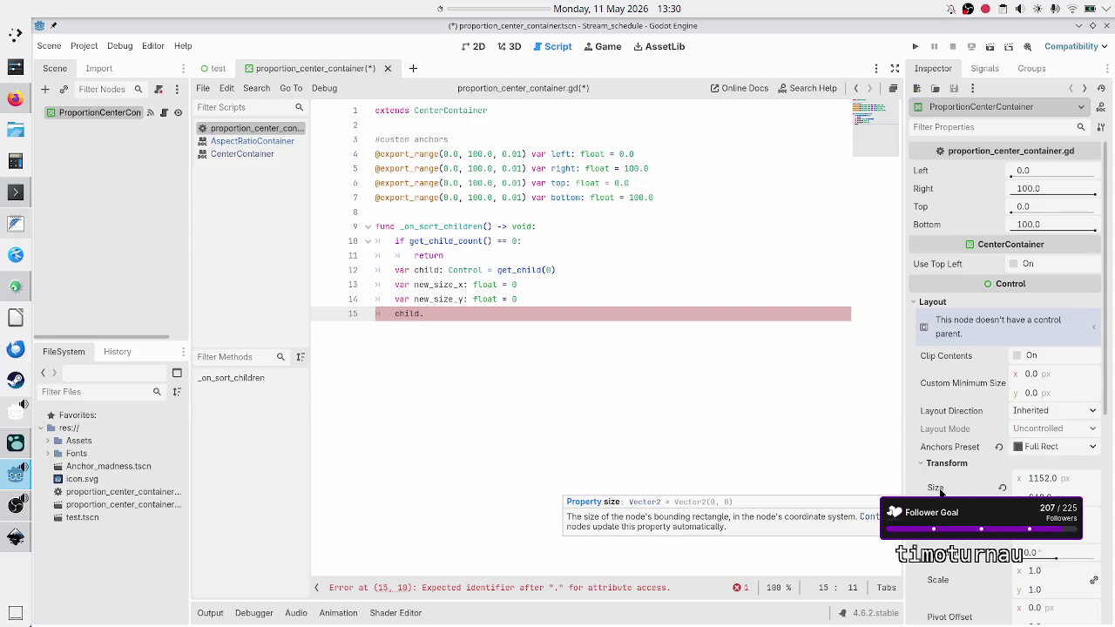
{"action": "type", "text": "size"}
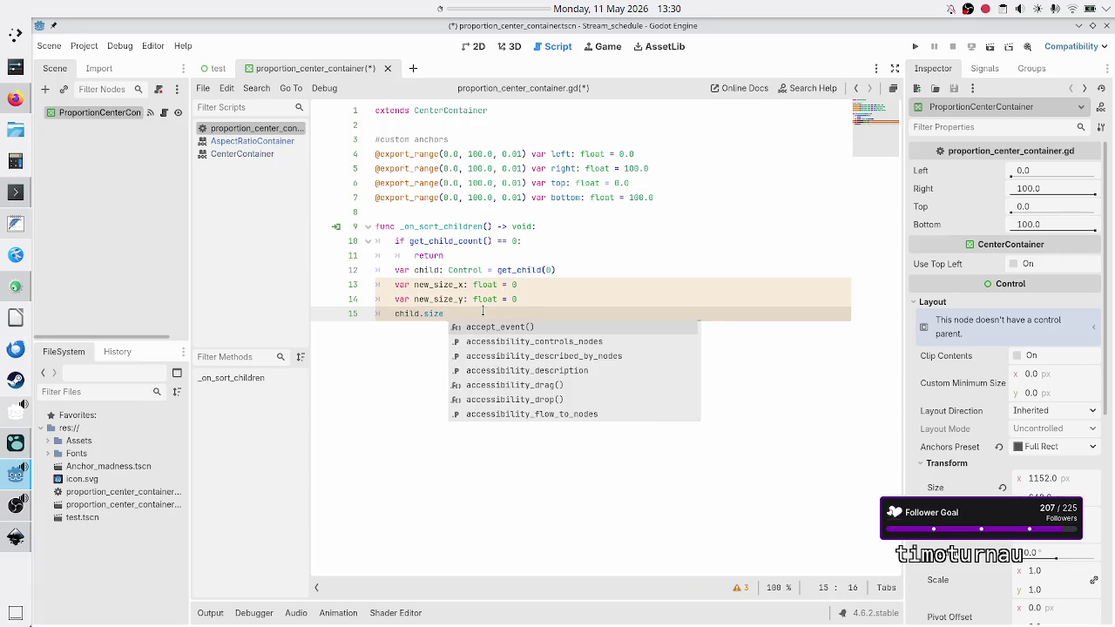
{"action": "type", "text": ": Vector2 "}
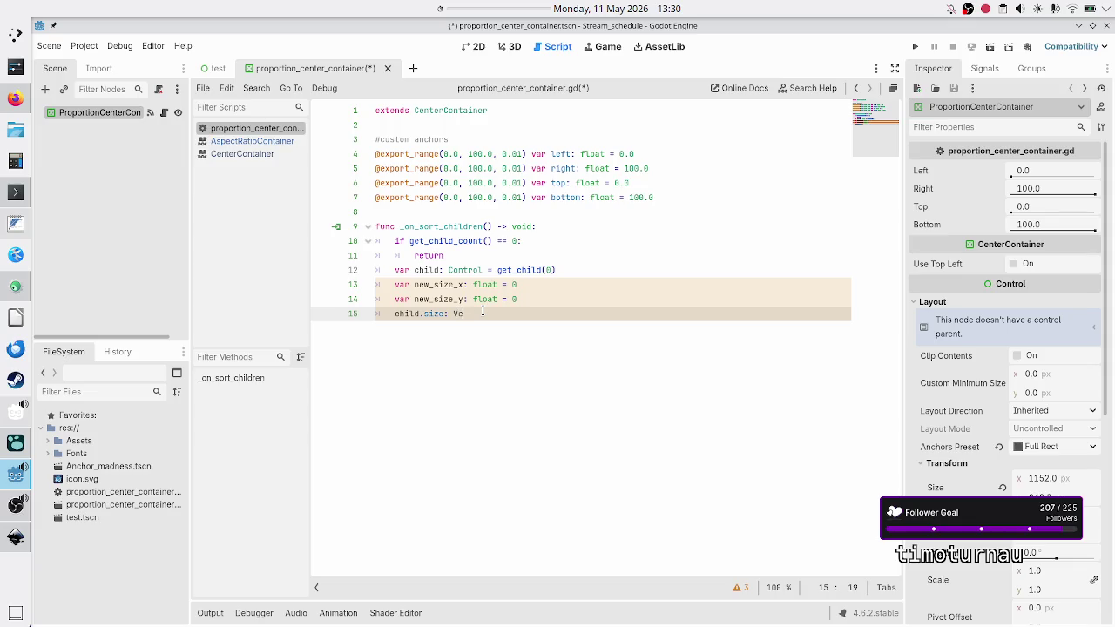
{"action": "type", "text": "= Vector2("}
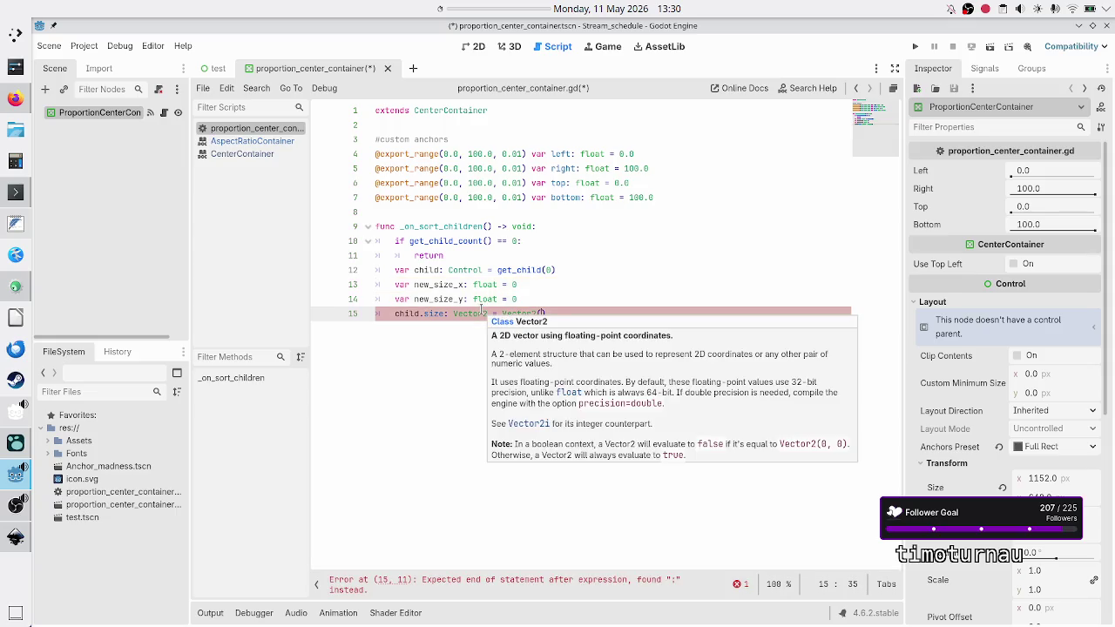
{"action": "type", "text": "new_size"}
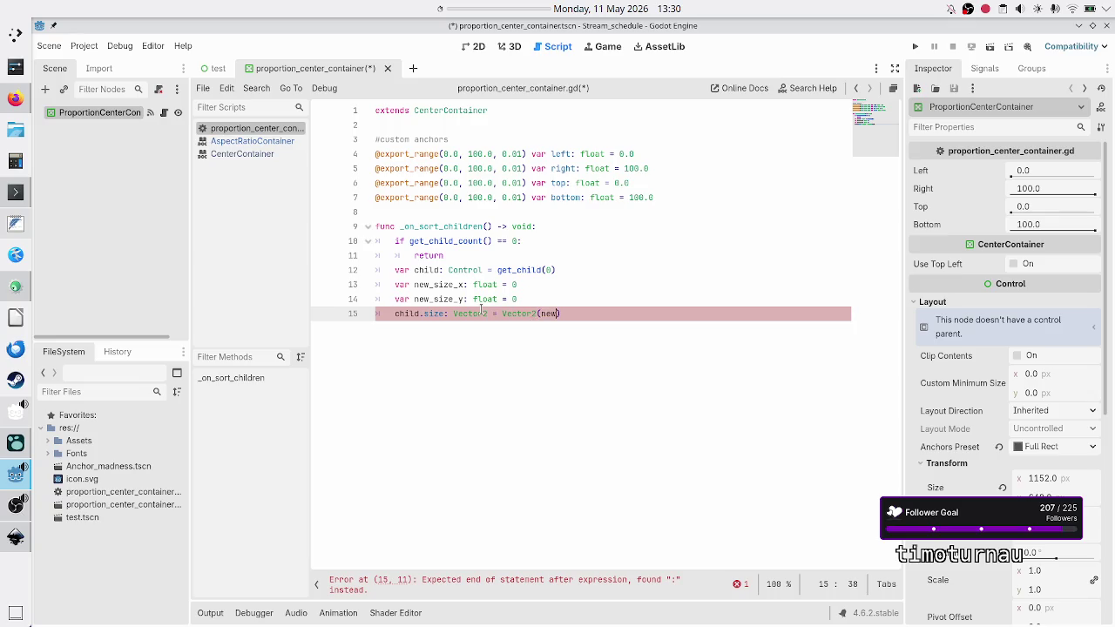
{"action": "type", "text": "_x, new_s"}
{"action": "type", "text": "ize"}
{"action": "type", "text": "_y"}
- Remove the type annotation so line 15 reads child.size = Vector2(new_size_x, new_size_y)
{"action": "left_click", "coordinate": [533, 403]}
{"action": "key", "text": "Delete"}
{"action": "key", "text": "BackSpace"}
{"action": "key", "text": "BackSpace"}
{"action": "key", "text": "BackSpace"}
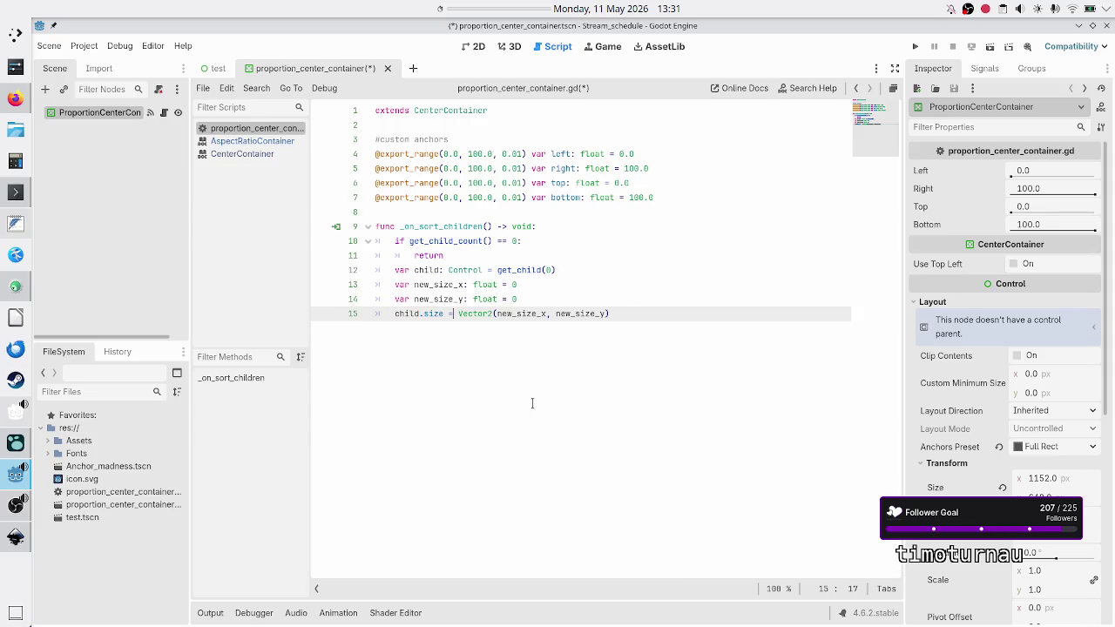
{"action": "key", "text": "Right"}
{"action": "key", "text": "Right"}
{"action": "key", "text": "Right"}
{"action": "key", "text": "Right"}
{"action": "key", "text": "Up"}
{"action": "key", "text": "Up"}
{"action": "key", "text": "Down"}
{"action": "key", "text": "Down"}
{"action": "key", "text": "Return"}
- Bring up the schedule_table.svg drawing in Inkscape
{"action": "key", "text": "alt+Tab"}
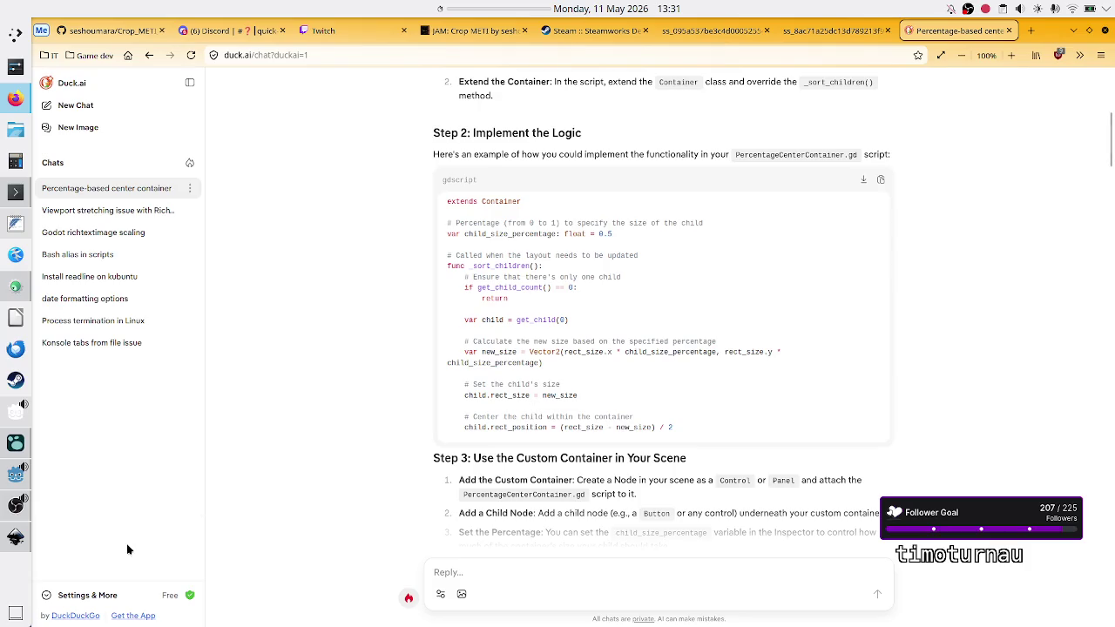
{"action": "left_click", "coordinate": [15, 537]}
{"action": "scroll", "coordinate": [282, 453], "scroll_direction": "down", "scroll_amount": 10}
{"action": "scroll", "coordinate": [281, 453], "scroll_direction": "up", "scroll_amount": 1}
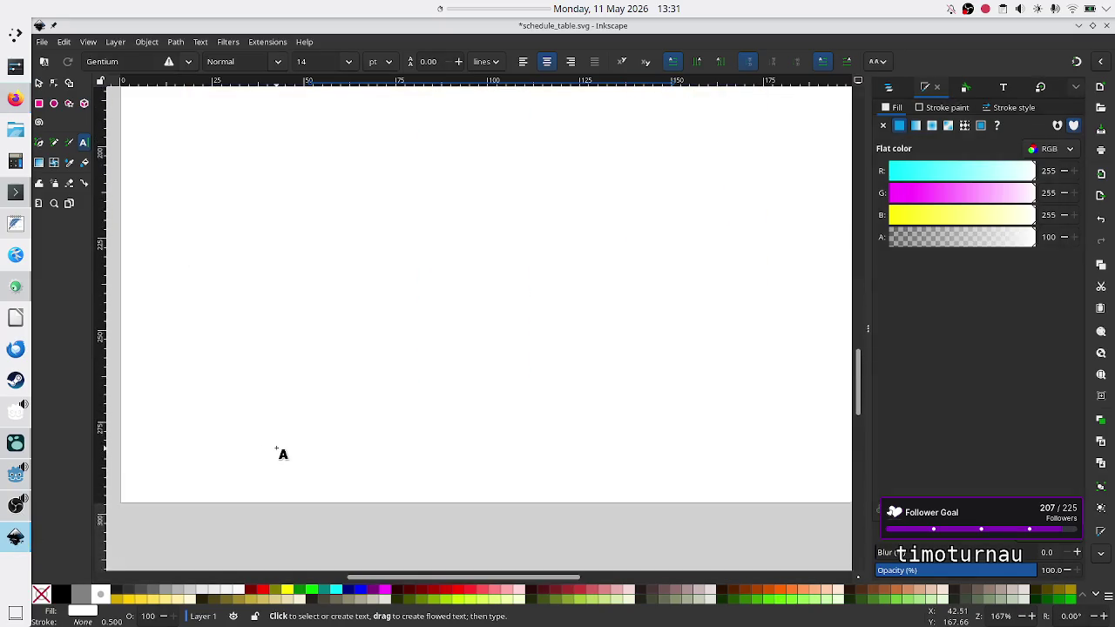
- Draw a large black rectangle and a smaller rectangle filled light grey
{"action": "left_click", "coordinate": [39, 104]}
{"action": "mouse_move", "coordinate": [339, 252]}
{"action": "left_mouse_down"}
{"action": "mouse_move", "coordinate": [505, 338]}
{"action": "mouse_move", "coordinate": [654, 451]}
{"action": "left_mouse_up"}
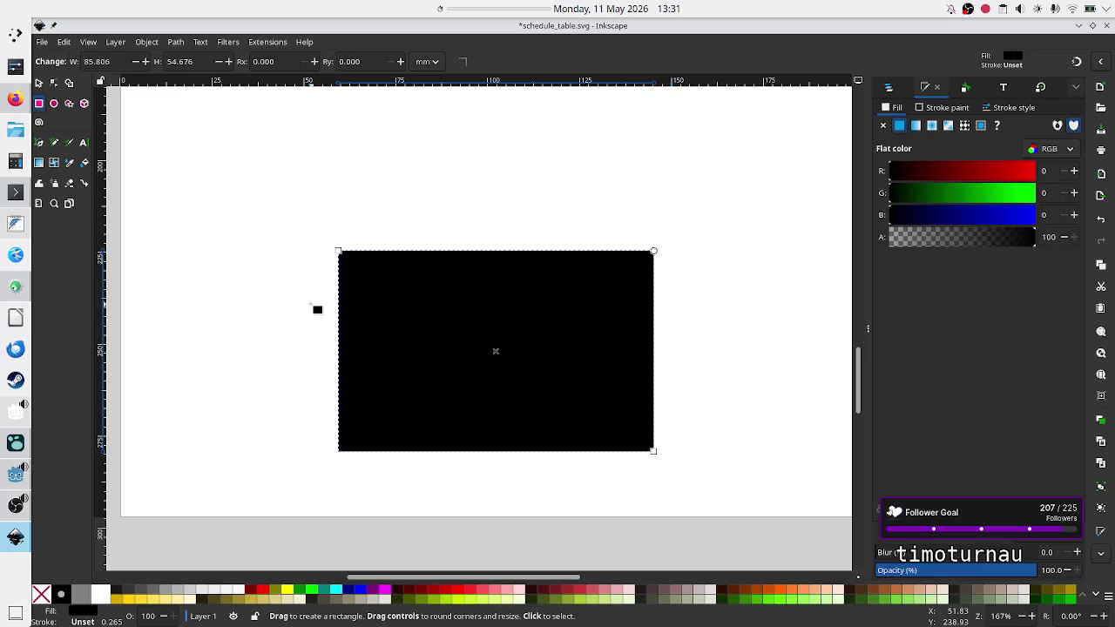
{"action": "left_click_drag", "start_coordinate": [147, 222], "coordinate": [280, 336]}
{"action": "left_click_drag", "start_coordinate": [223, 584], "coordinate": [212, 278]}
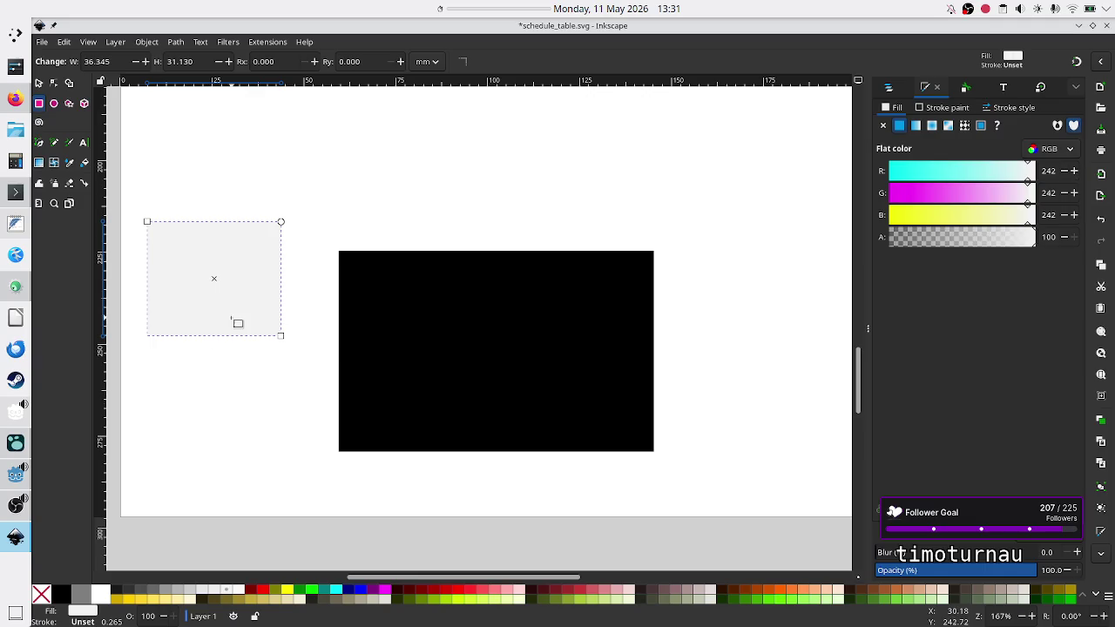
- Move the grey rectangle inside the black one, against its right edge
{"action": "left_click", "coordinate": [39, 84]}
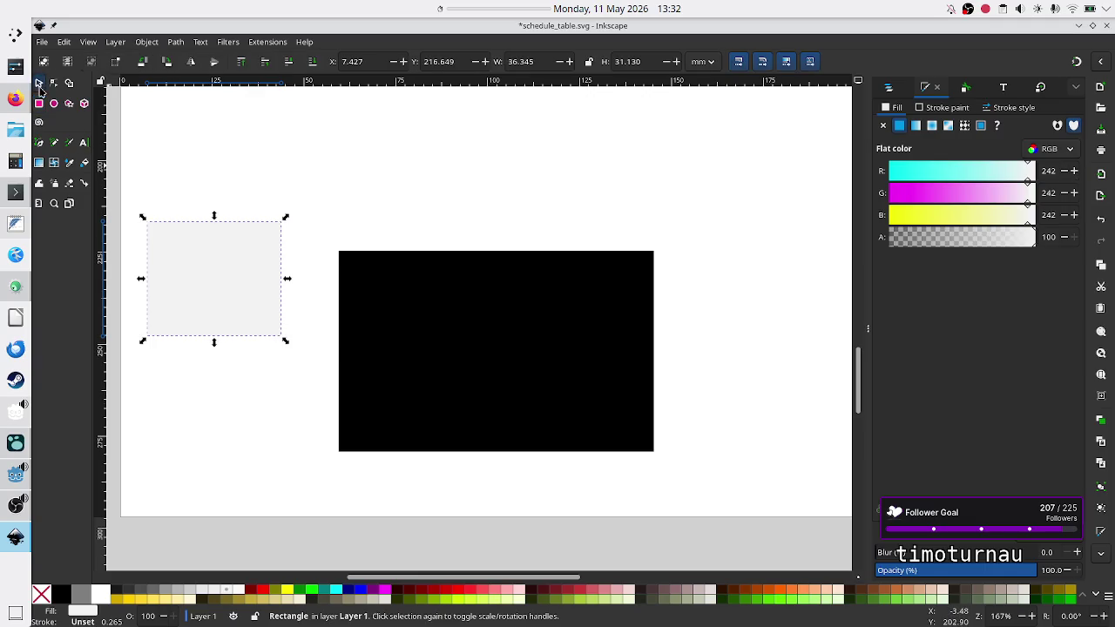
{"action": "mouse_move", "coordinate": [213, 284]}
{"action": "left_mouse_down"}
{"action": "mouse_move", "coordinate": [410, 301]}
{"action": "mouse_move", "coordinate": [512, 337]}
{"action": "mouse_move", "coordinate": [481, 351]}
{"action": "mouse_move", "coordinate": [428, 349]}
{"action": "left_mouse_up"}
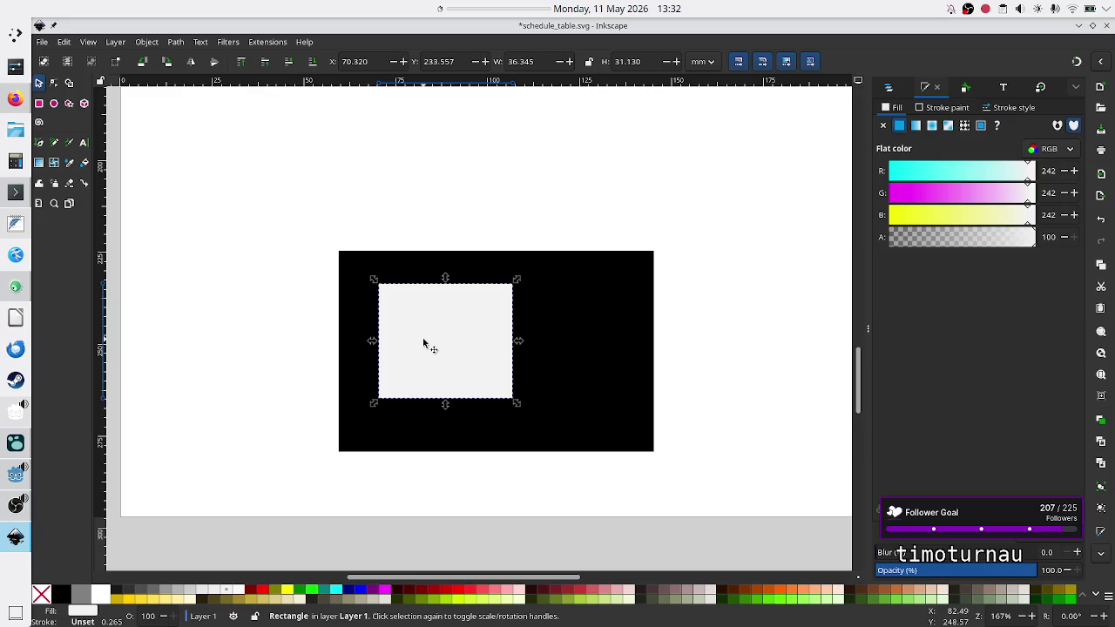
{"action": "left_click_drag", "start_coordinate": [424, 343], "coordinate": [379, 345]}
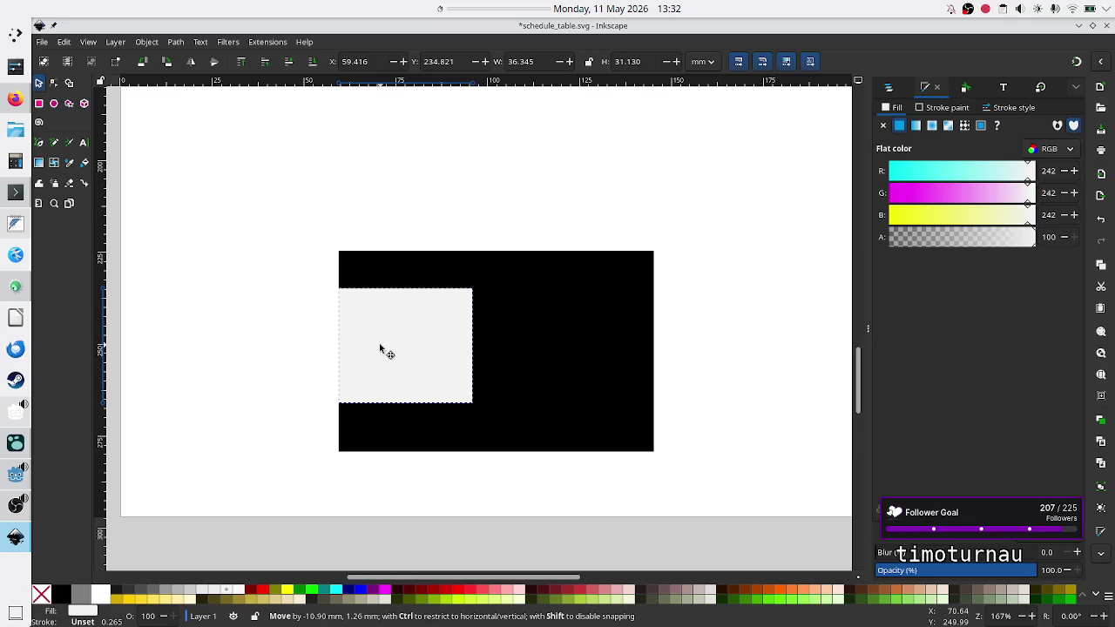
{"action": "mouse_move", "coordinate": [380, 346]}
{"action": "left_mouse_down"}
{"action": "mouse_move", "coordinate": [645, 346]}
{"action": "mouse_move", "coordinate": [580, 341]}
{"action": "mouse_move", "coordinate": [584, 349]}
{"action": "left_mouse_up"}
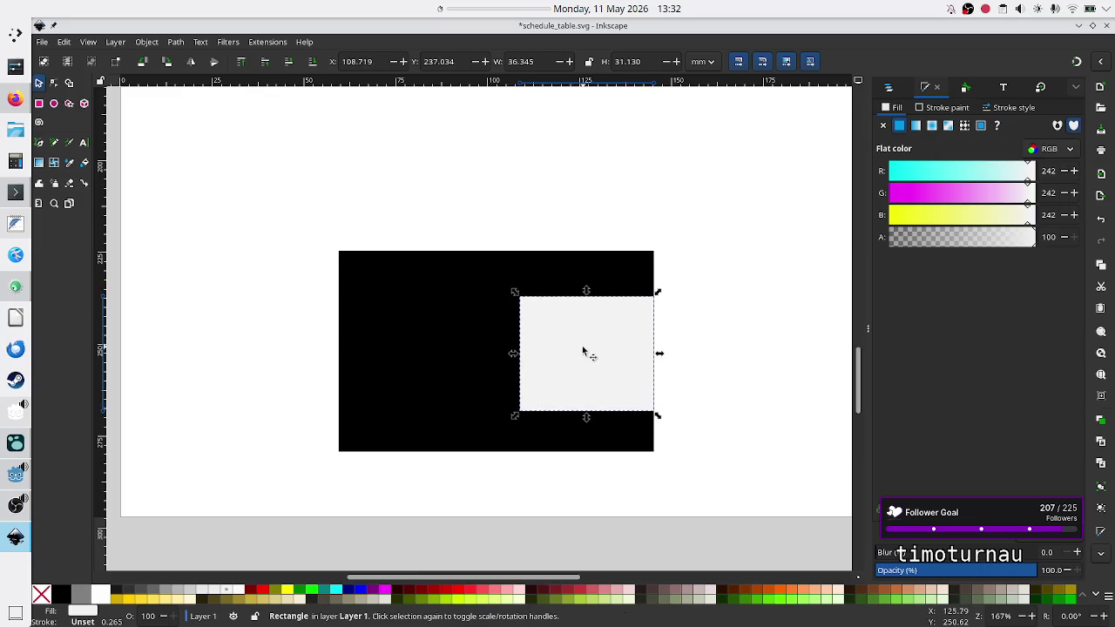
{"action": "key", "text": "alt+Tab"}
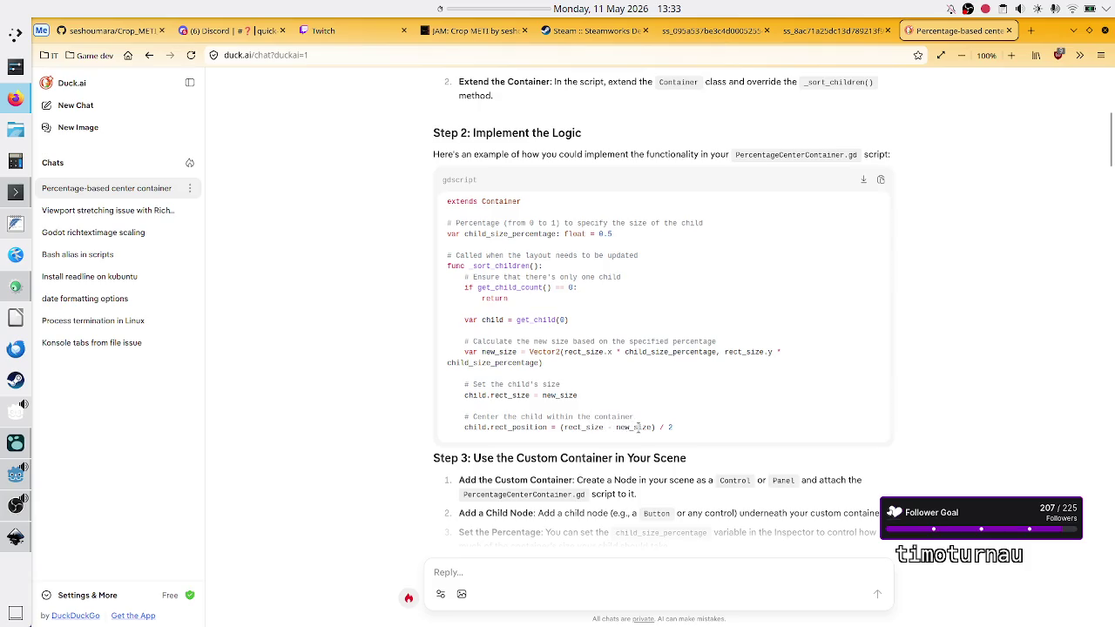
- Nudge the grey rectangle and narrow it from its left side
{"action": "key", "text": "alt+Tab"}
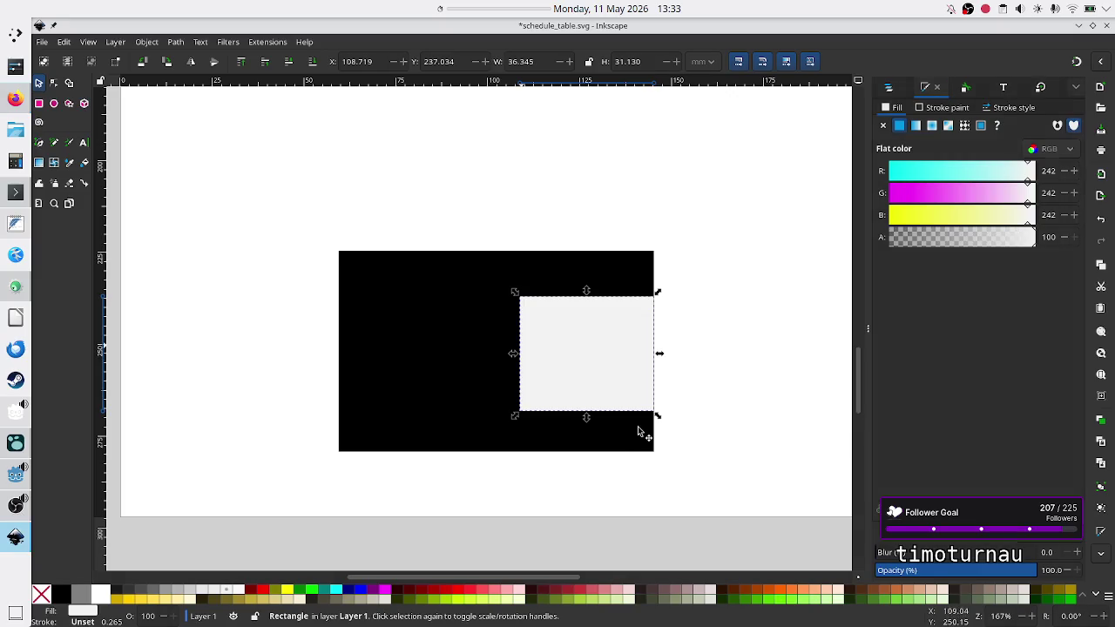
{"action": "mouse_move", "coordinate": [574, 342]}
{"action": "left_mouse_down"}
{"action": "mouse_move", "coordinate": [506, 347]}
{"action": "mouse_move", "coordinate": [528, 327]}
{"action": "mouse_move", "coordinate": [571, 342]}
{"action": "left_mouse_up"}
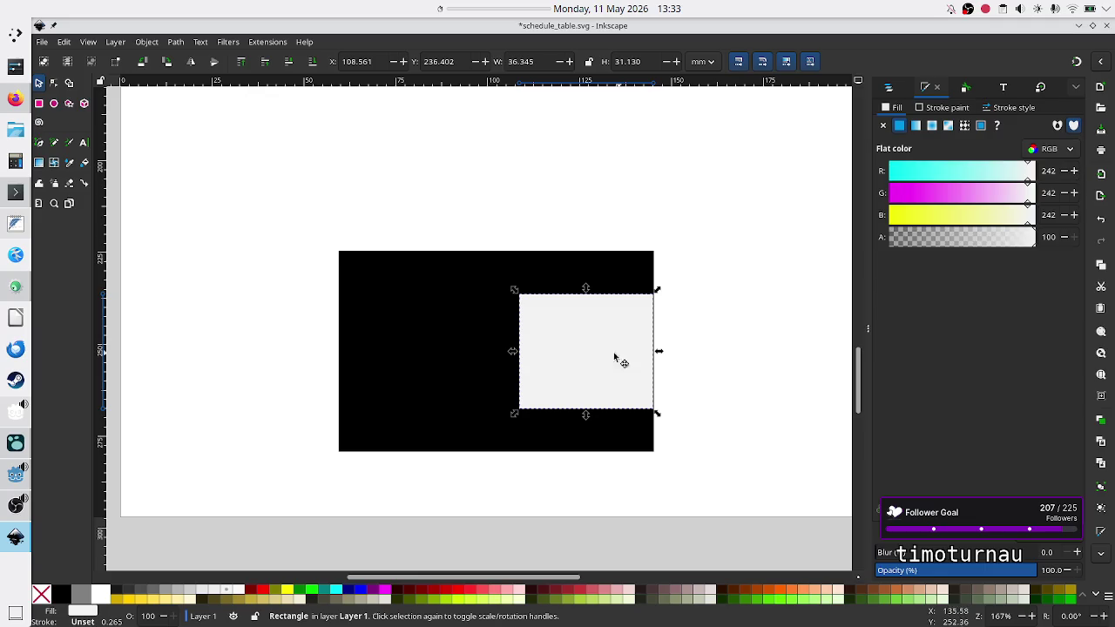
{"action": "left_click_drag", "start_coordinate": [515, 352], "coordinate": [596, 360]}
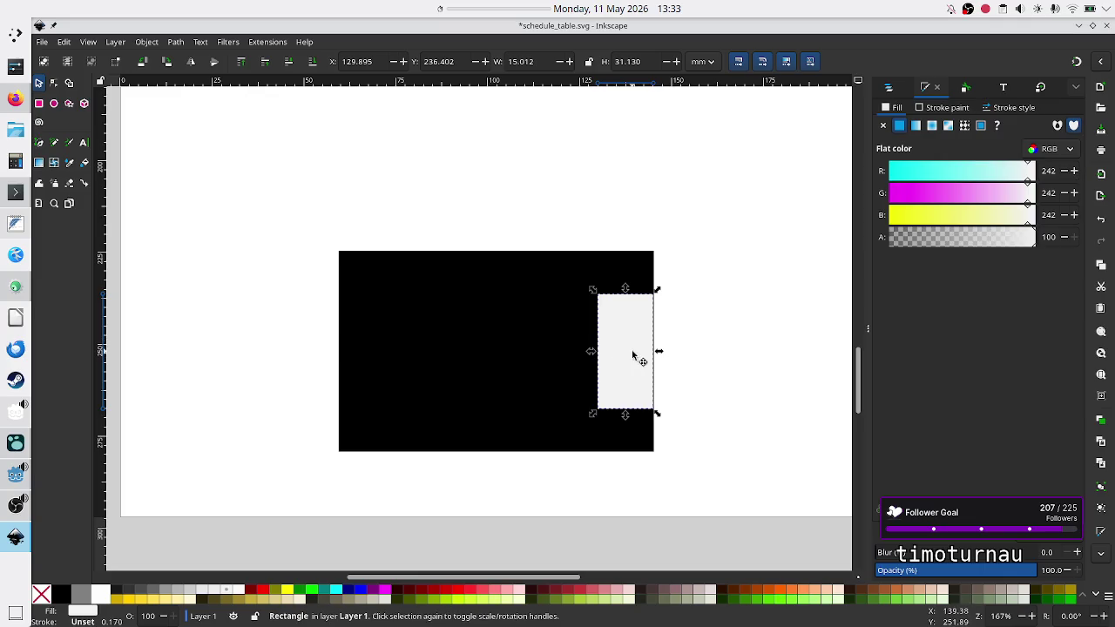
{"action": "left_click_drag", "start_coordinate": [633, 356], "coordinate": [632, 358]}
- Compare with the Duck.ai code and reposition the narrow rectangle within the black box
{"action": "key", "text": "alt+Tab"}
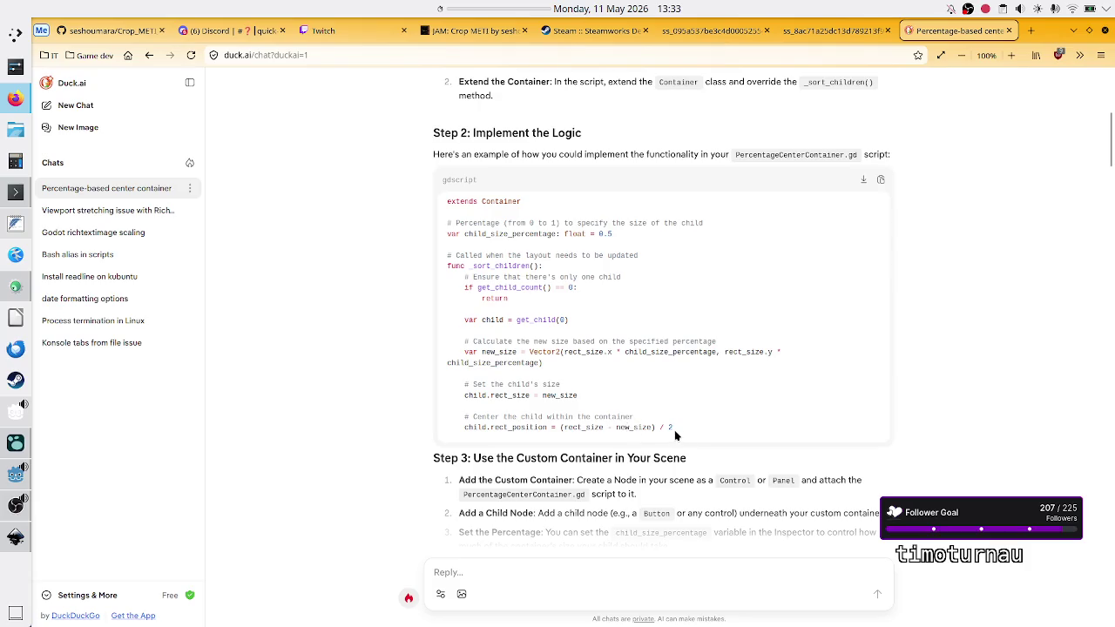
{"action": "key", "text": "alt+Tab"}
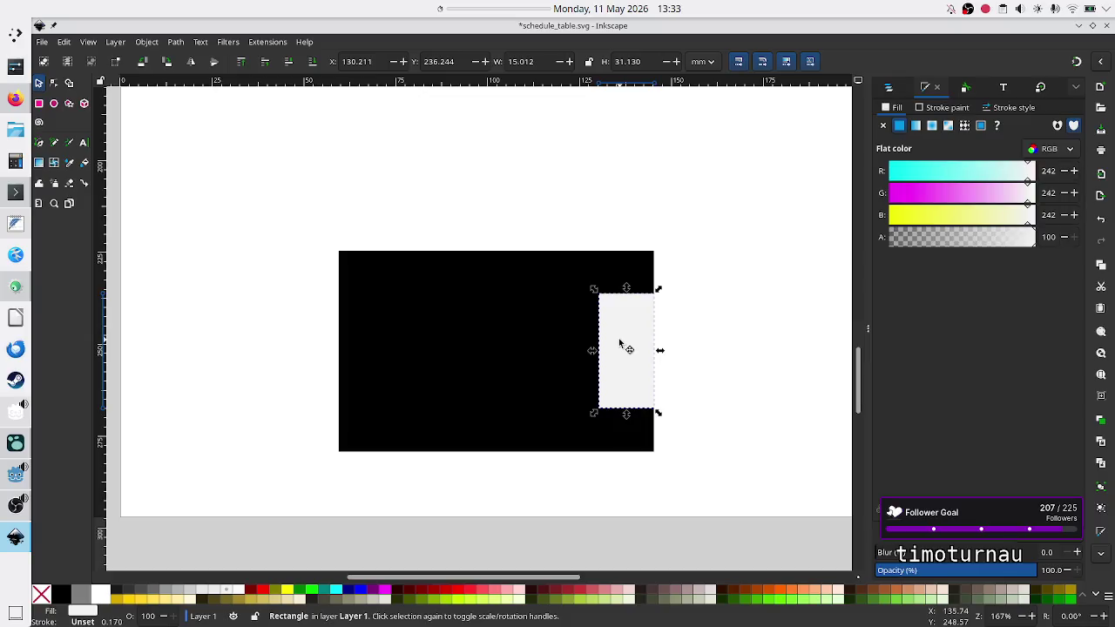
{"action": "left_click_drag", "start_coordinate": [619, 340], "coordinate": [478, 343]}
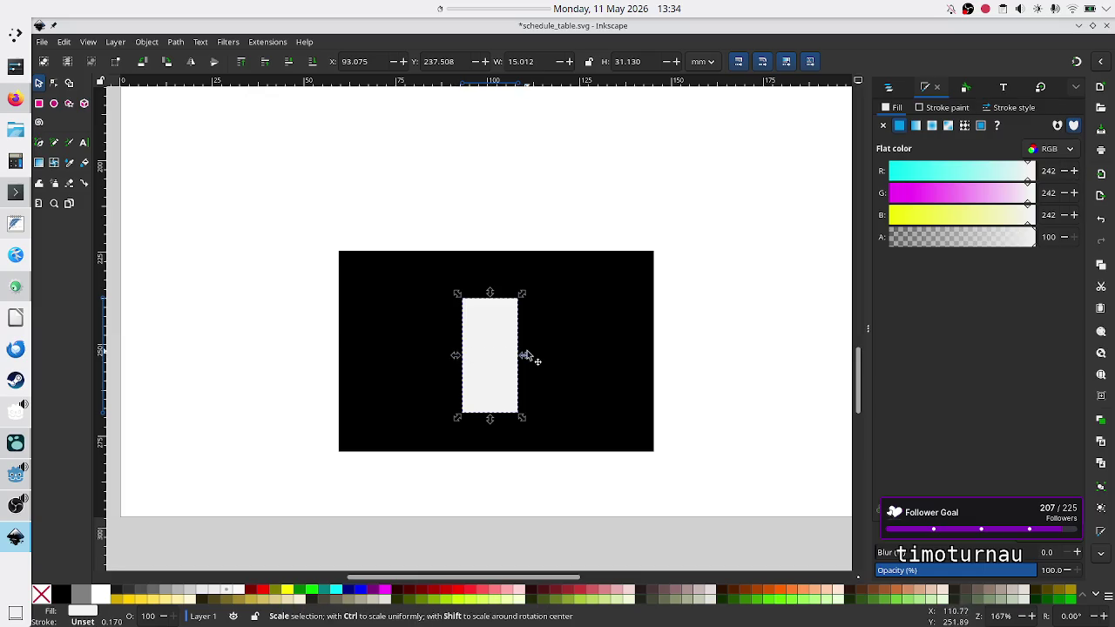
{"action": "mouse_move", "coordinate": [473, 360]}
{"action": "left_mouse_down"}
{"action": "mouse_move", "coordinate": [532, 366]}
{"action": "mouse_move", "coordinate": [458, 353]}
{"action": "mouse_move", "coordinate": [628, 364]}
{"action": "mouse_move", "coordinate": [562, 350]}
{"action": "left_mouse_up"}
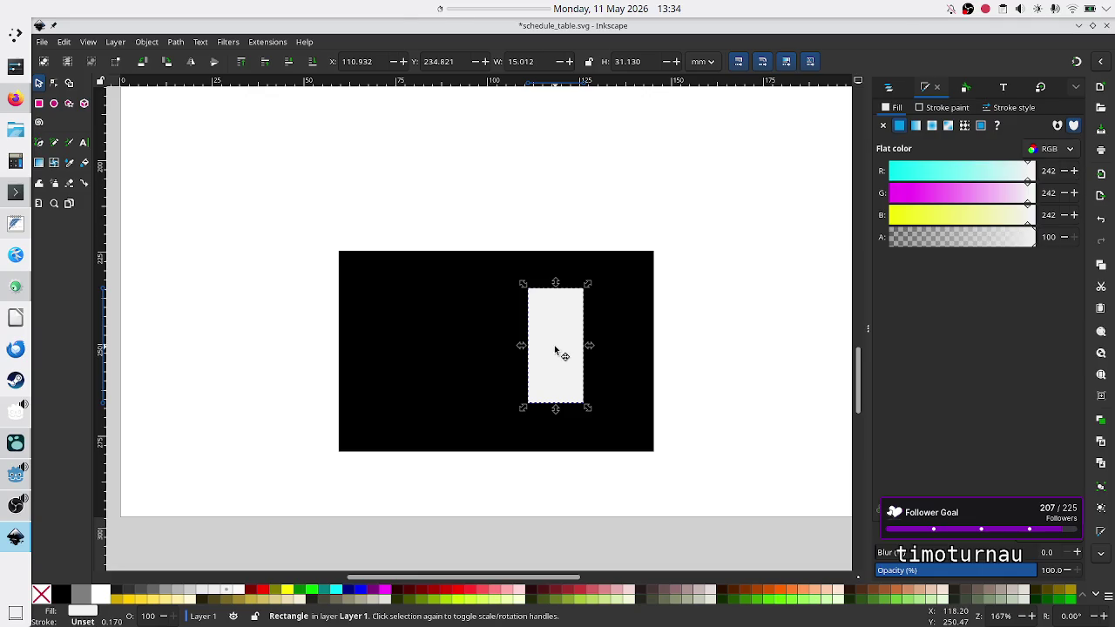
{"action": "key", "text": "alt+Tab"}
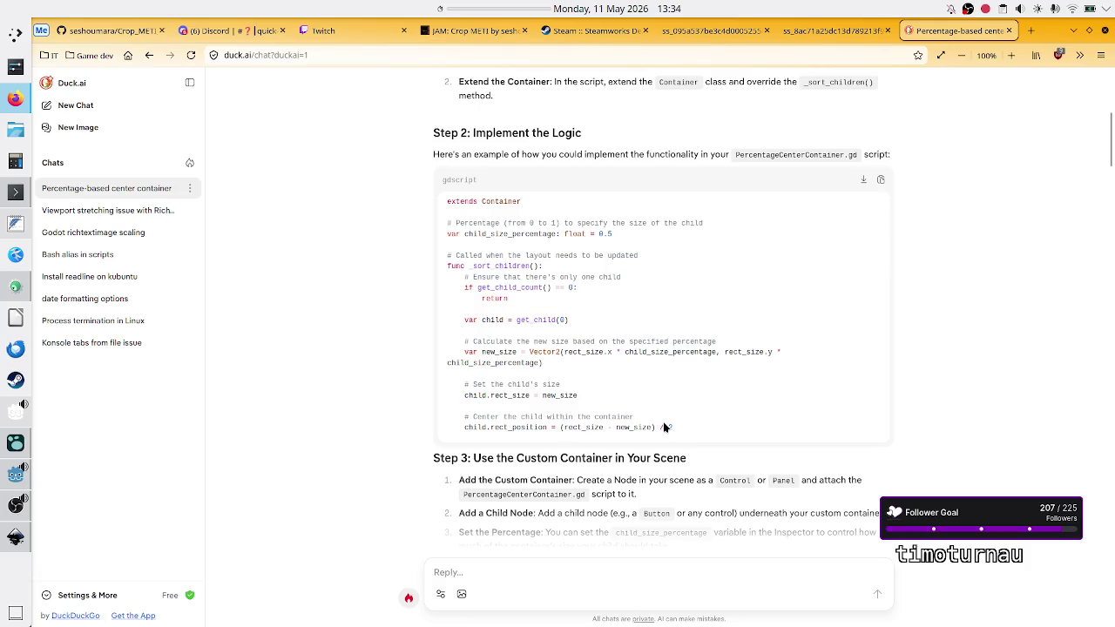
{"action": "key", "text": "alt+Tab"}
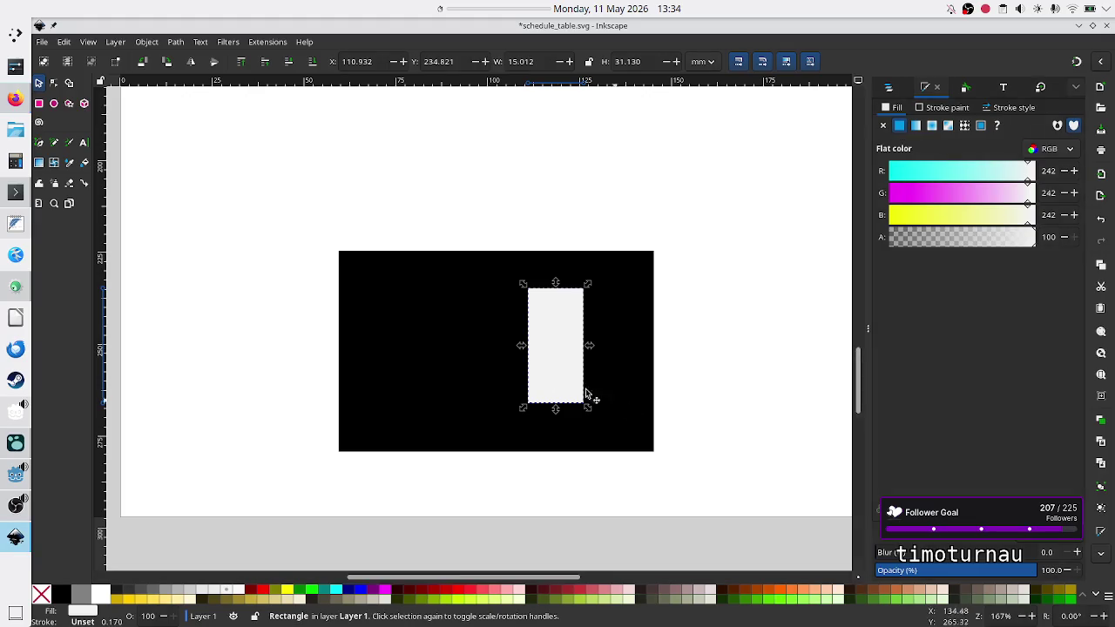
{"action": "key", "text": "alt+Tab"}
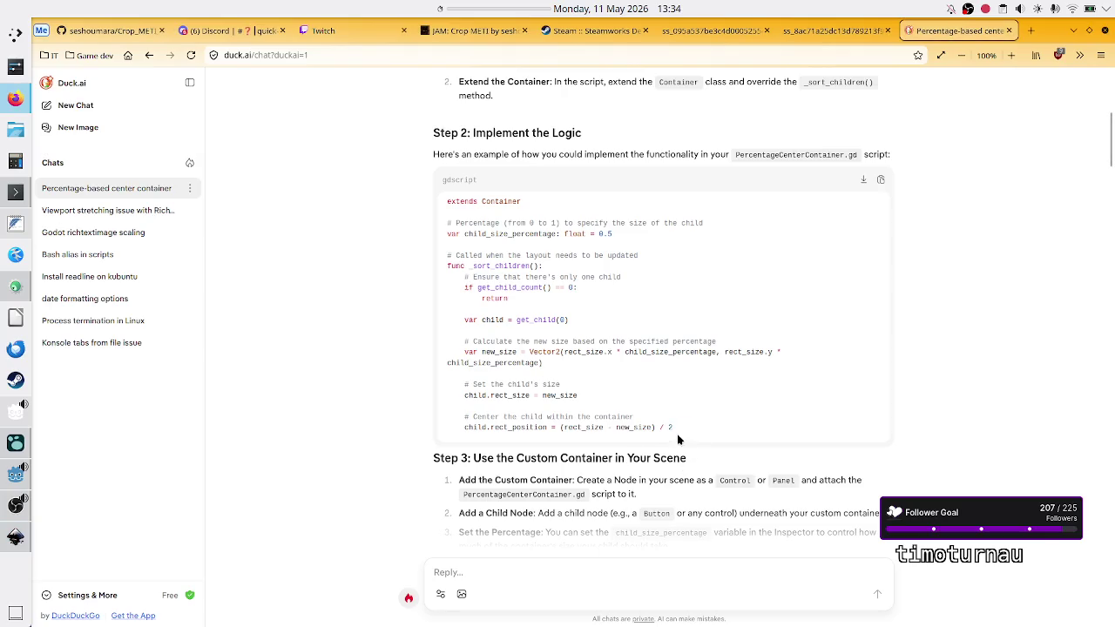
{"action": "key", "text": "alt+Tab"}
- Widen the white rectangle to about 53.254 mm and centre it inside the black frame
{"action": "mouse_move", "coordinate": [578, 351]}
{"action": "left_mouse_down"}
{"action": "mouse_move", "coordinate": [530, 350]}
{"action": "mouse_move", "coordinate": [646, 351]}
{"action": "left_mouse_up"}
{"action": "left_click_drag", "start_coordinate": [493, 350], "coordinate": [436, 348]}
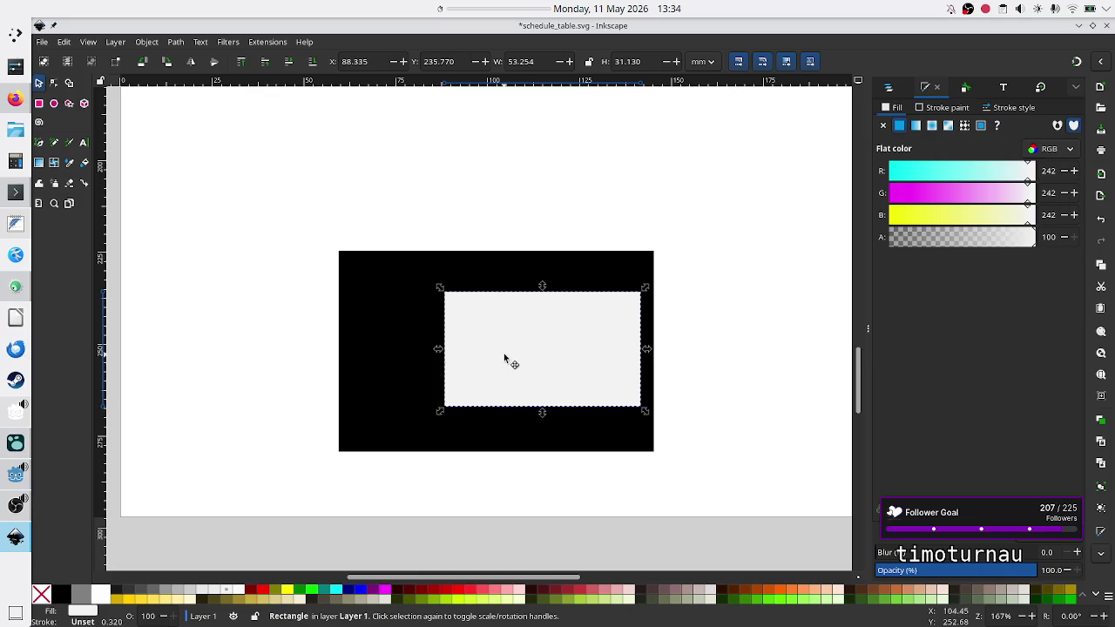
{"action": "left_click_drag", "start_coordinate": [504, 356], "coordinate": [524, 354]}
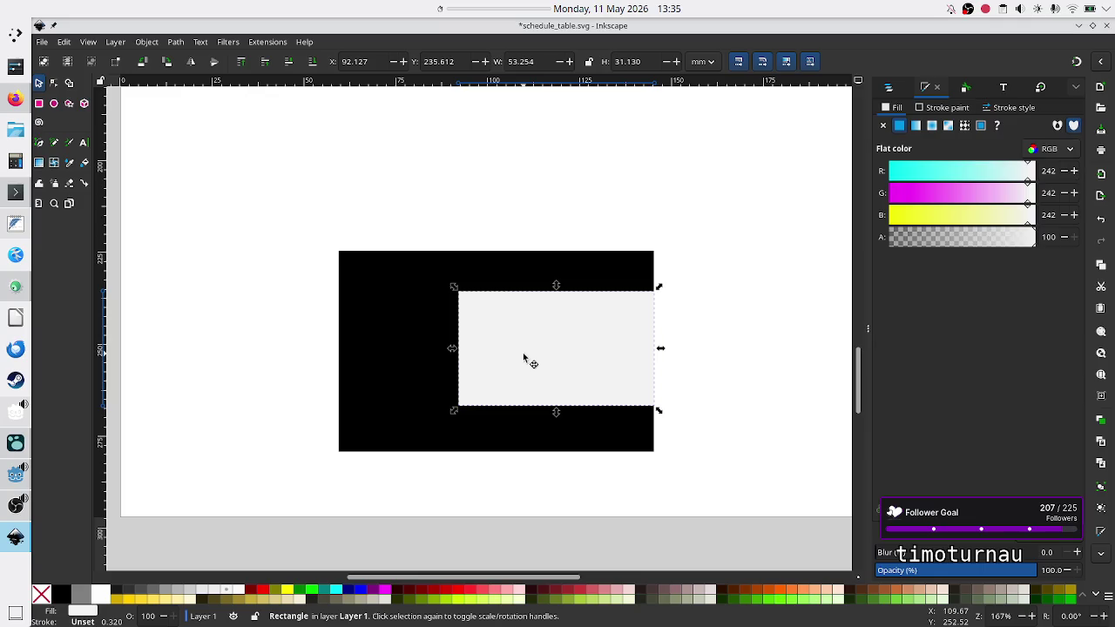
{"action": "mouse_move", "coordinate": [524, 356]}
{"action": "left_mouse_down"}
{"action": "mouse_move", "coordinate": [427, 366]}
{"action": "mouse_move", "coordinate": [450, 362]}
{"action": "left_mouse_up"}
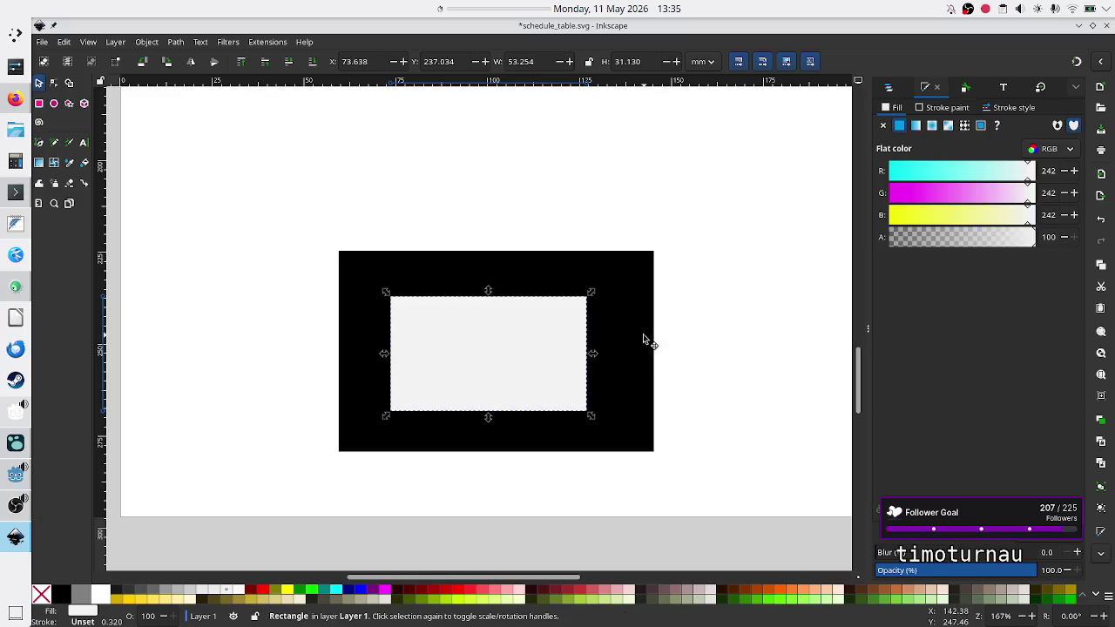
{"action": "key", "text": "alt+Tab"}
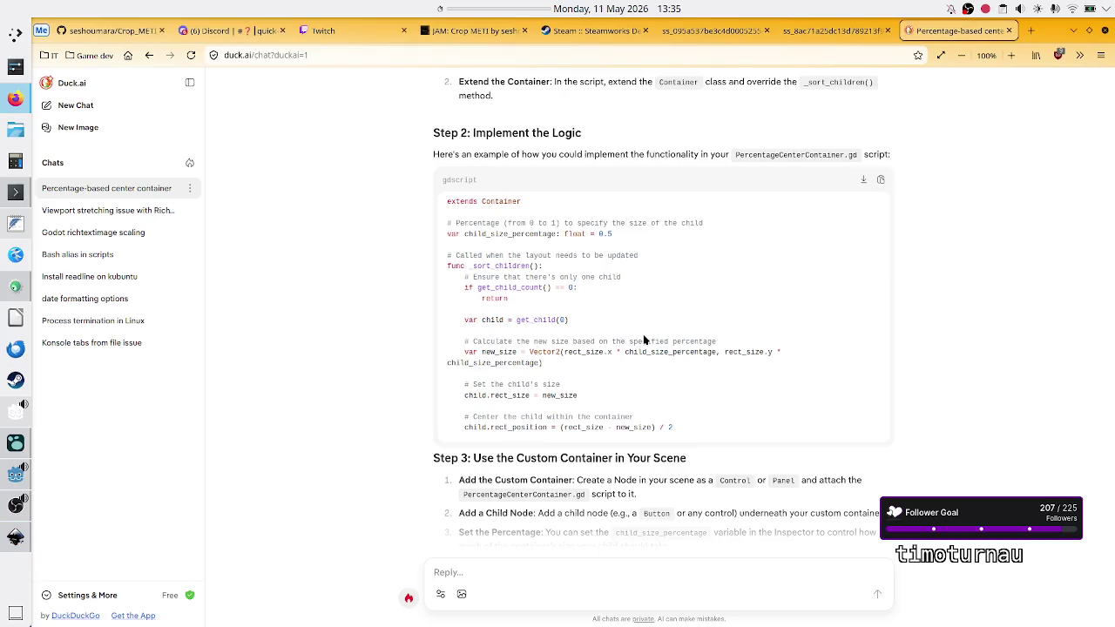
{"action": "key", "text": "alt+Tab"}
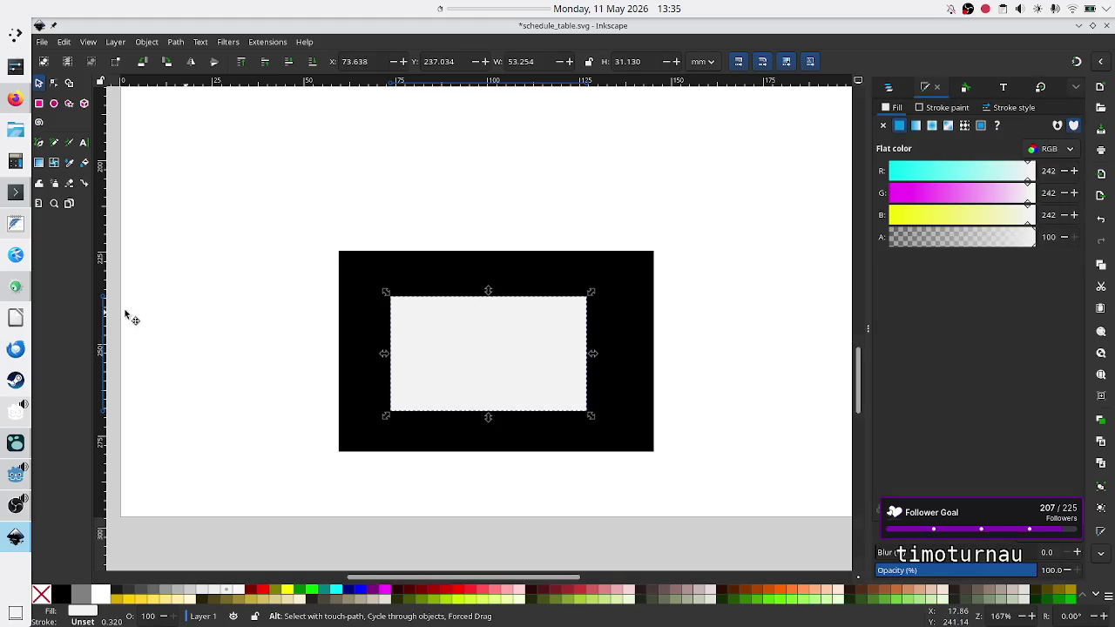
{"action": "left_click", "coordinate": [15, 475]}
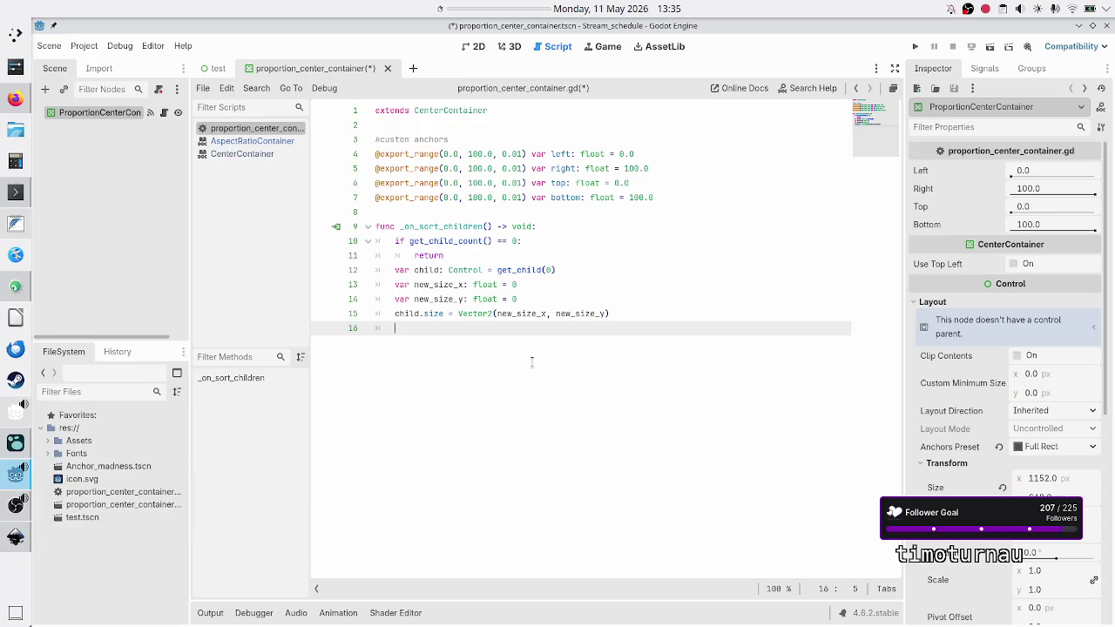
- Write child.position = (size - child.size) / 2.0 on line 16
{"action": "type", "text": "child."}
{"action": "type", "text": "posi"}
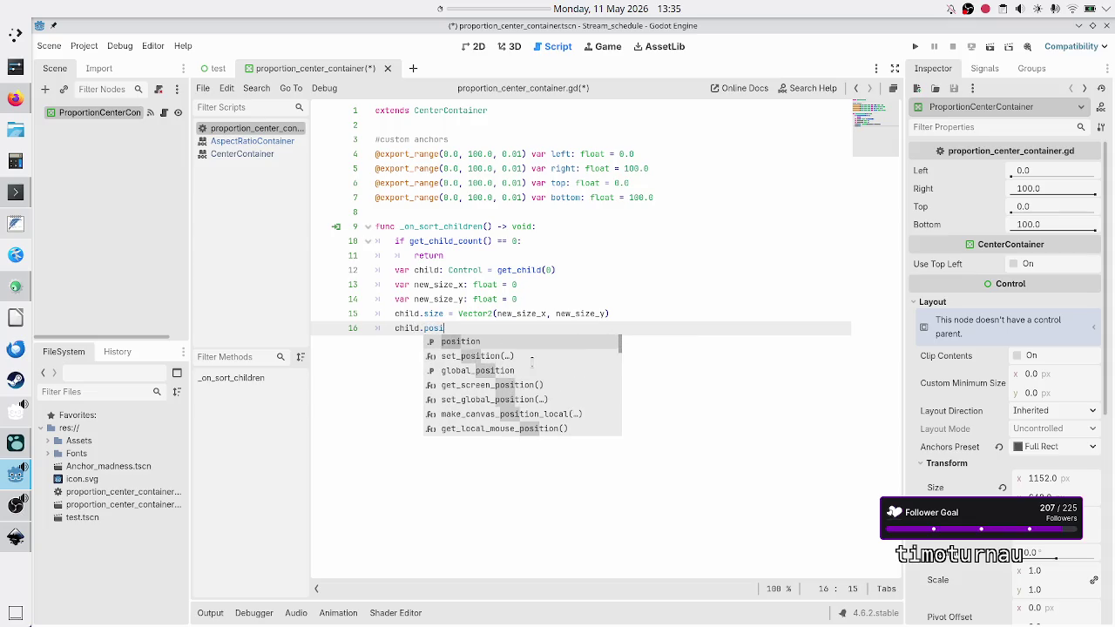
{"action": "key", "text": "Return"}
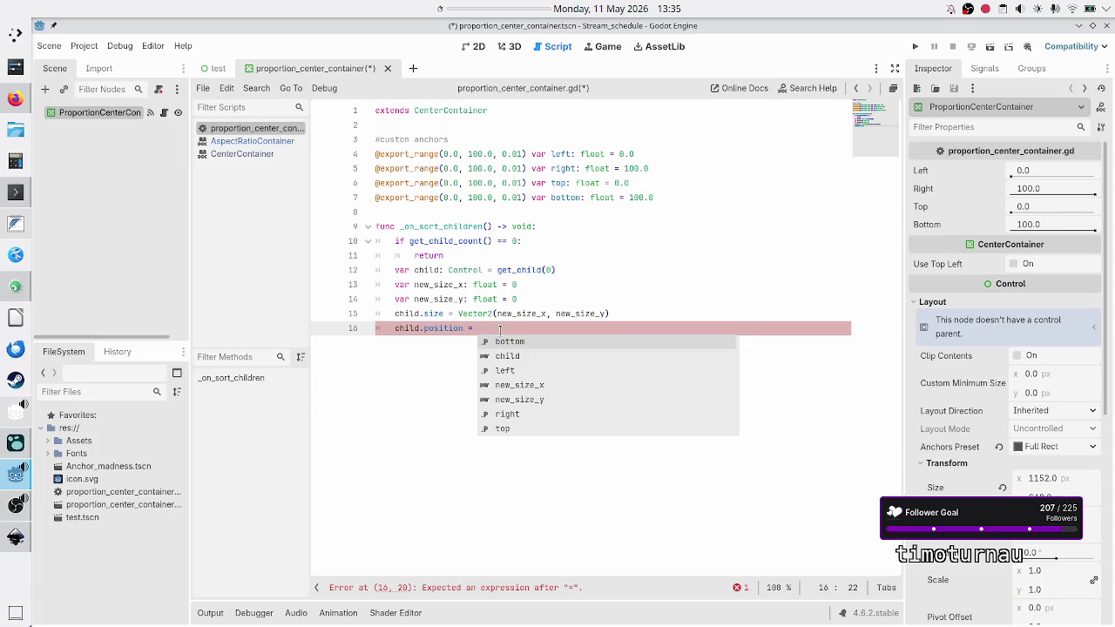
{"action": "type", "text": "siz"}
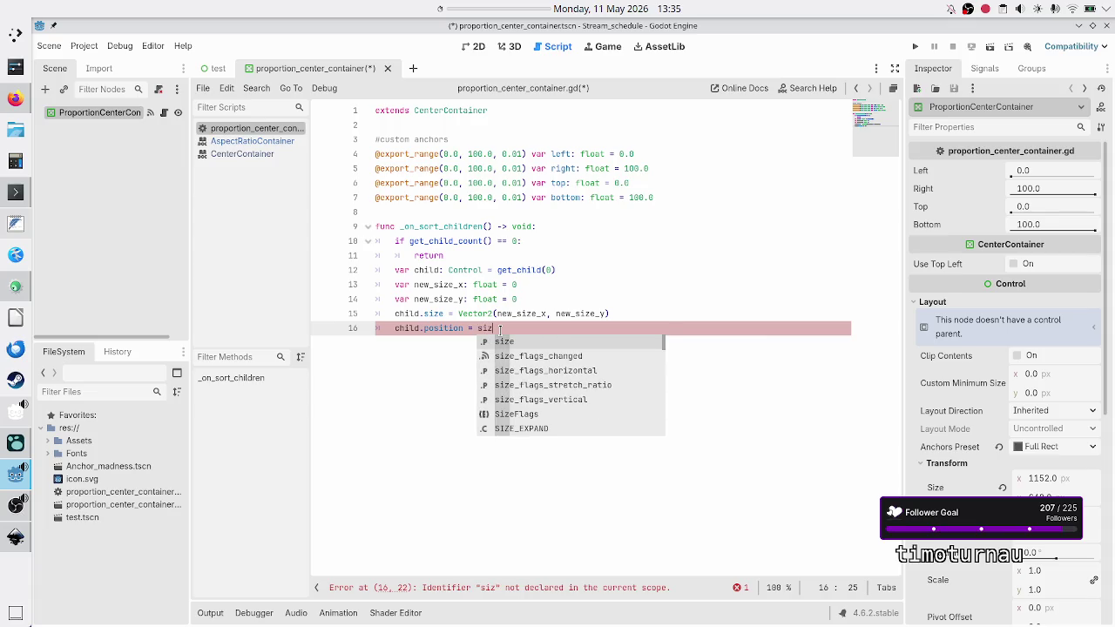
{"action": "type", "text": "e - new_"}
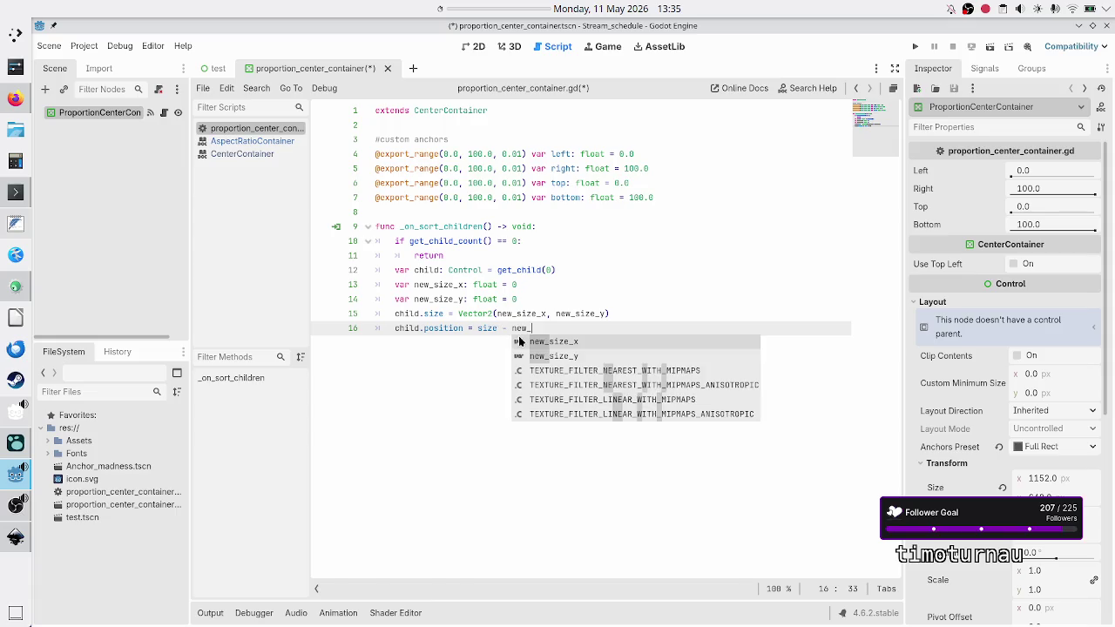
{"action": "key", "text": "BackSpace"}
{"action": "key", "text": "BackSpace"}
{"action": "key", "text": "BackSpace"}
{"action": "type", "text": "child."}
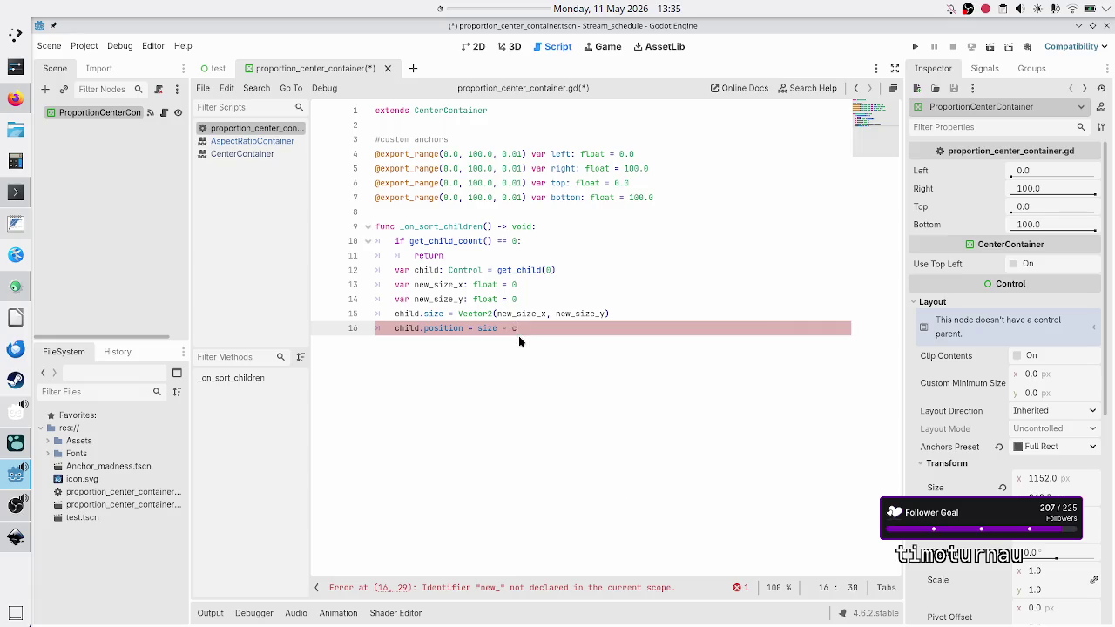
{"action": "type", "text": "size)"}
{"action": "type", "text": " / 2"}
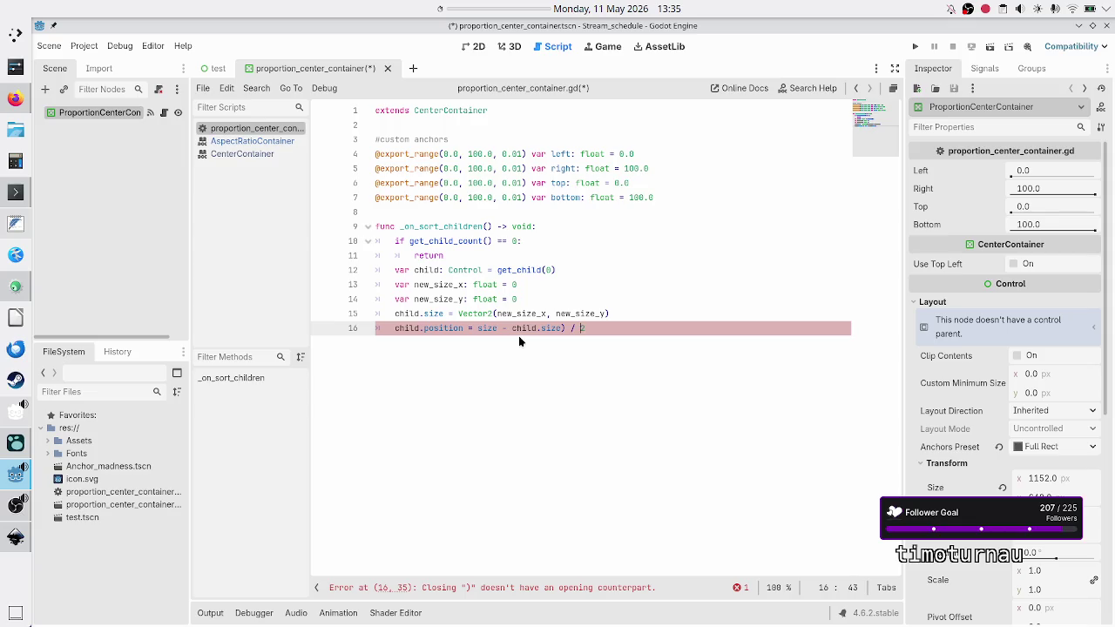
{"action": "key", "text": "ctrl+Left"}
{"action": "key", "text": "ctrl+Left"}
{"action": "key", "text": "ctrl+Left"}
{"action": "type", "text": "("}
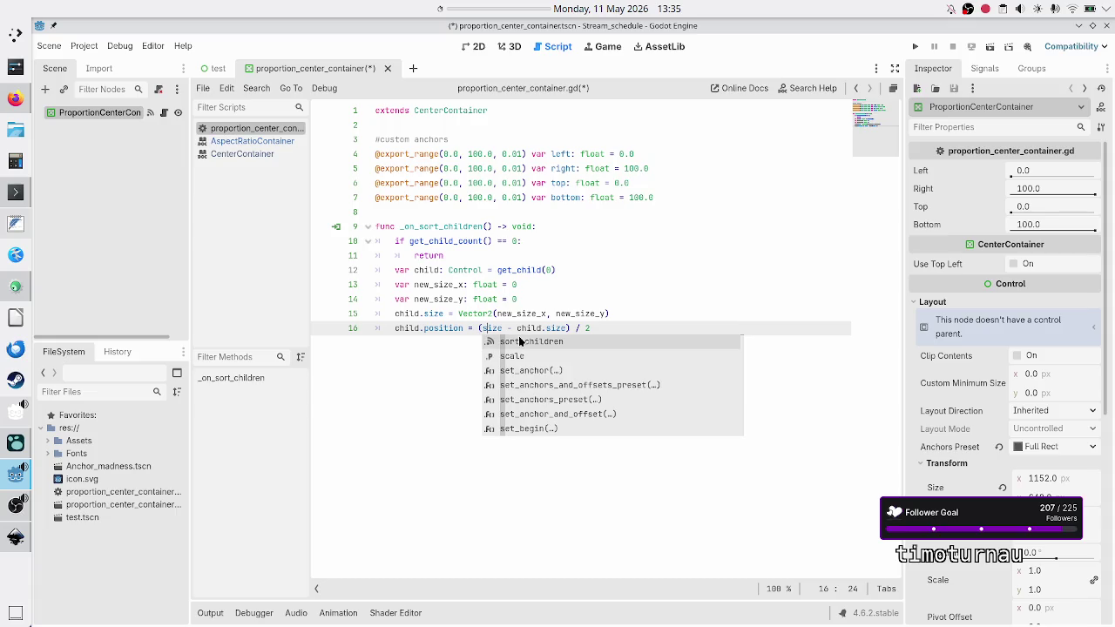
{"action": "key", "text": "Escape"}
{"action": "key", "text": "End"}
{"action": "type", "text": ".0"}
- Compare the script with the drawing and Duck.ai code, moving the cursor to line 13
{"action": "key", "text": "alt+Tab"}
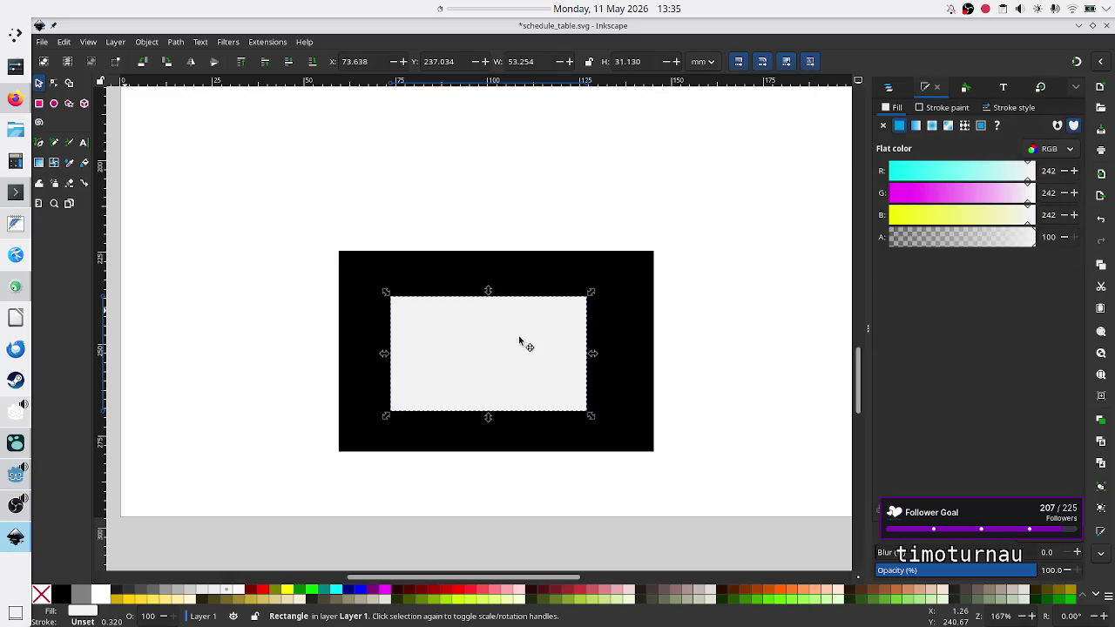
{"action": "key", "text": "alt+Tab"}
{"action": "key", "text": "alt+Tab"}
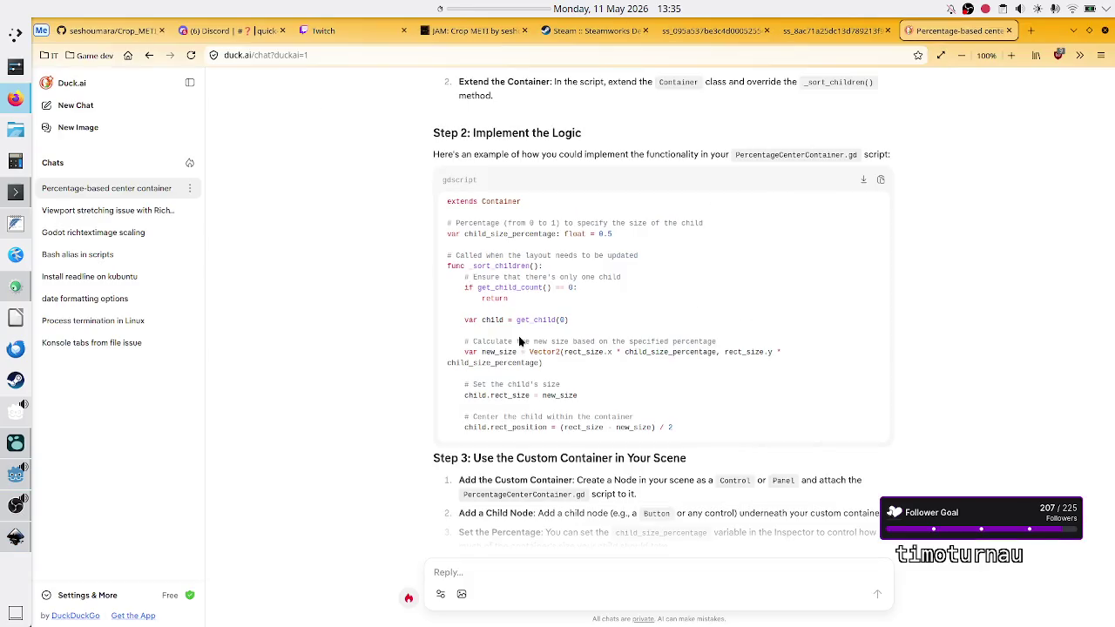
{"action": "key", "text": "alt+Tab"}
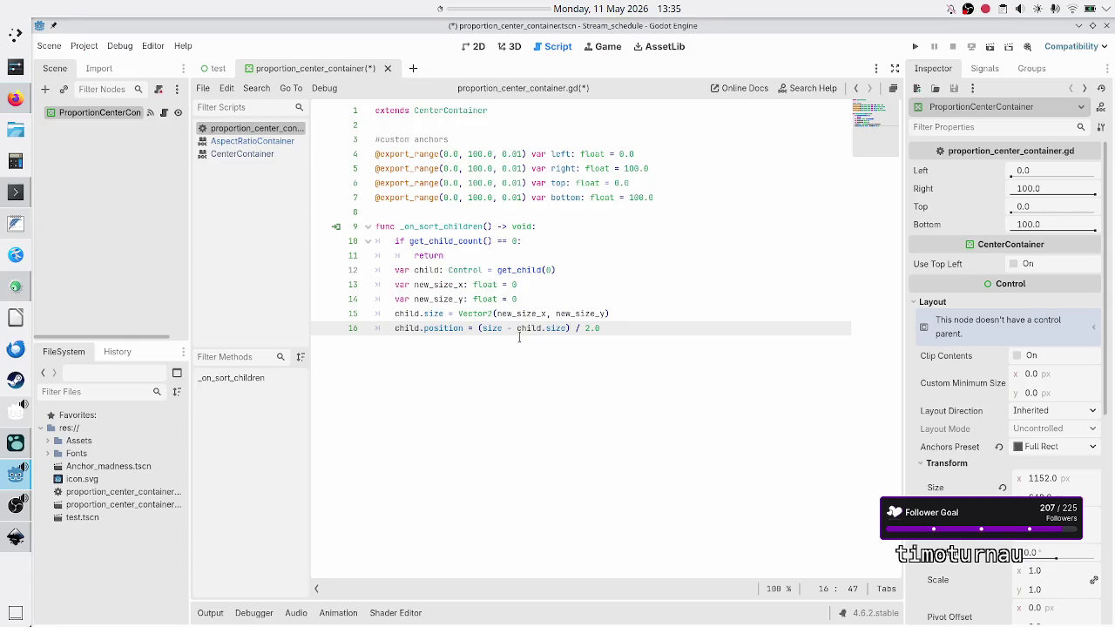
{"action": "key", "text": "Up"}
{"action": "key", "text": "Up"}
{"action": "key", "text": "Up"}
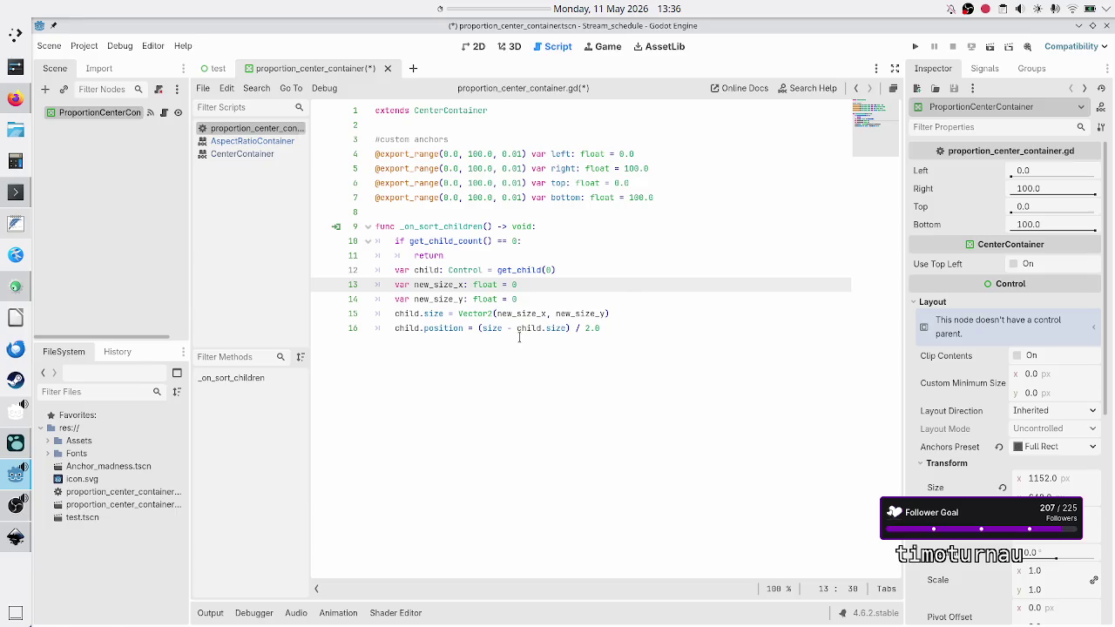
{"action": "key", "text": "alt+Tab"}
- Nudge the white rectangle up in Inkscape, then delete new_size_x's 0 default on line 13
{"action": "mouse_move", "coordinate": [483, 363]}
{"action": "left_mouse_down"}
{"action": "mouse_move", "coordinate": [473, 356]}
{"action": "mouse_move", "coordinate": [470, 369]}
{"action": "mouse_move", "coordinate": [461, 349]}
{"action": "mouse_move", "coordinate": [484, 336]}
{"action": "mouse_move", "coordinate": [499, 344]}
{"action": "left_mouse_up"}
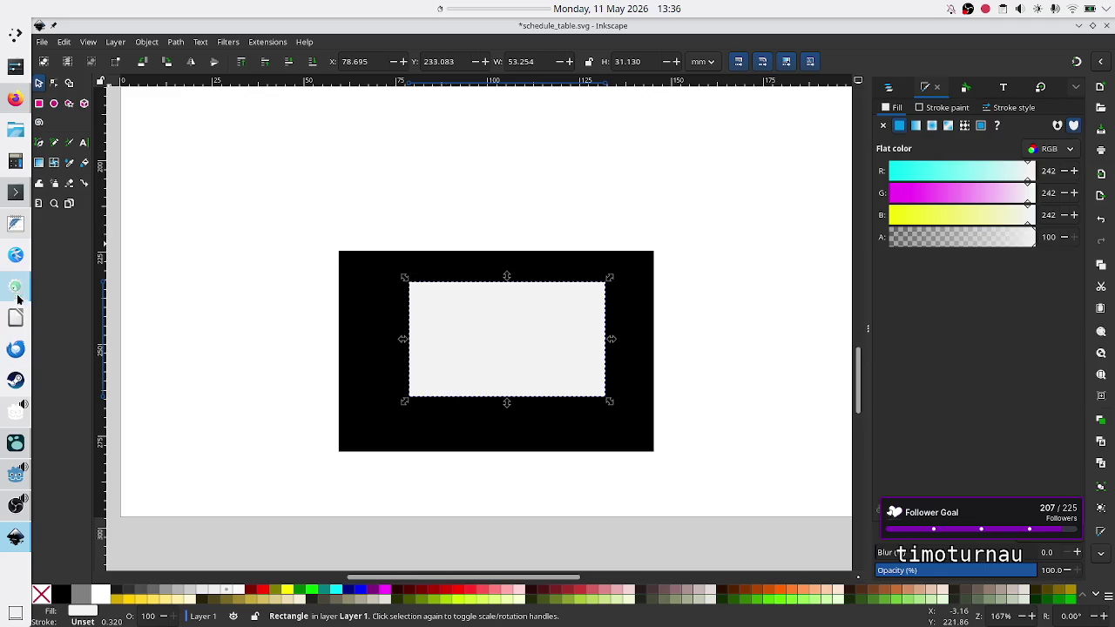
{"action": "left_click", "coordinate": [14, 474]}
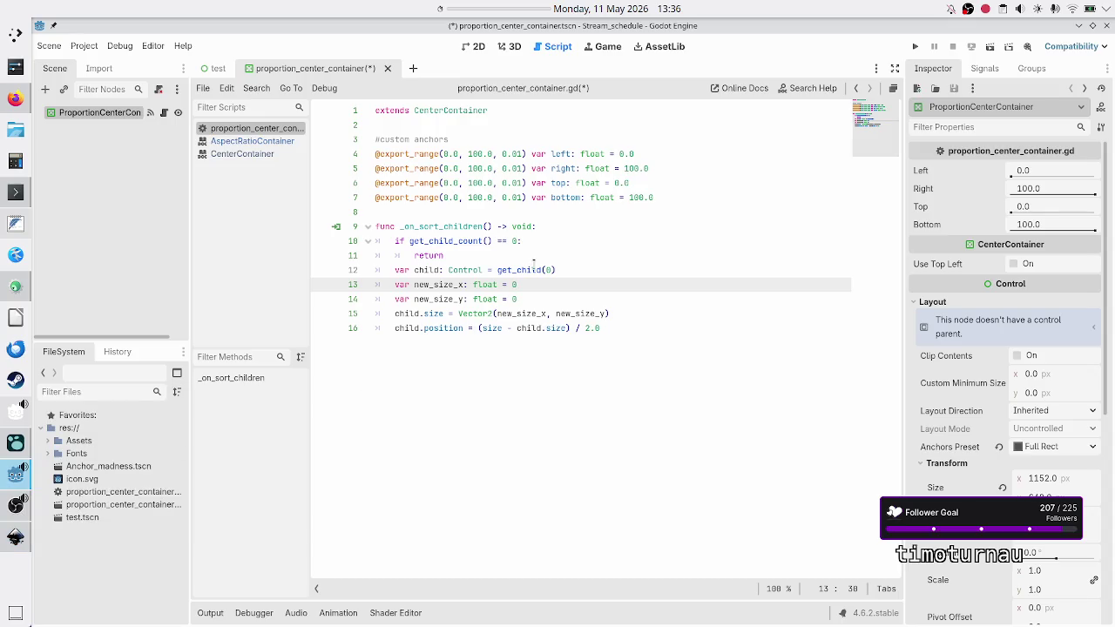
{"action": "key", "text": "BackSpace"}
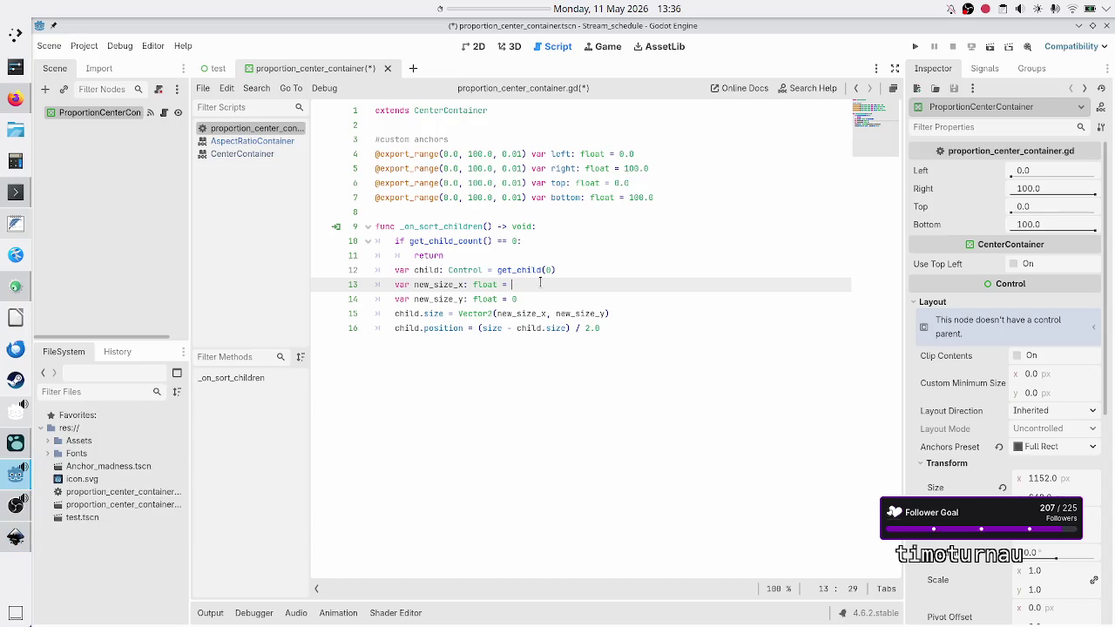
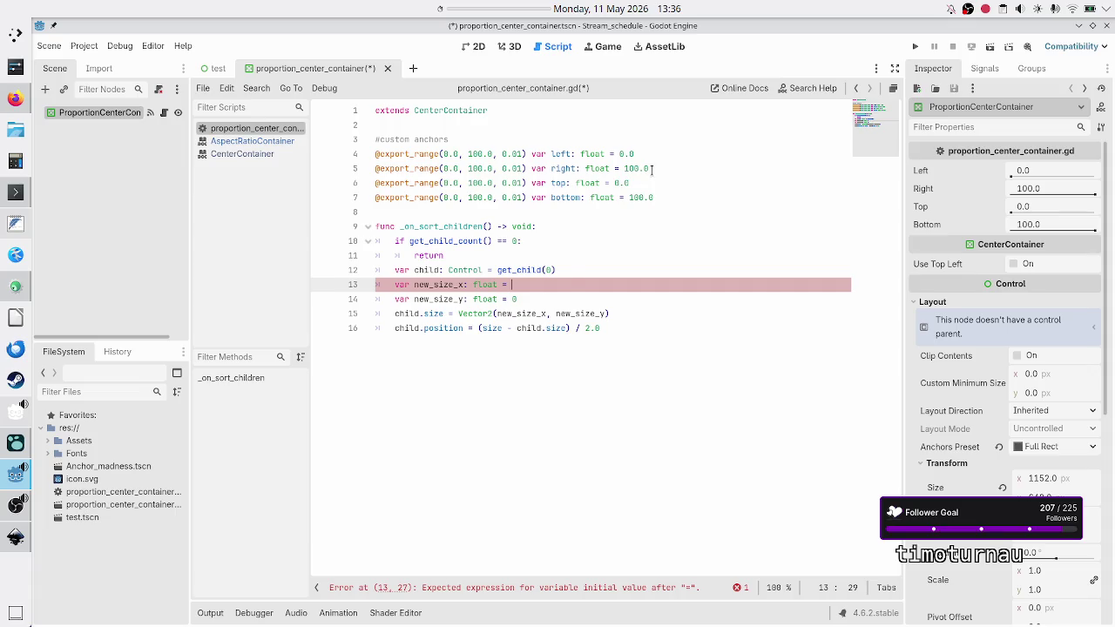
- Enter size * (right - left) as the new_size_x expression on line 13
{"action": "type", "text": "size * ("}
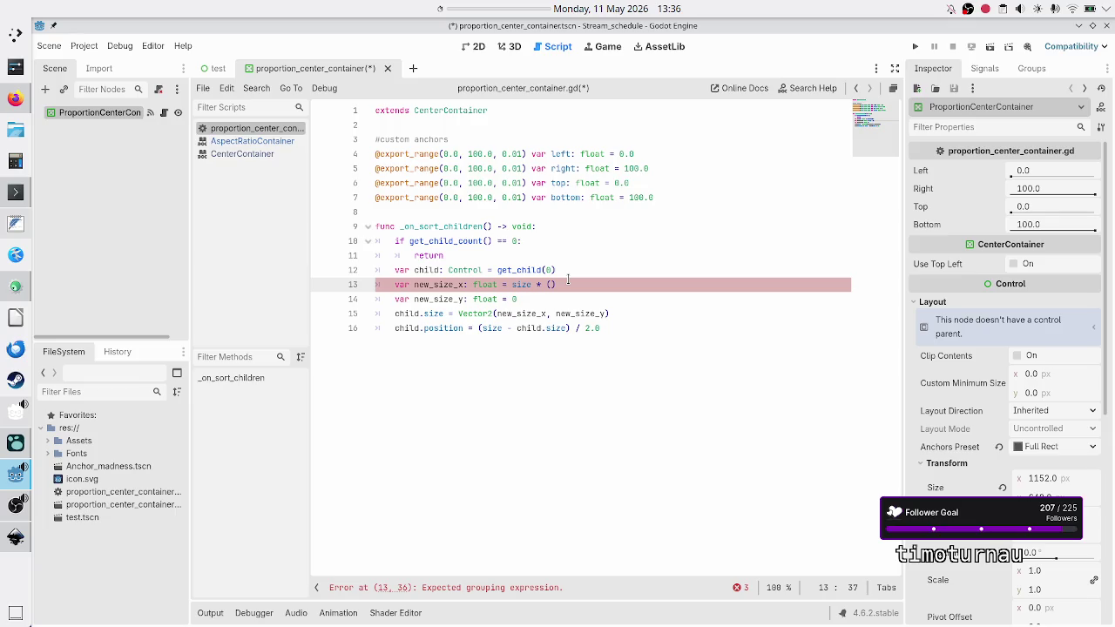
{"action": "type", "text": "right - left"}
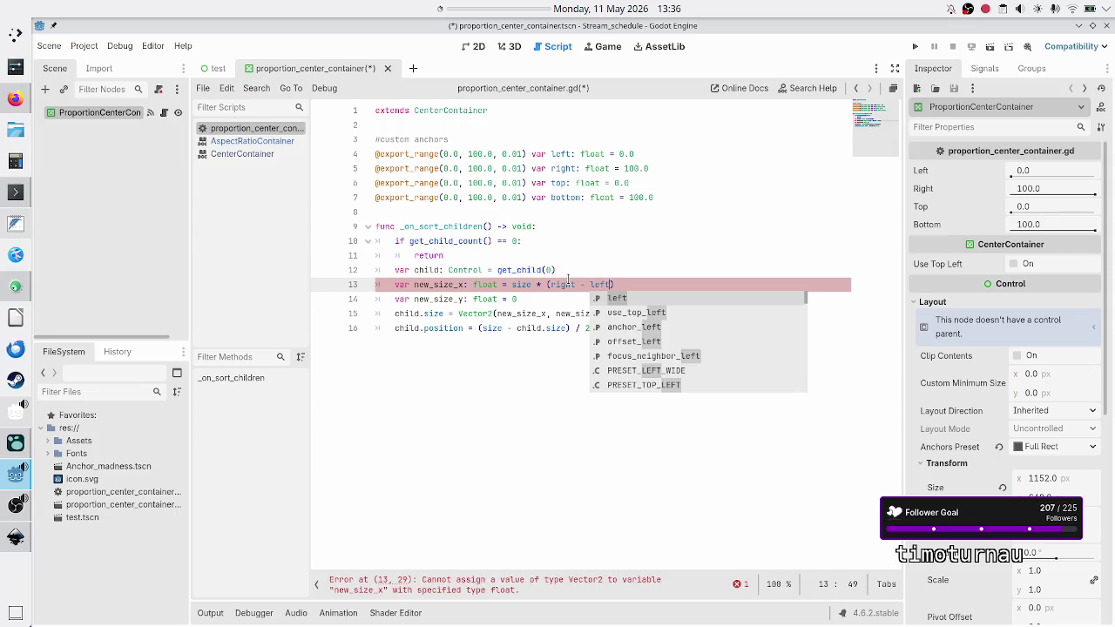
{"action": "key", "text": "Escape"}
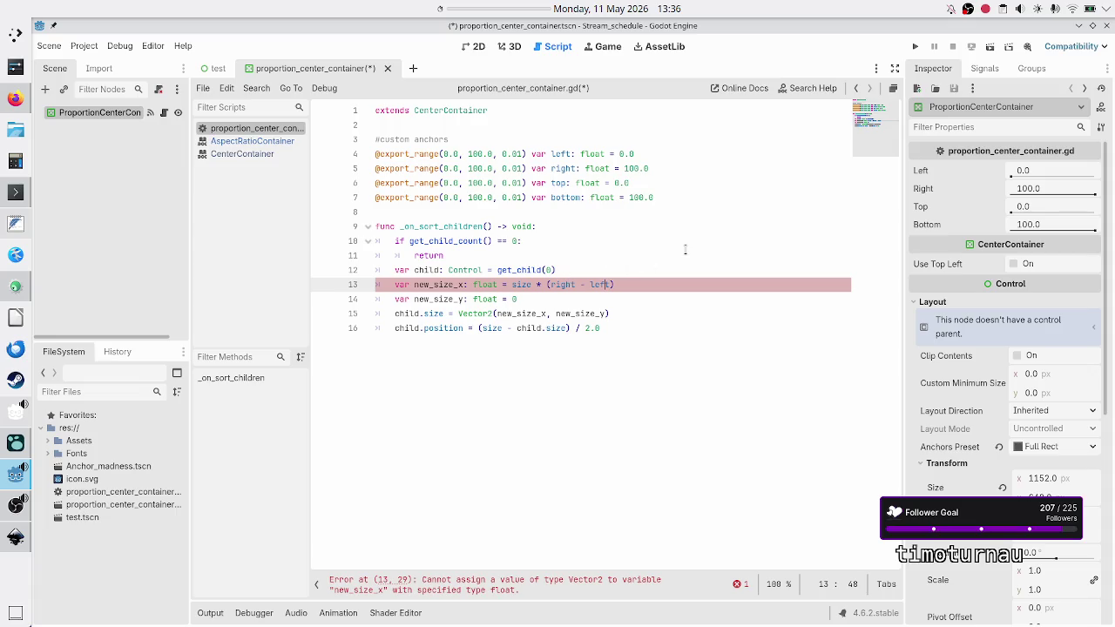
{"action": "key", "text": "shift+Left"}
{"action": "key", "text": "ctrl+shift+Left"}
{"action": "key", "text": "ctrl+shift+Left"}
{"action": "key", "text": "ctrl+shift+Left"}
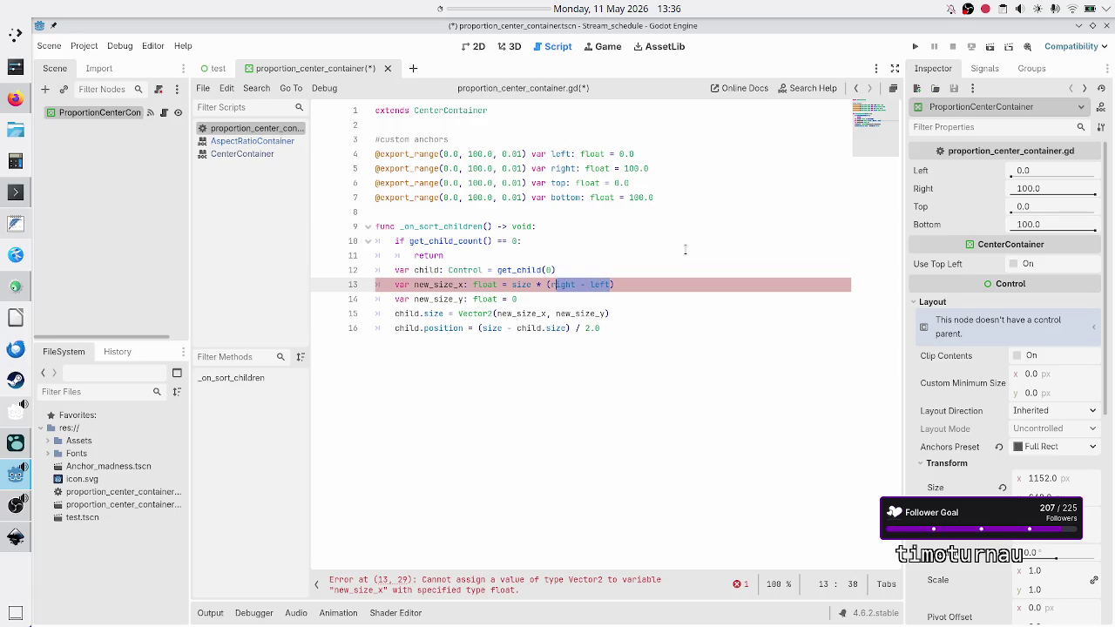
{"action": "key", "text": "shift+Left"}
{"action": "key", "text": "shift+Left"}
{"action": "key", "text": "shift+Left"}
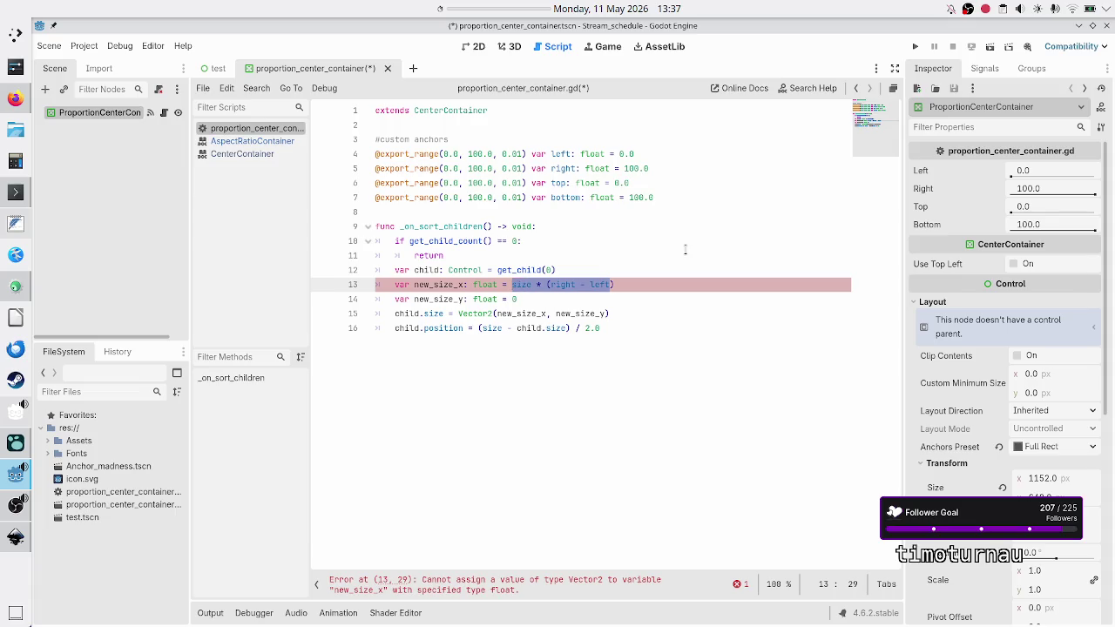
{"action": "key", "text": "End"}
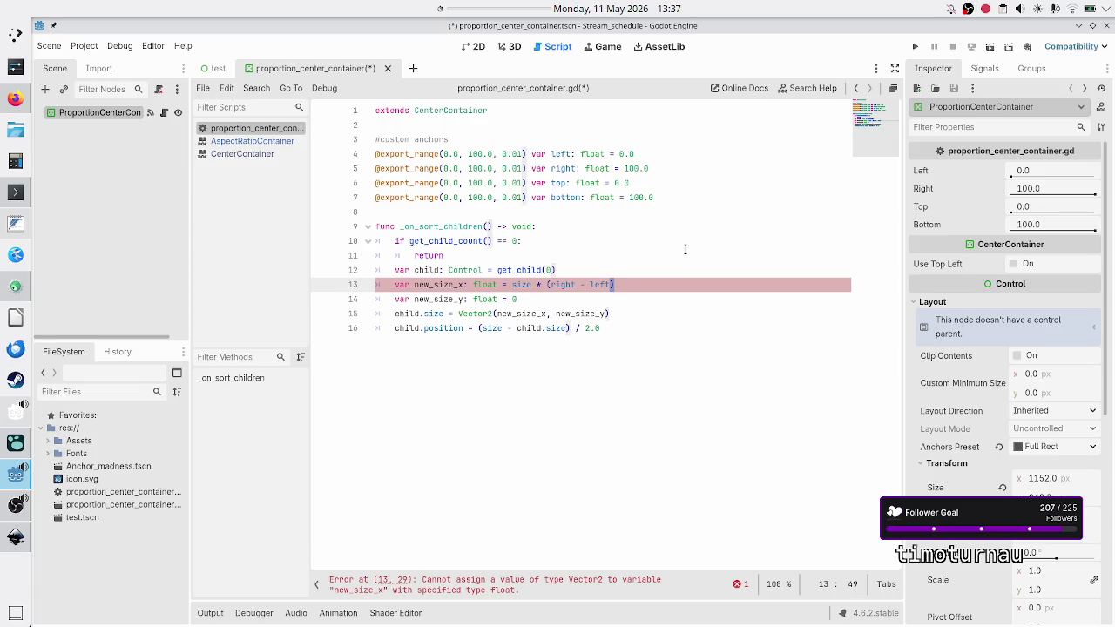
{"action": "key", "text": "ctrl+shift+Left"}
{"action": "key", "text": "ctrl+shift+Left"}
{"action": "key", "text": "ctrl+shift+Left"}
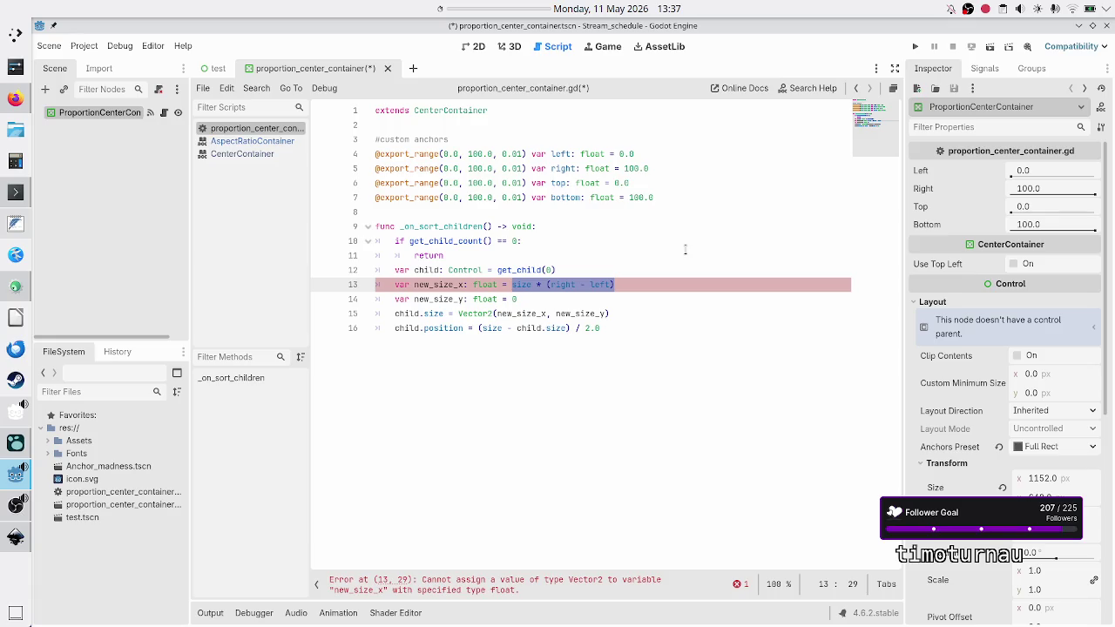
- Change size to size.x on line 13 so new_size_x uses the x component
{"action": "key", "text": "End"}
{"action": "key", "text": "Down"}
{"action": "key", "text": "BackSpace"}
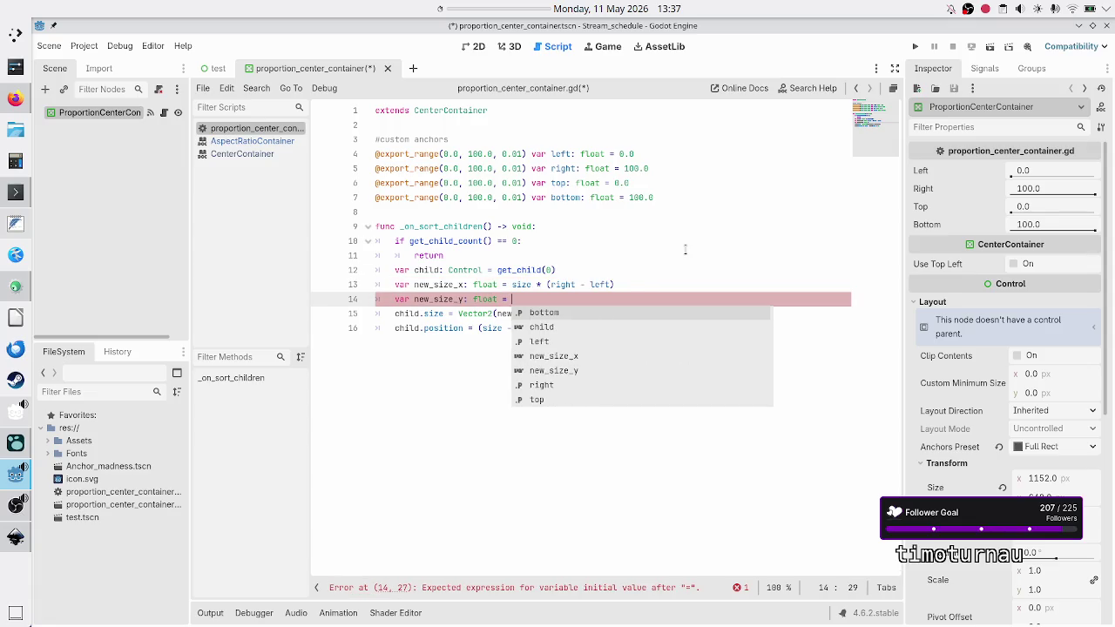
{"action": "type", "text": "0"}
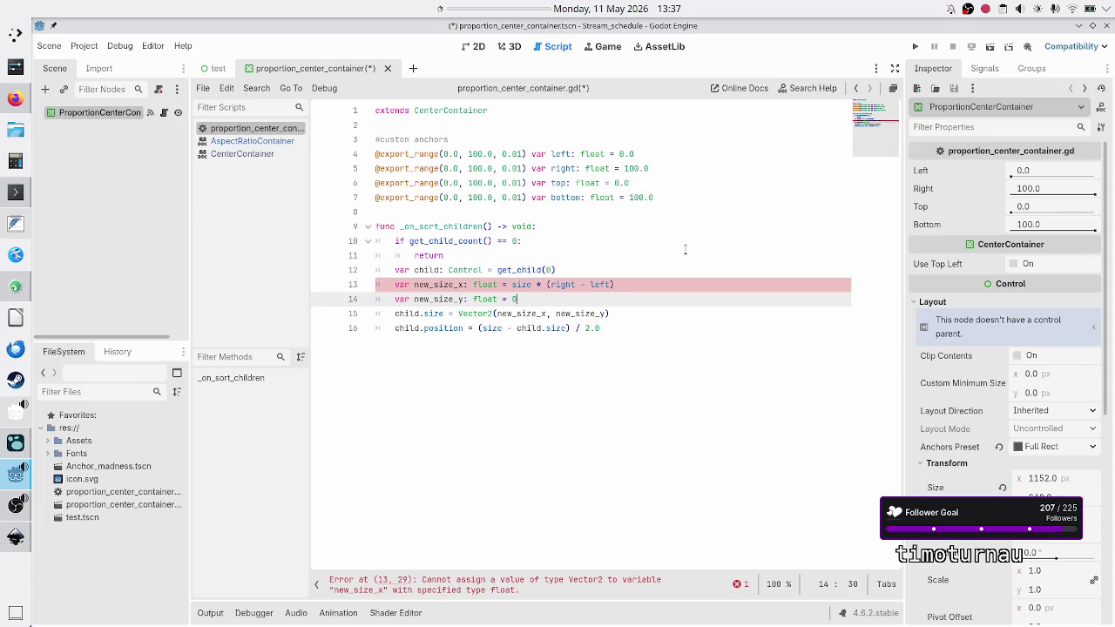
{"action": "left_click", "coordinate": [684, 251]}
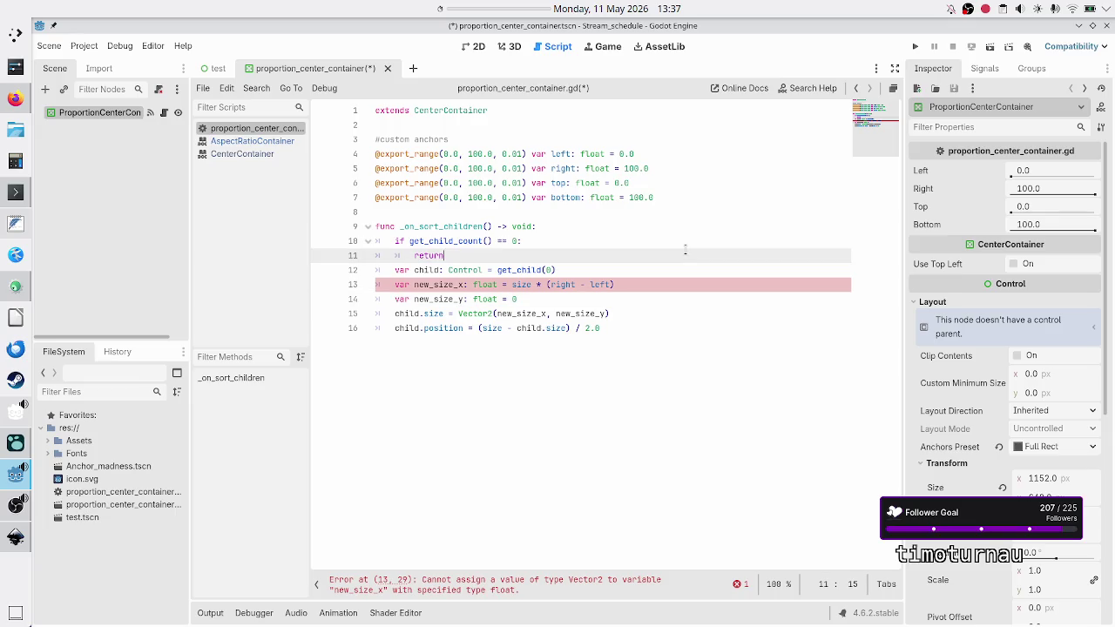
{"action": "left_click", "coordinate": [532, 284]}
{"action": "mouse_move", "coordinate": [529, 285]}
{"action": "type", "text": ".x"}
{"action": "key", "text": "Return"}
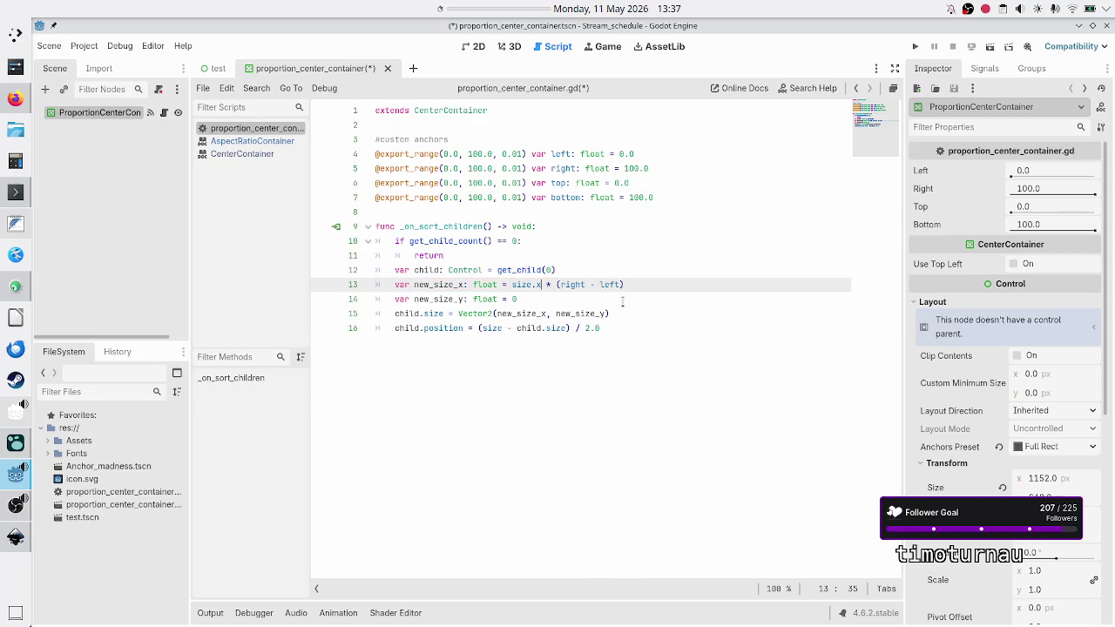
- Replace the 0 on line 14 with size.y * (bottom - top) for new_size_y
{"action": "left_click", "coordinate": [622, 301]}
{"action": "key", "text": "BackSpace"}
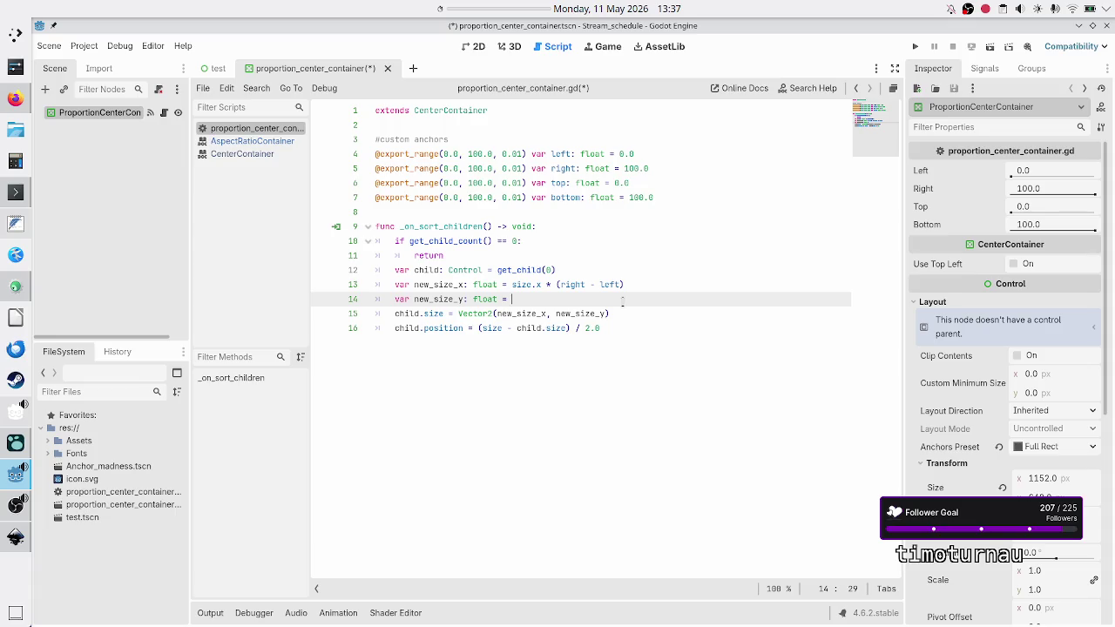
{"action": "type", "text": "size.y "}
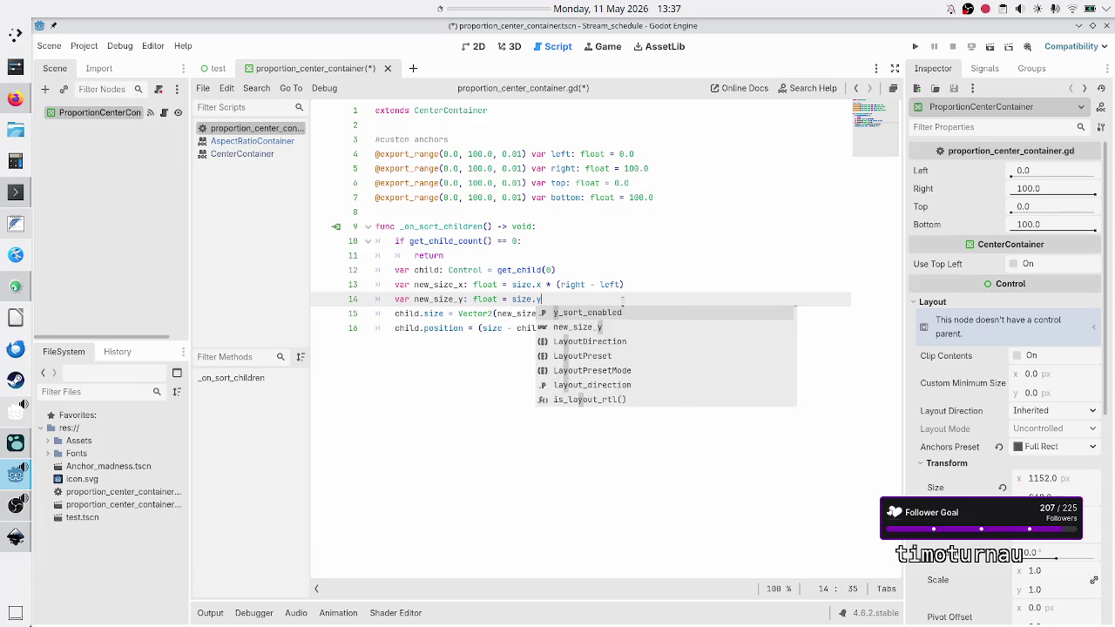
{"action": "type", "text": "* ("}
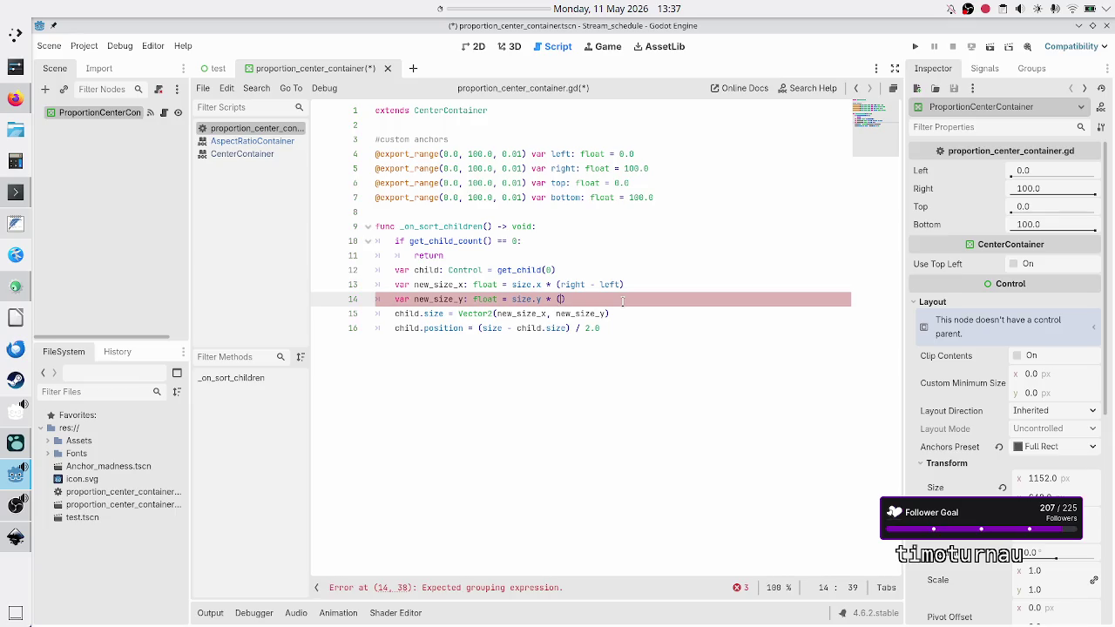
{"action": "type", "text": "bottom "}
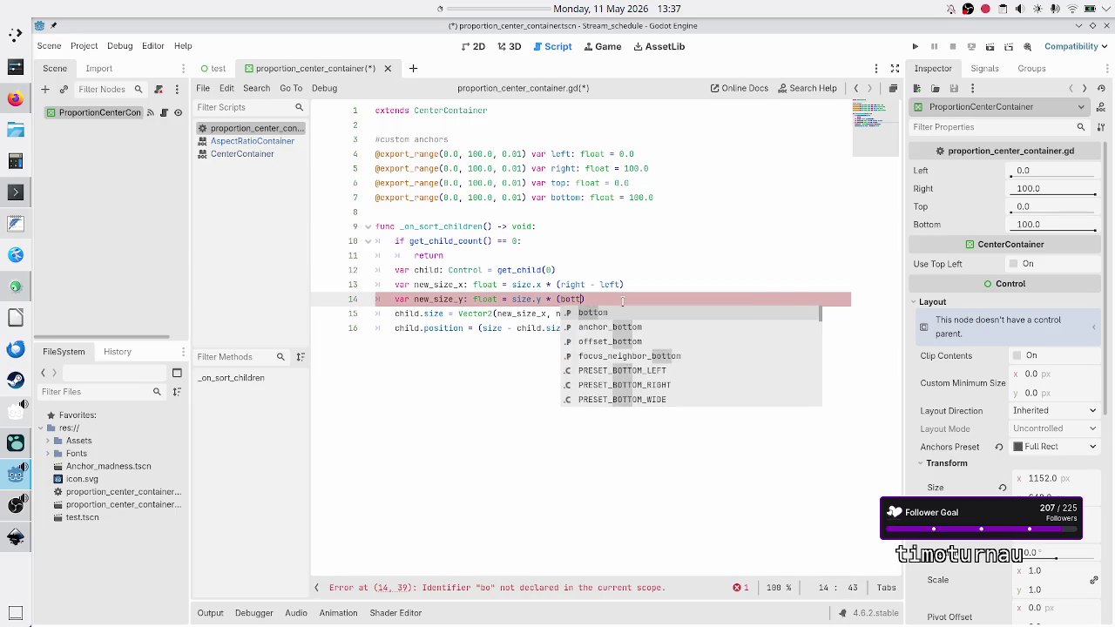
{"action": "type", "text": "- top"}
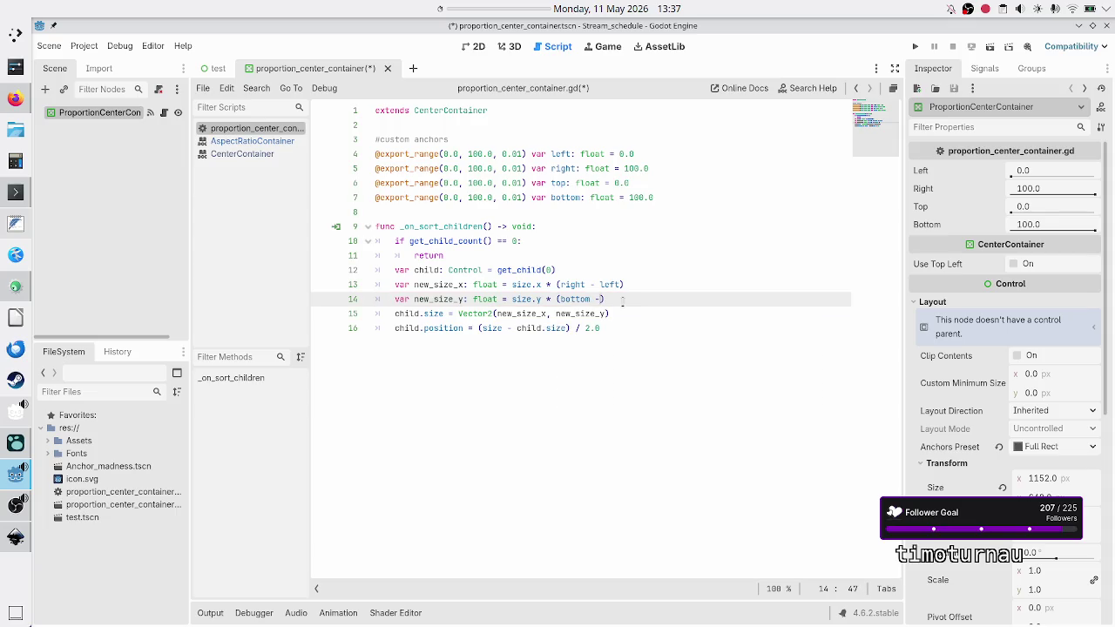
{"action": "key", "text": "Escape"}
- Add the comment '#what do I do if diff is 0' on a new line after line 12
{"action": "key", "text": "Up"}
{"action": "key", "text": "Up"}
{"action": "key", "text": "Return"}
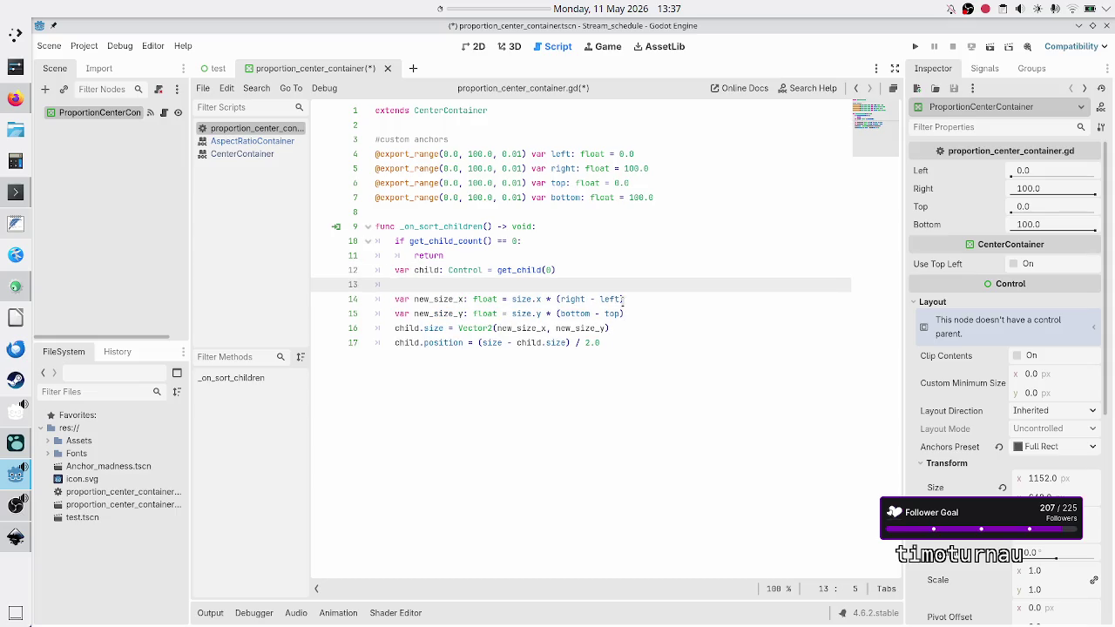
{"action": "type", "text": "#what do "}
{"action": "type", "text": "I do "}
{"action": "type", "text": "if "}
{"action": "type", "text": "diff is 0"}
{"action": "key", "text": "Right"}
{"action": "key", "text": "Down"}
{"action": "key", "text": "Down"}
{"action": "key", "text": "Up"}
{"action": "key", "text": "Up"}
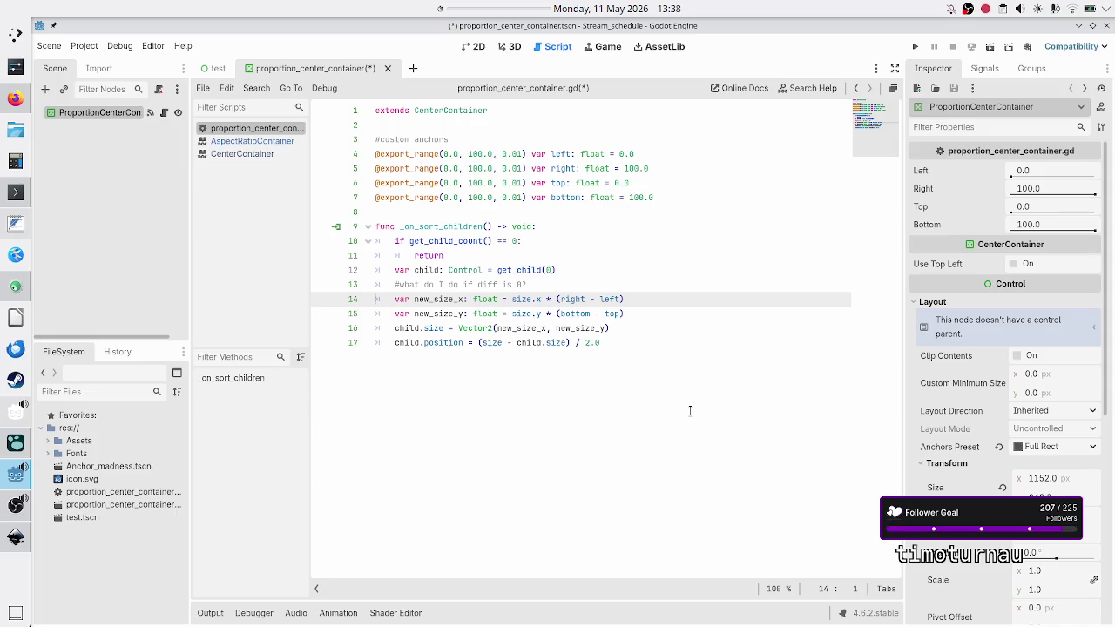
{"action": "key", "text": "Up"}
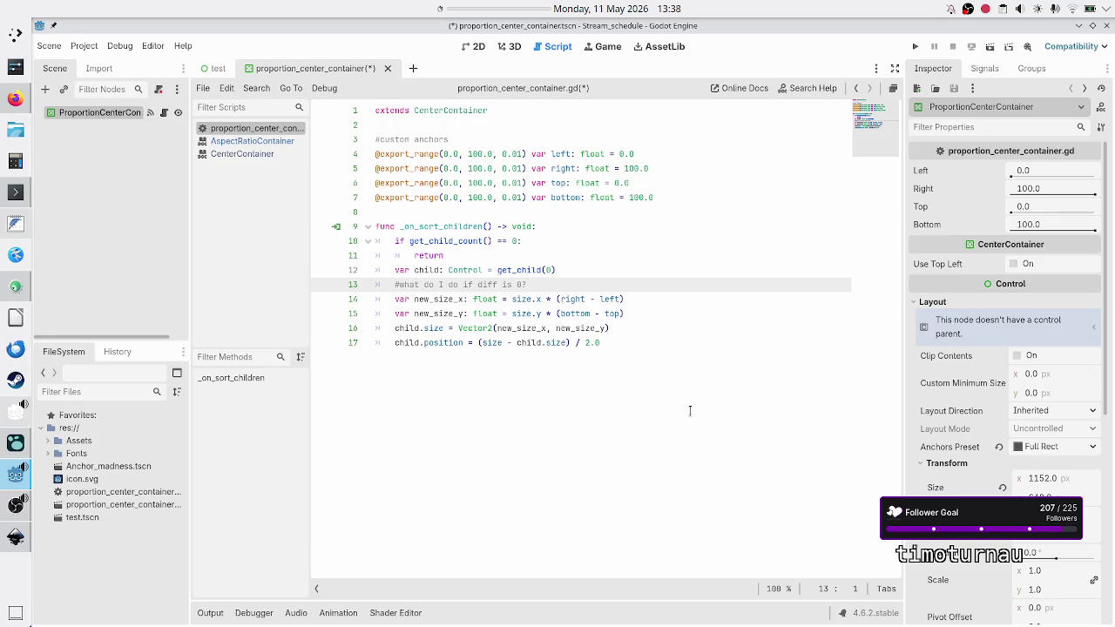
{"action": "key", "text": "Up"}
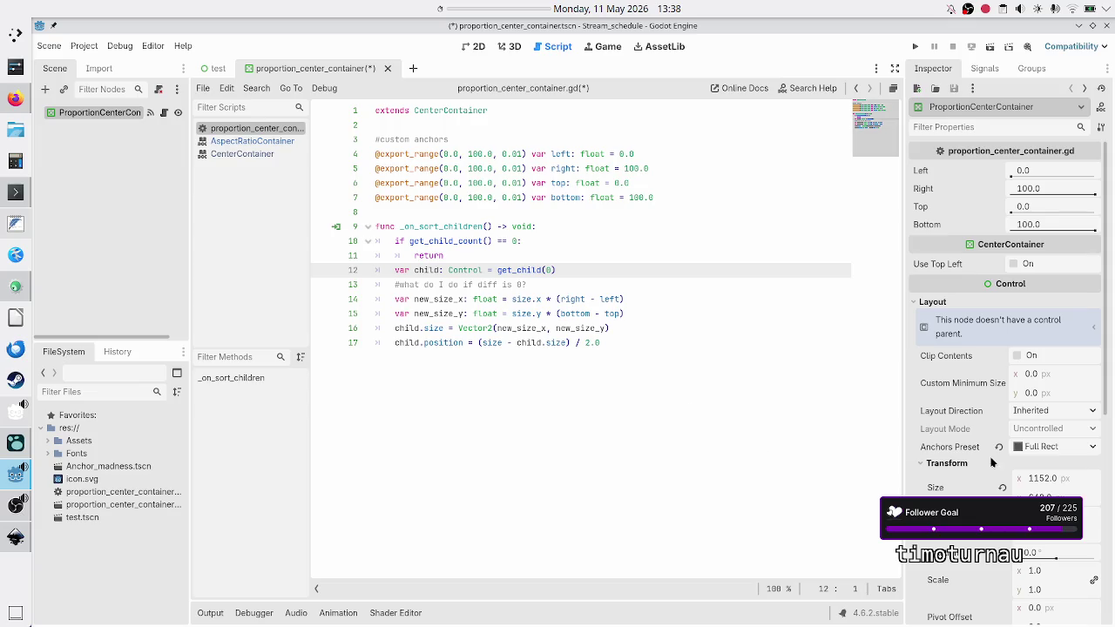
- Save the proportion_center_container.gd script
{"action": "left_click", "coordinate": [216, 68]}
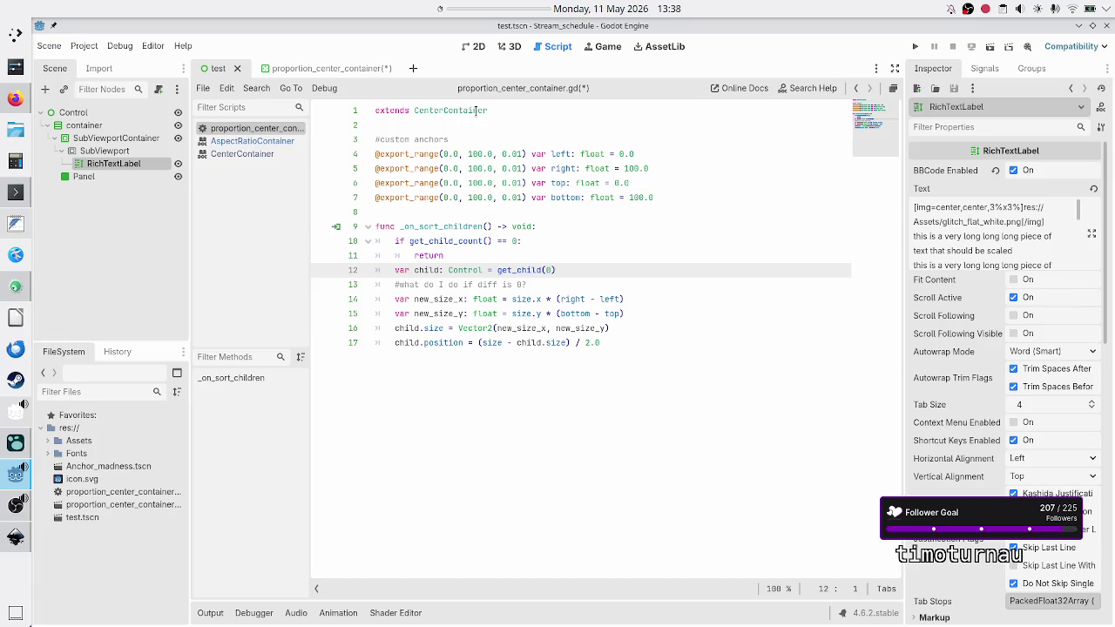
{"action": "left_click", "coordinate": [419, 198]}
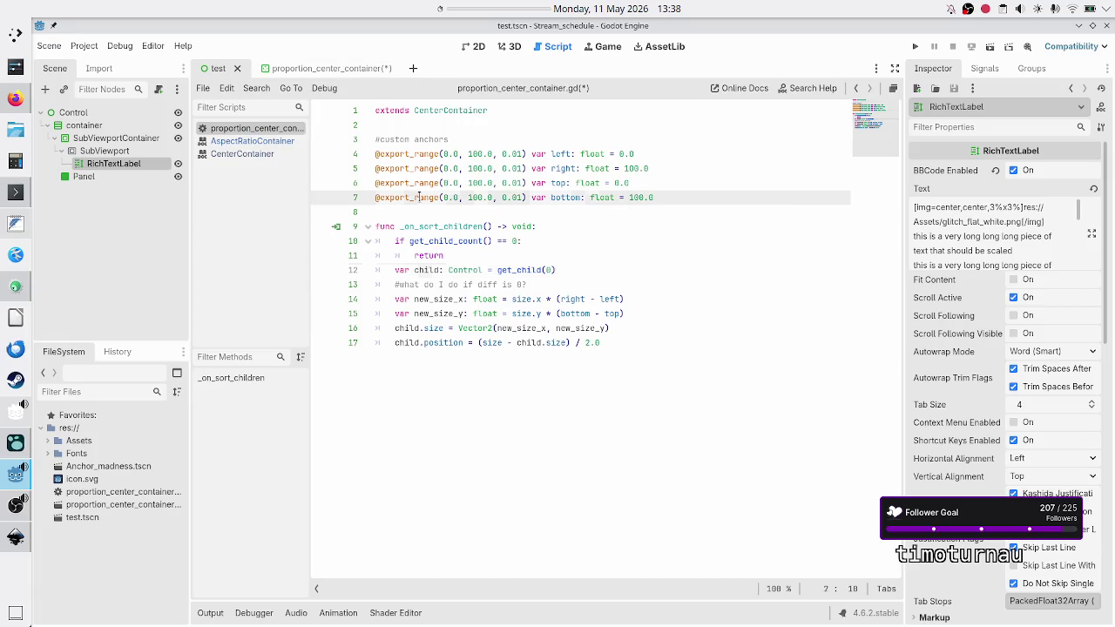
{"action": "key", "text": "ctrl+s"}
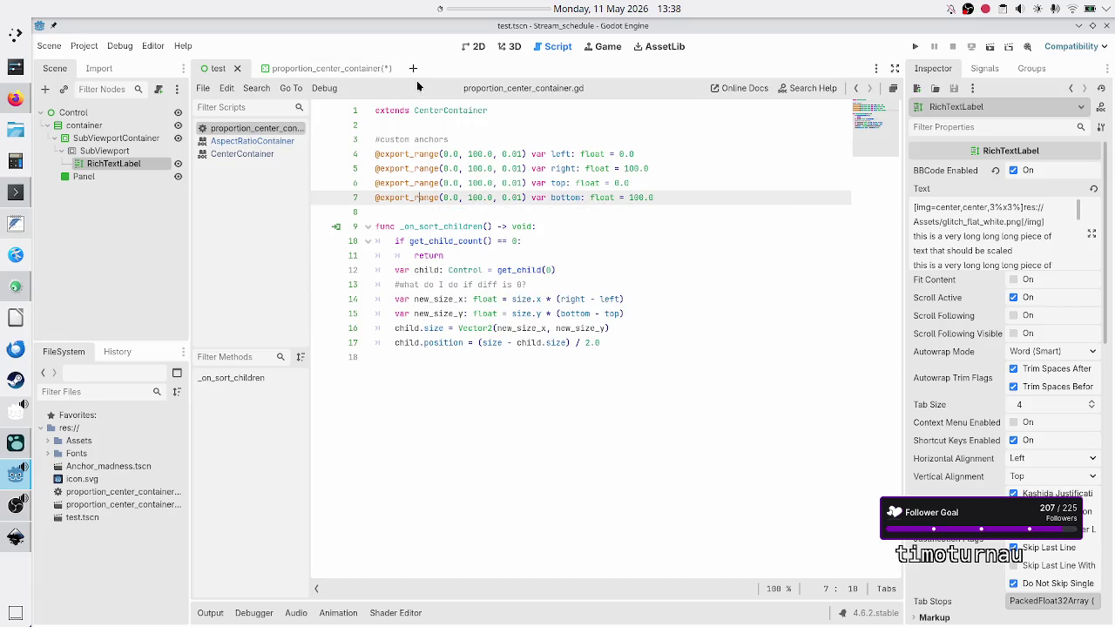
- Create a new scene with a Control root and a Panel child, viewed in 2D
{"action": "left_click", "coordinate": [414, 72]}
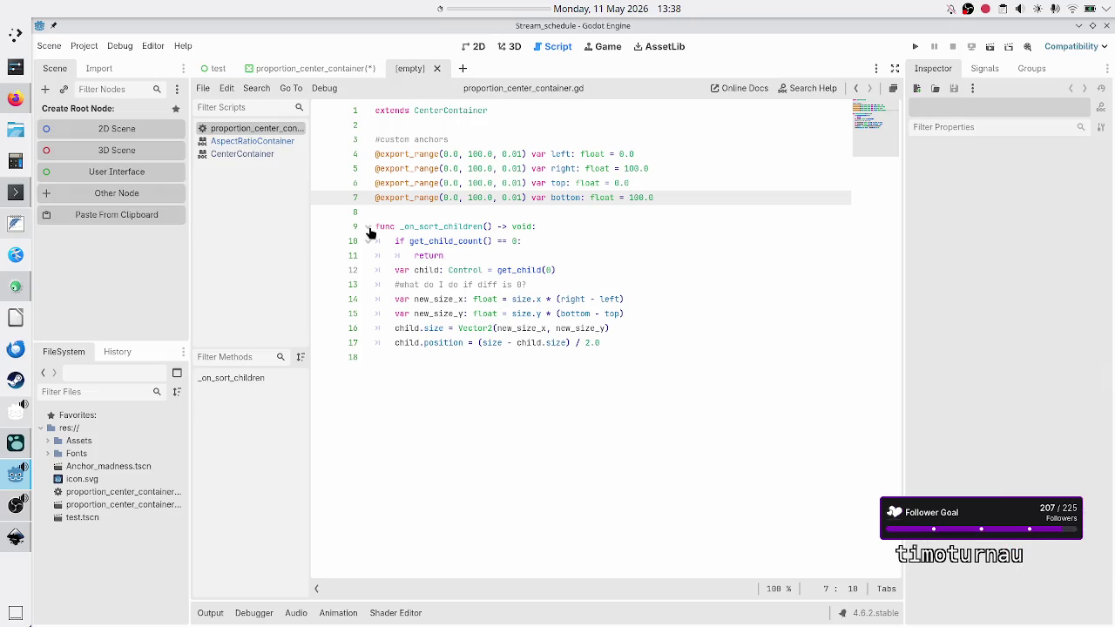
{"action": "left_click", "coordinate": [139, 171]}
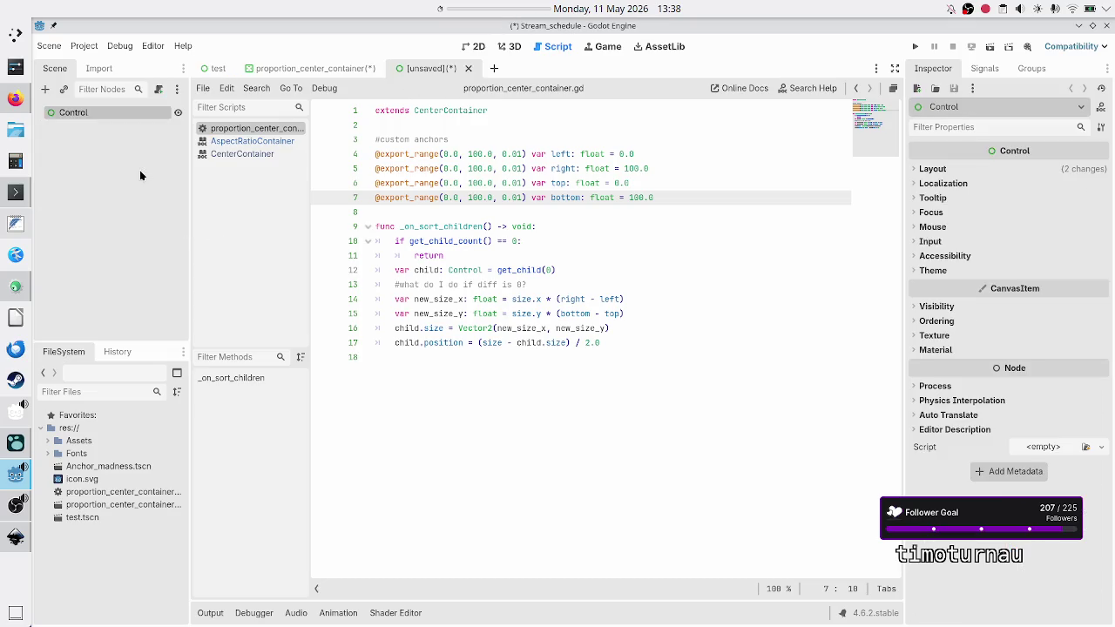
{"action": "left_click", "coordinate": [475, 46]}
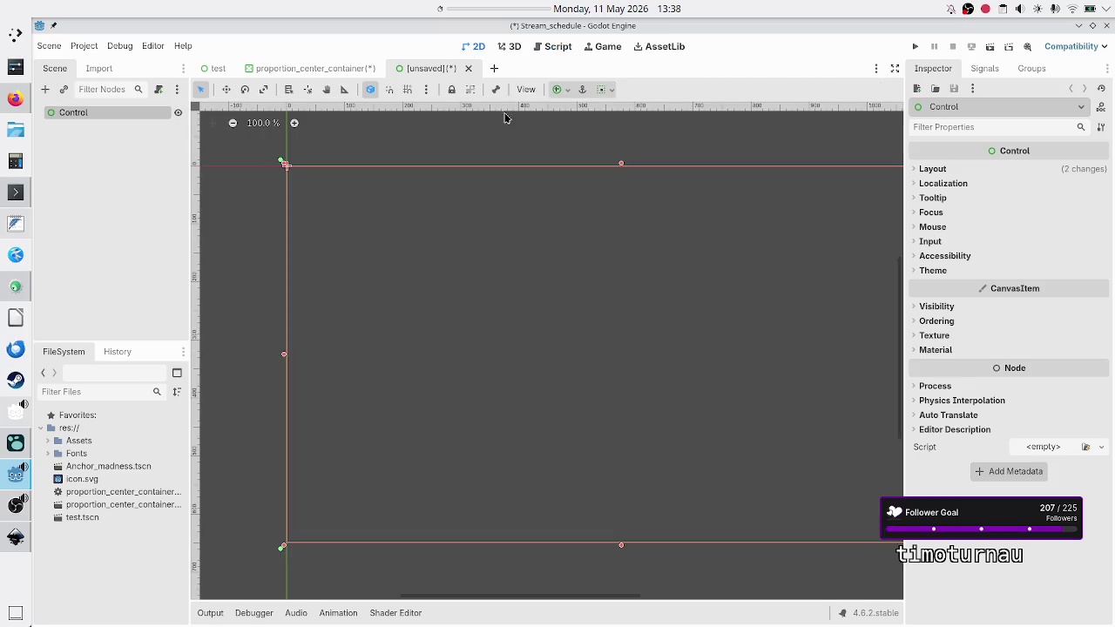
{"action": "left_click", "coordinate": [45, 90]}
{"action": "type", "text": "co"}
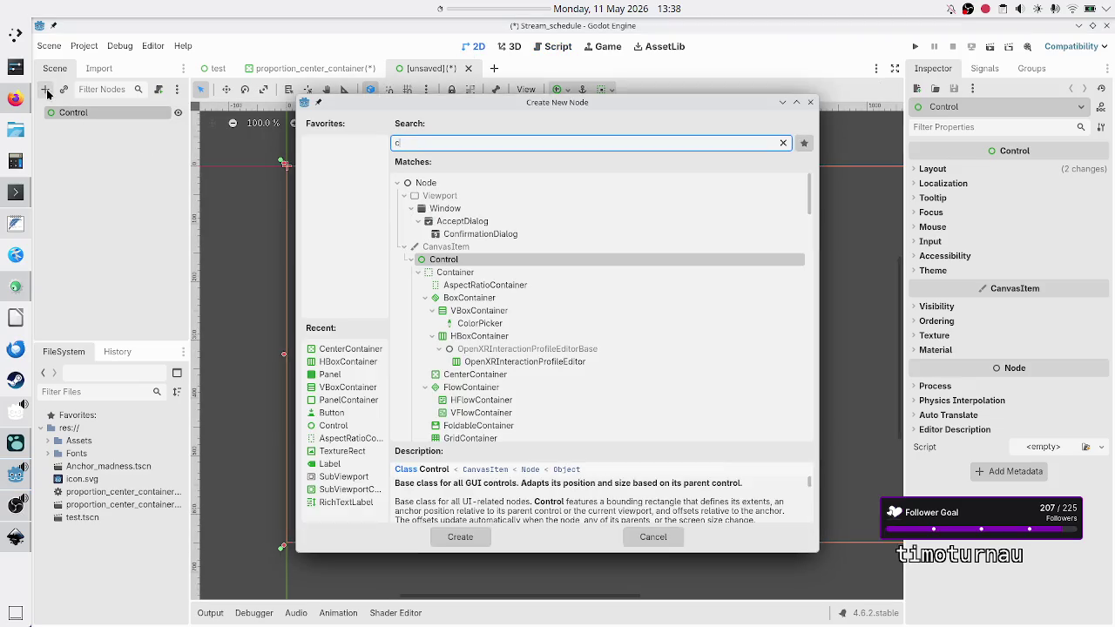
{"action": "key", "text": "BackSpace"}
{"action": "key", "text": "BackSpace"}
{"action": "type", "text": "panel"}
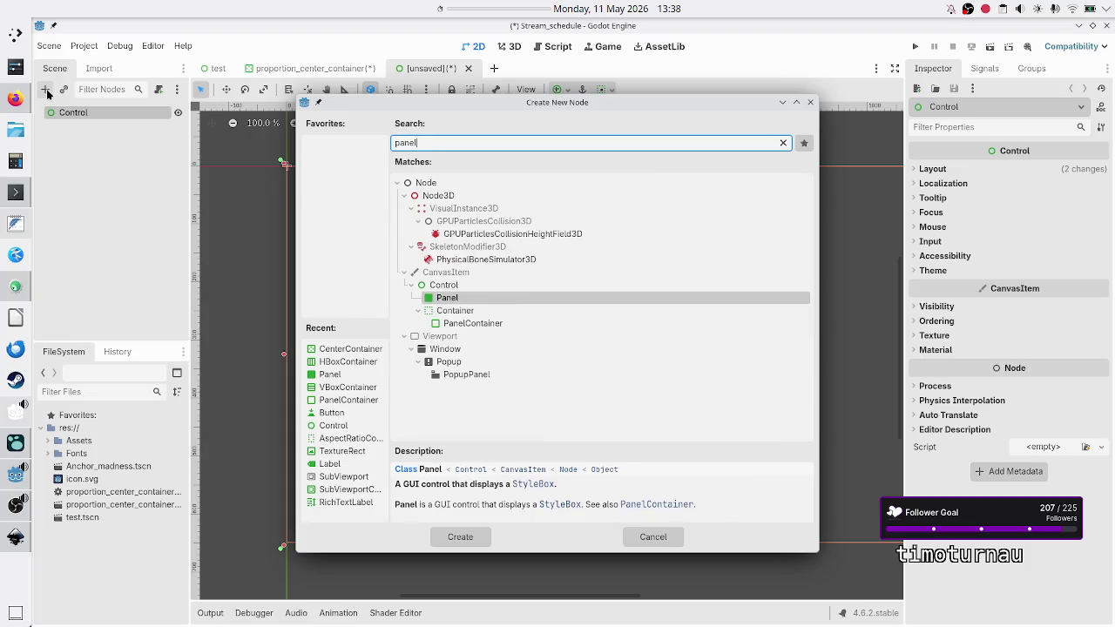
{"action": "key", "text": "Return"}
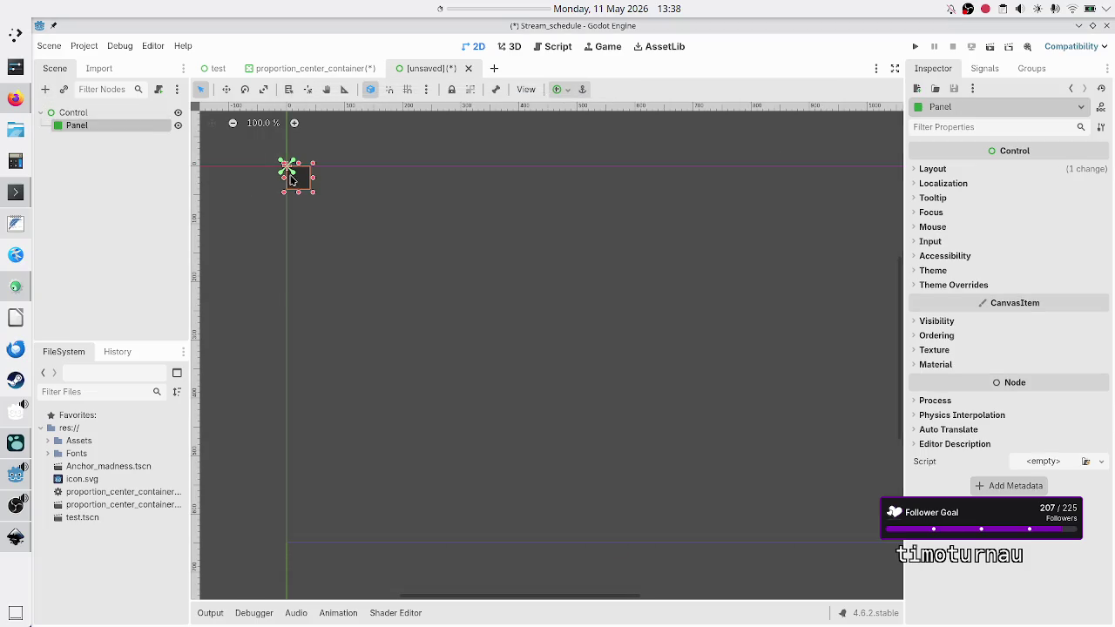
- Move the Panel away from the origin and switch its layout mode to Anchors
{"action": "left_click_drag", "start_coordinate": [296, 181], "coordinate": [412, 270]}
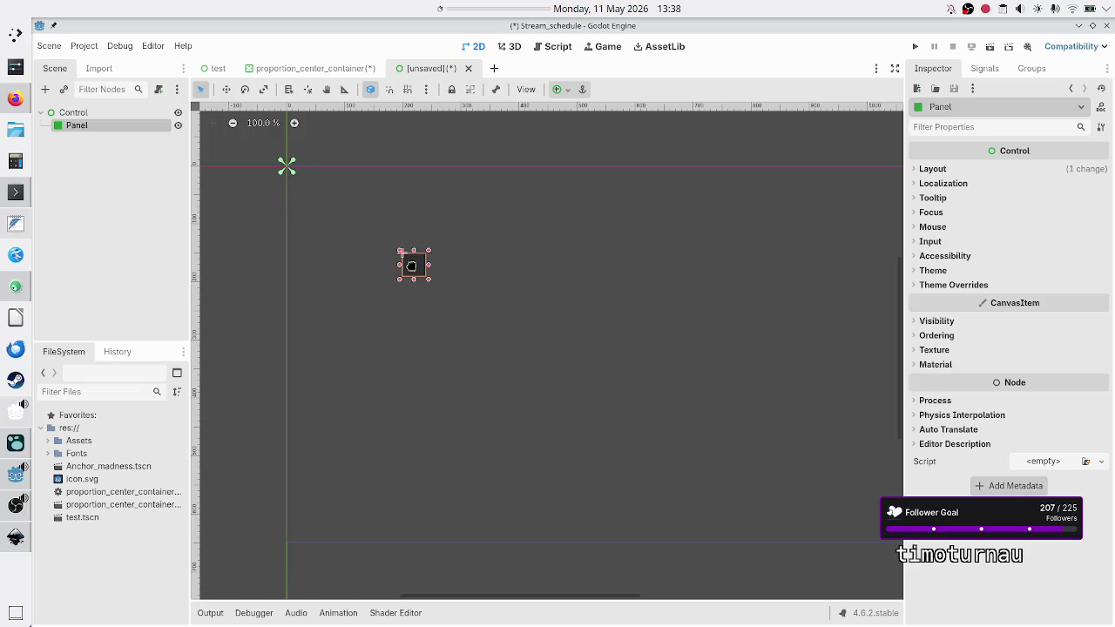
{"action": "left_click", "coordinate": [960, 168]}
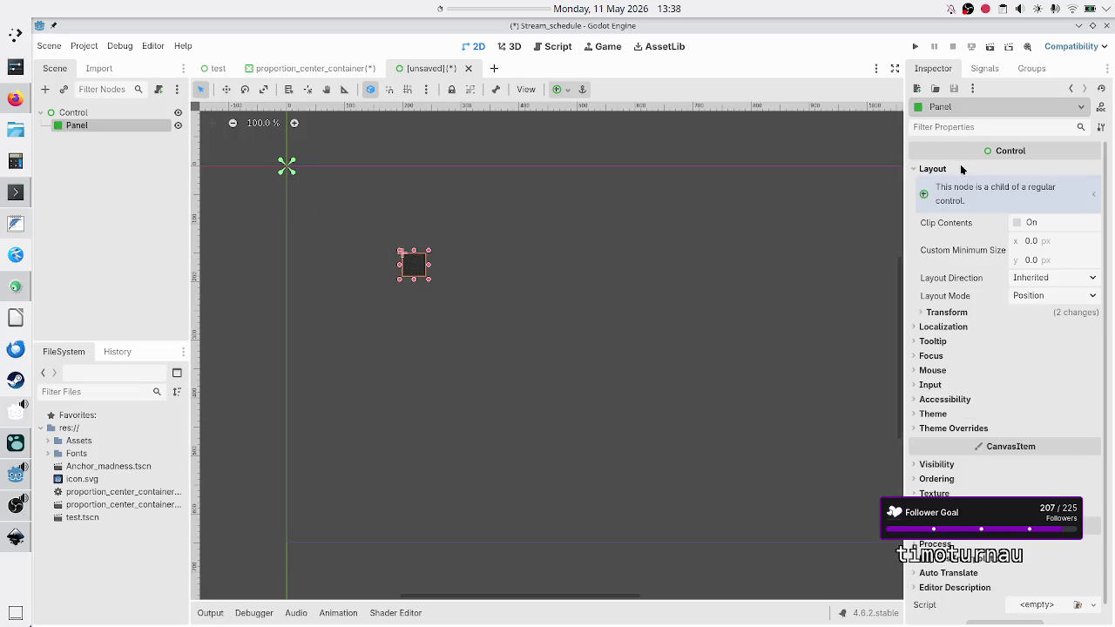
{"action": "left_click", "coordinate": [1044, 277]}
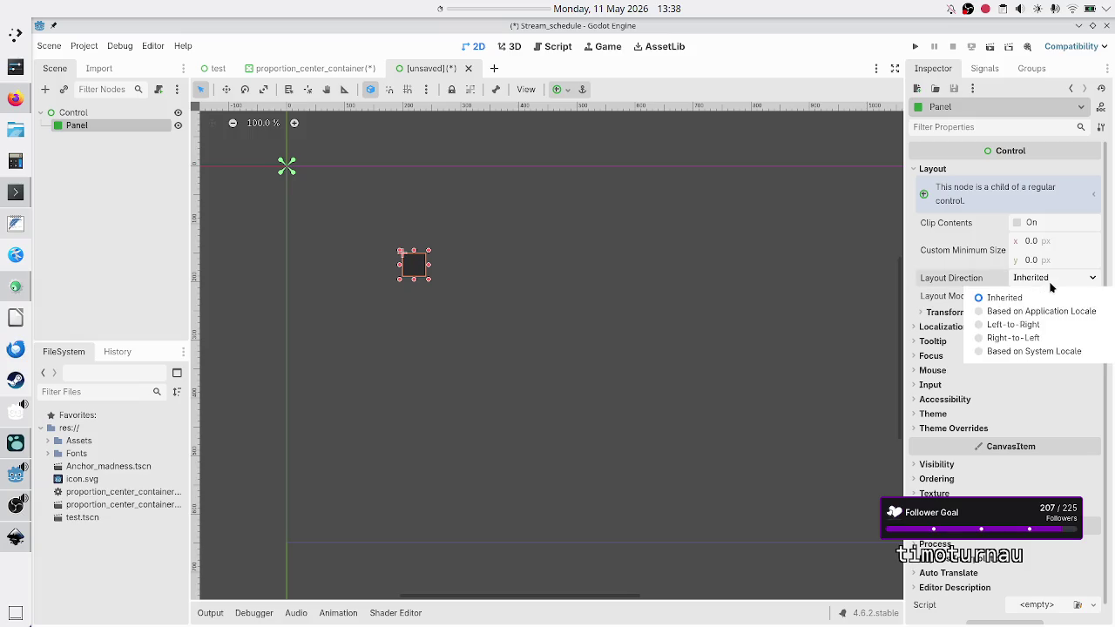
{"action": "left_click", "coordinate": [1060, 278]}
{"action": "left_click", "coordinate": [1035, 296]}
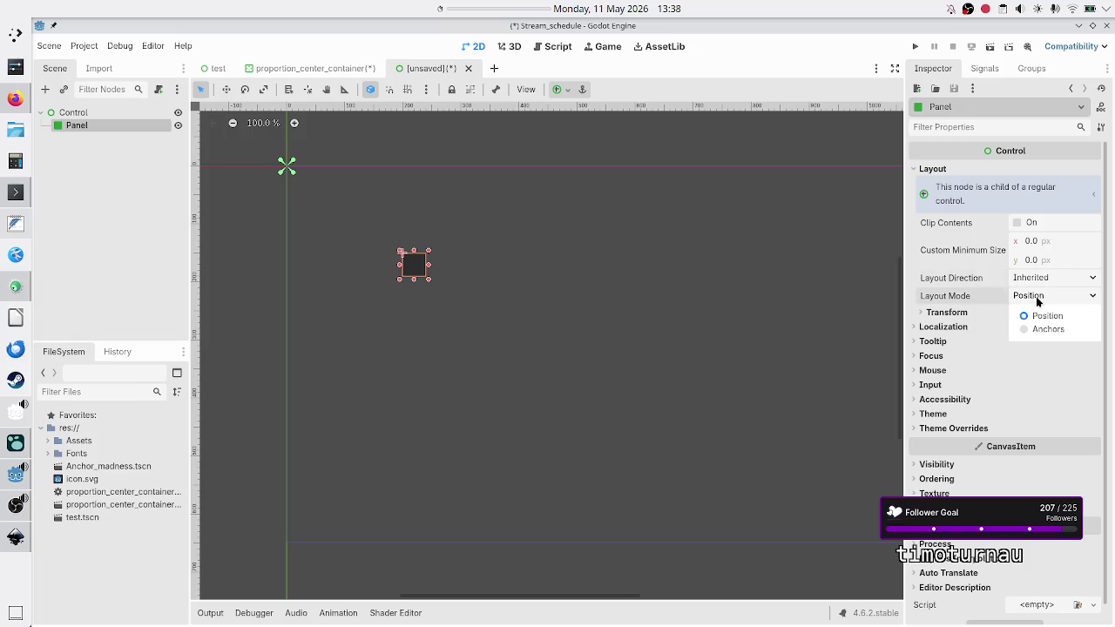
{"action": "left_click", "coordinate": [1037, 329]}
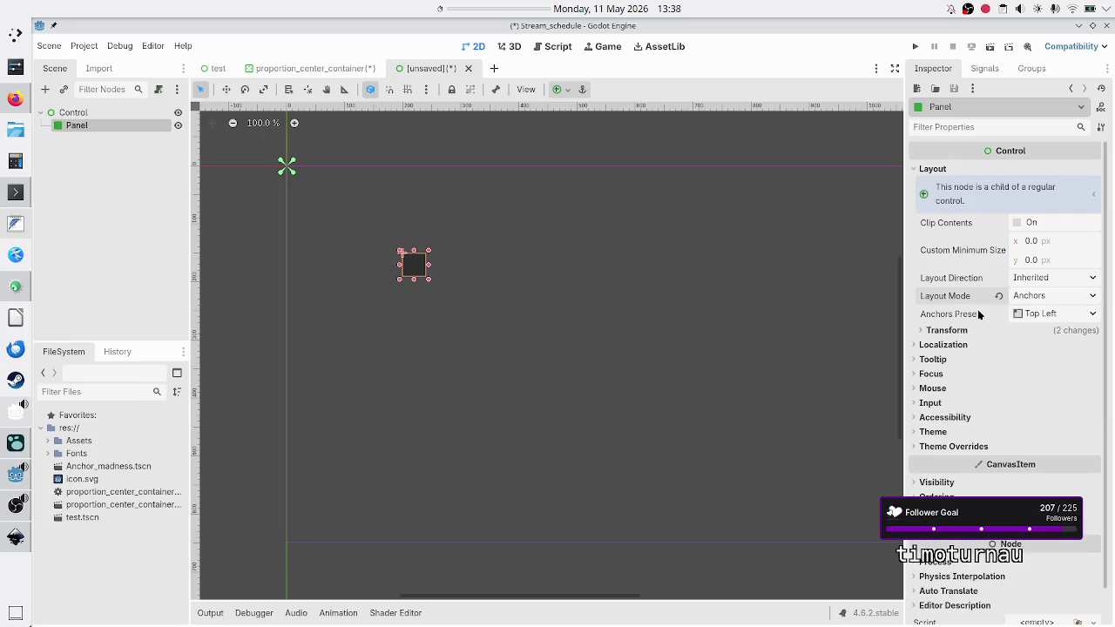
- Set the Panel's anchor preset to Custom with its Right anchor at 1.0
{"action": "left_click", "coordinate": [1046, 313]}
{"action": "left_click", "coordinate": [1049, 333]}
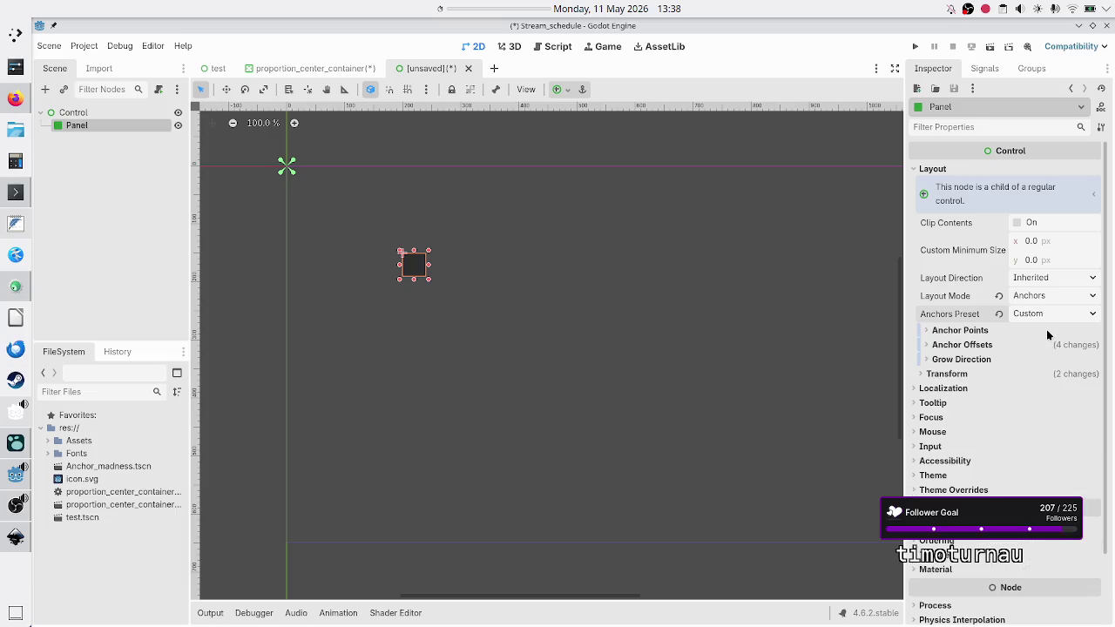
{"action": "left_click", "coordinate": [983, 332]}
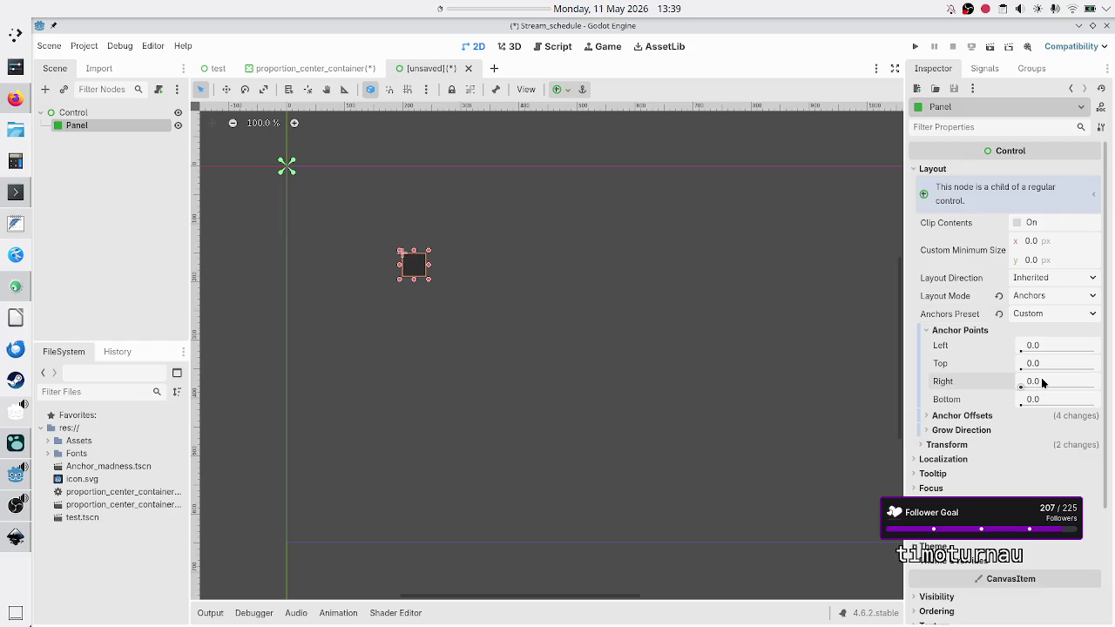
{"action": "type", "text": "1"}
{"action": "key", "text": "Return"}
- Set the Panel's Bottom anchor to 1 and reset all four anchor offsets to 0
{"action": "left_click", "coordinate": [1042, 398]}
{"action": "type", "text": "1"}
{"action": "key", "text": "Return"}
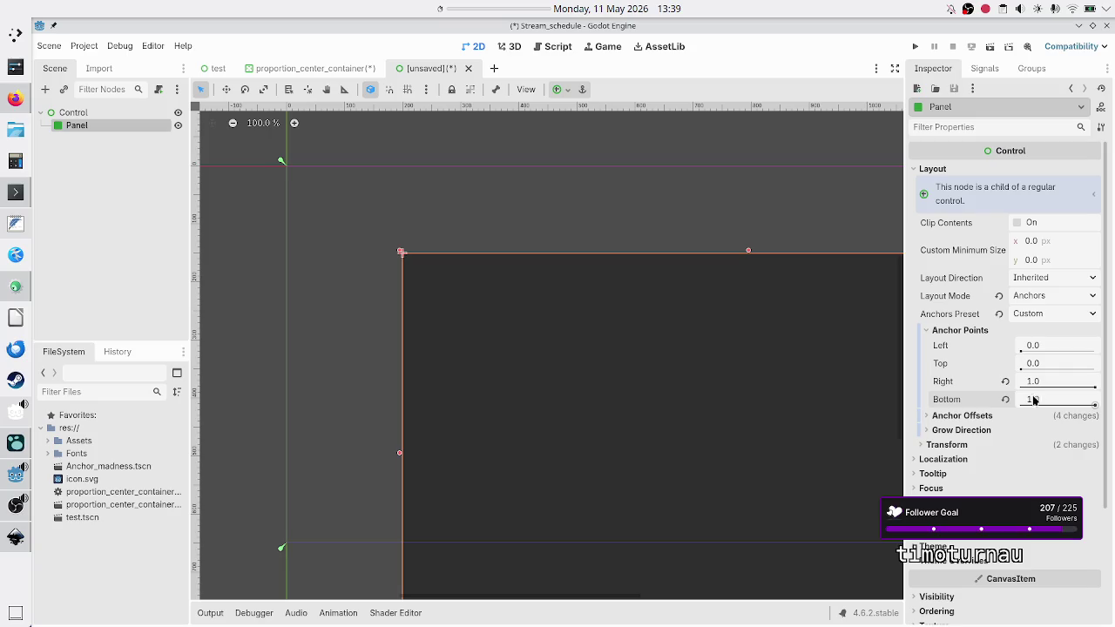
{"action": "left_click", "coordinate": [958, 416]}
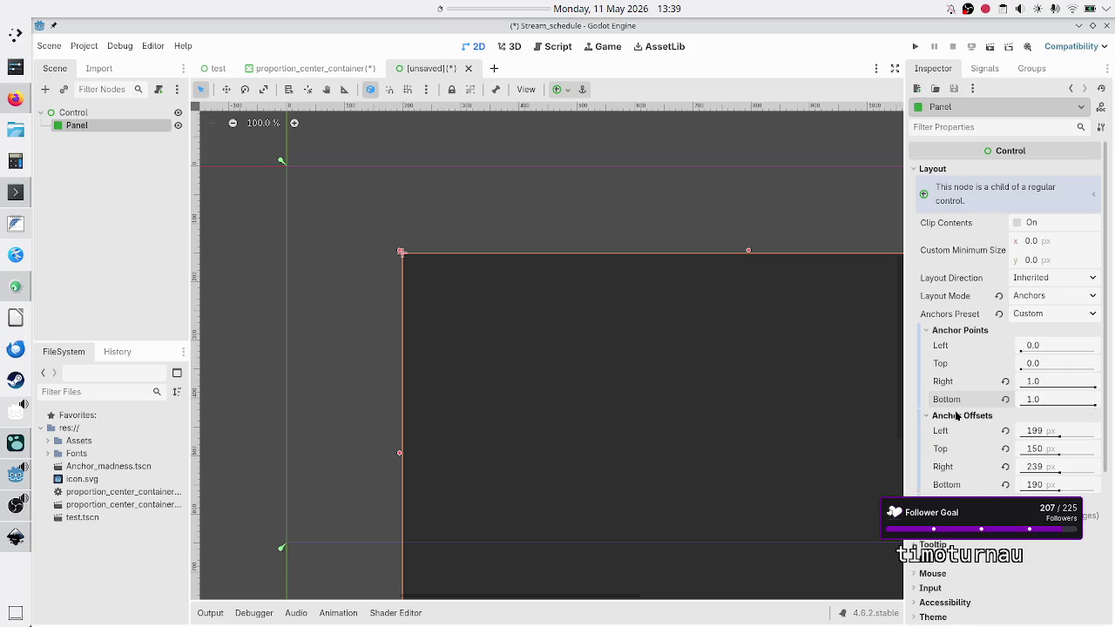
{"action": "left_click", "coordinate": [1005, 430]}
{"action": "left_click", "coordinate": [1006, 449]}
{"action": "left_click", "coordinate": [1005, 467]}
{"action": "left_click", "coordinate": [1006, 485]}
{"action": "scroll", "coordinate": [722, 398], "scroll_direction": "down", "scroll_amount": 6}
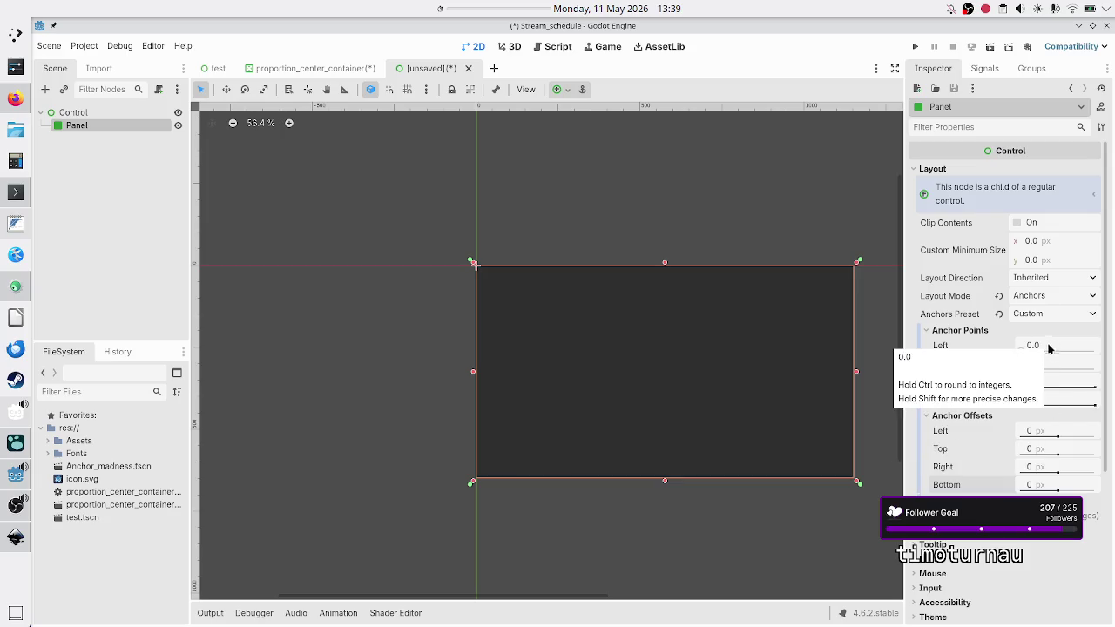
- Set the Left anchor to 1, collapsing the Panel to a zero-width strip at the right edge
{"action": "left_click", "coordinate": [1040, 347]}
{"action": "type", "text": "1"}
{"action": "key", "text": "Return"}
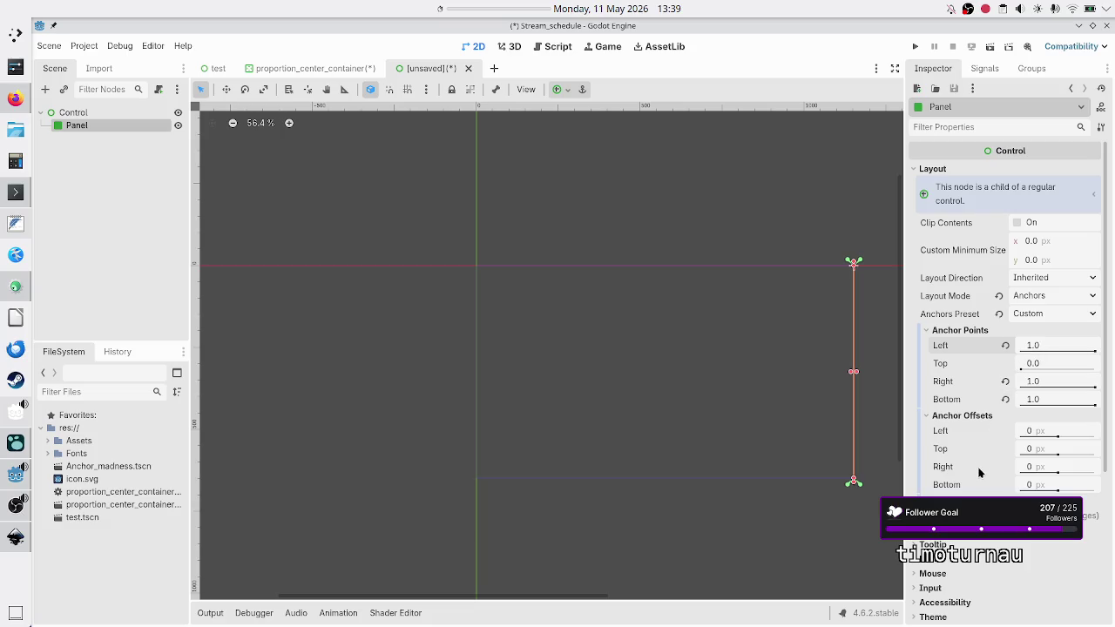
{"action": "scroll", "coordinate": [1071, 378], "scroll_direction": "down", "scroll_amount": 4}
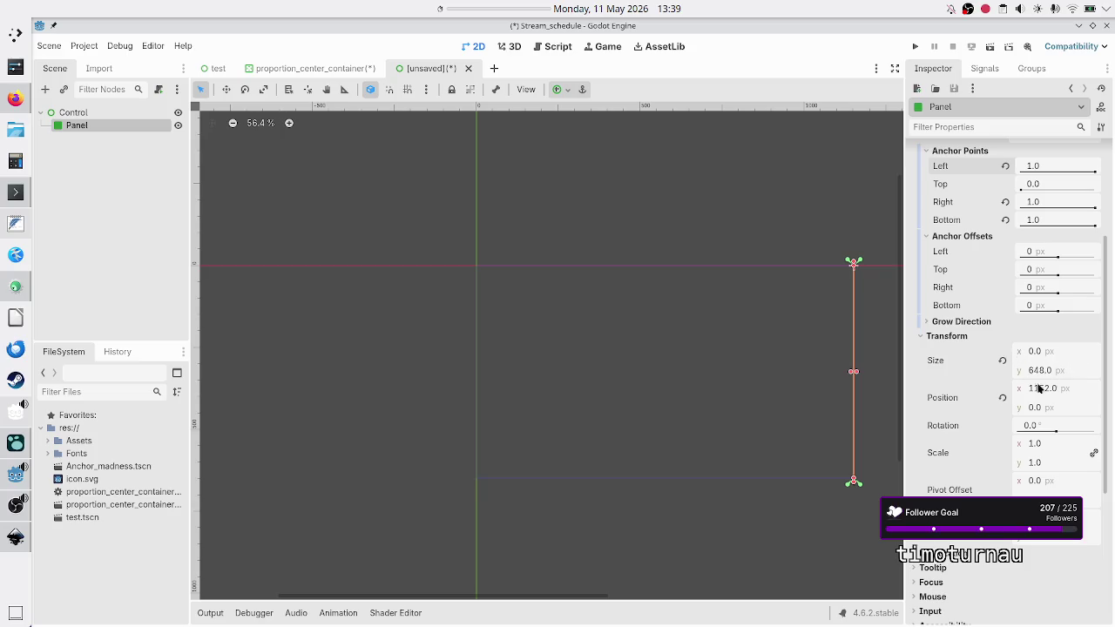
{"action": "mouse_move", "coordinate": [965, 362]}
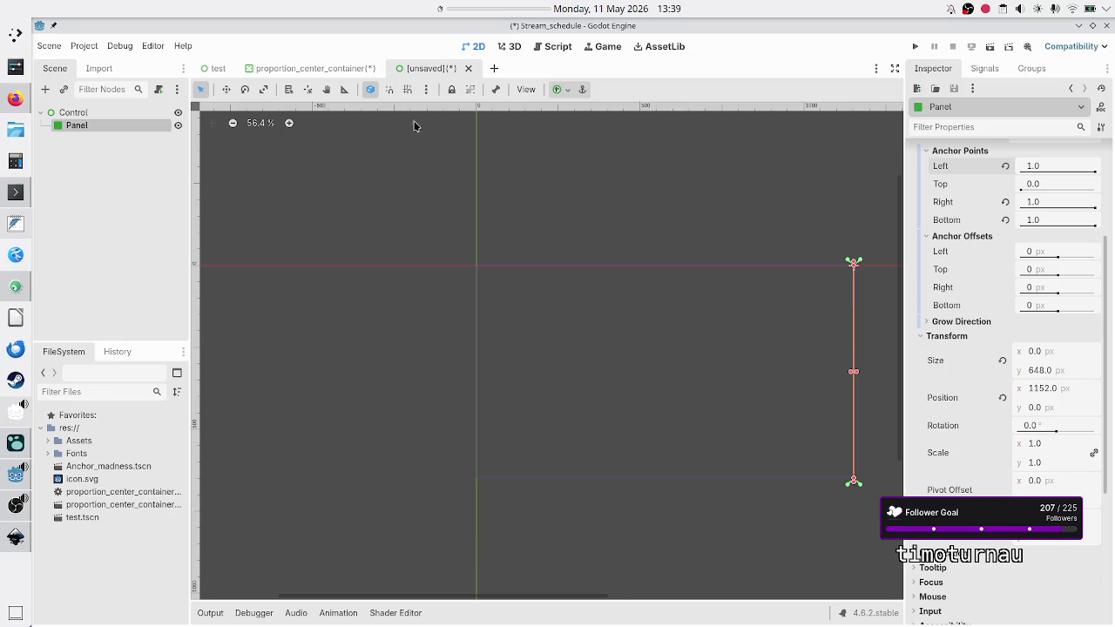
- Set the Panel's Top anchor to 1 as well
{"action": "left_click", "coordinate": [468, 69]}
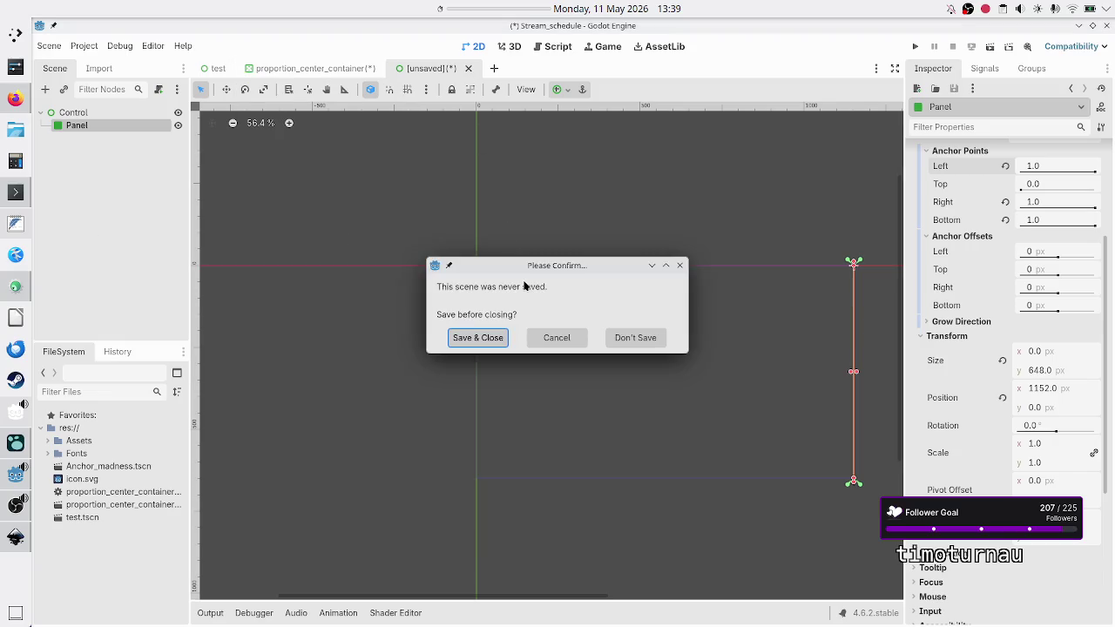
{"action": "left_click", "coordinate": [579, 343]}
{"action": "left_click", "coordinate": [1050, 185]}
{"action": "type", "text": "1"}
{"action": "key", "text": "Return"}
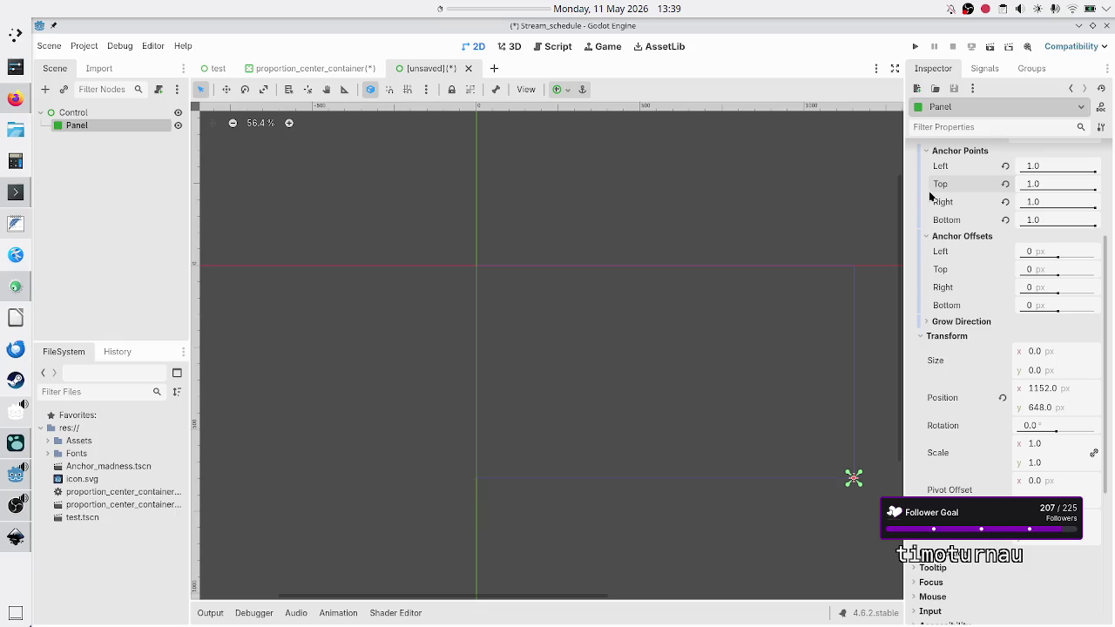
- Close the unsaved test scene without saving and return to the container script
{"action": "left_click", "coordinate": [467, 69]}
{"action": "left_click", "coordinate": [637, 338]}
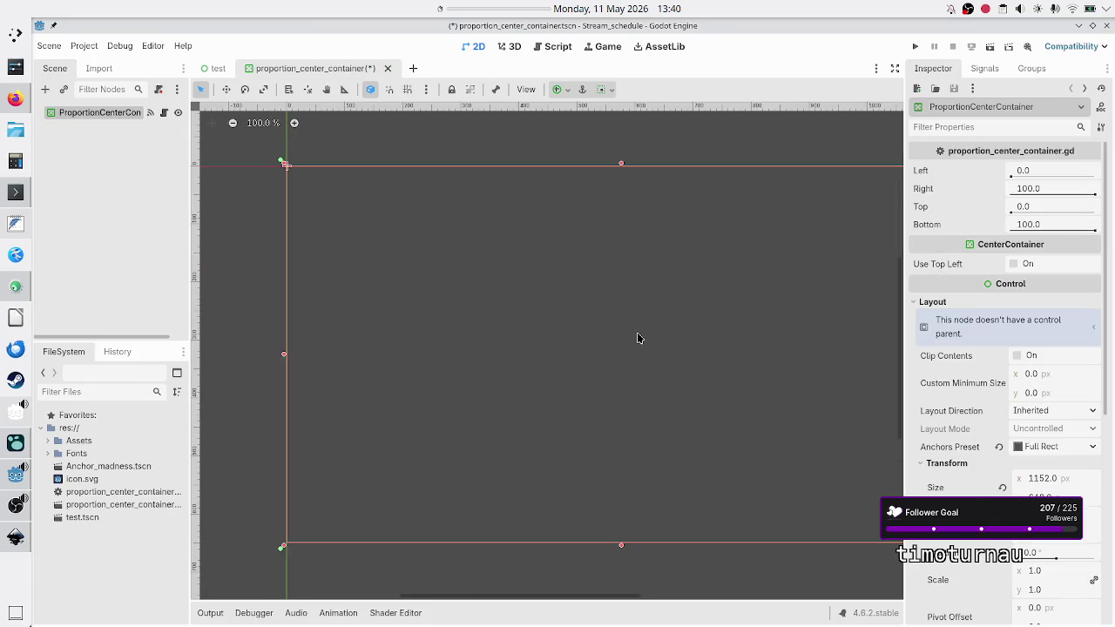
{"action": "left_click", "coordinate": [567, 49]}
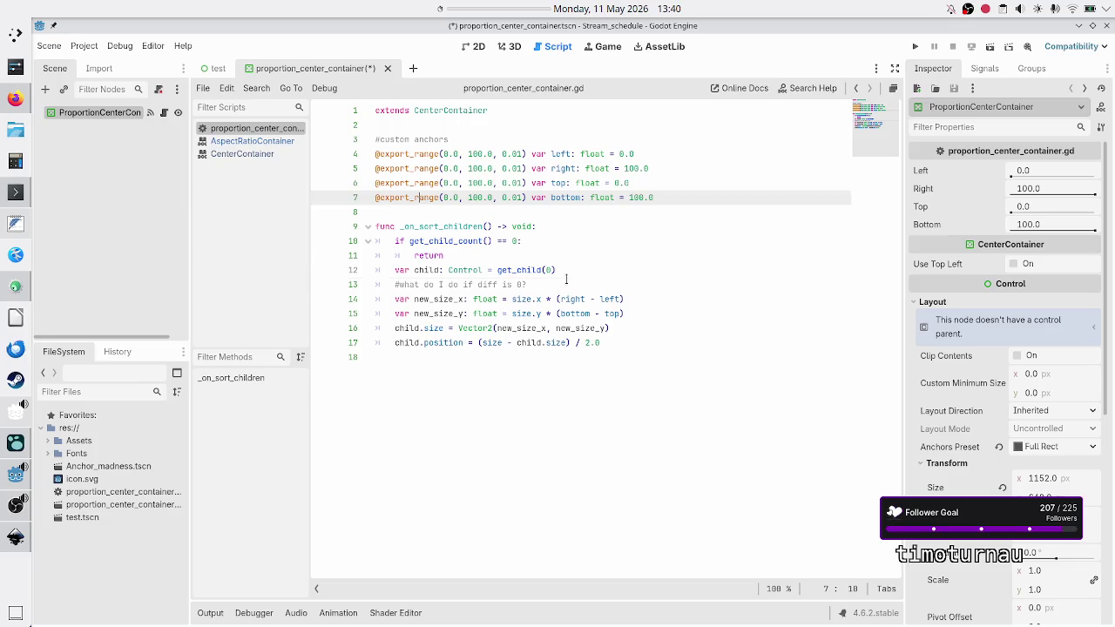
- Turn the line 13 comment into a Q/A answered 'A: nothing, anchors work the same!'
{"action": "left_click", "coordinate": [566, 279]}
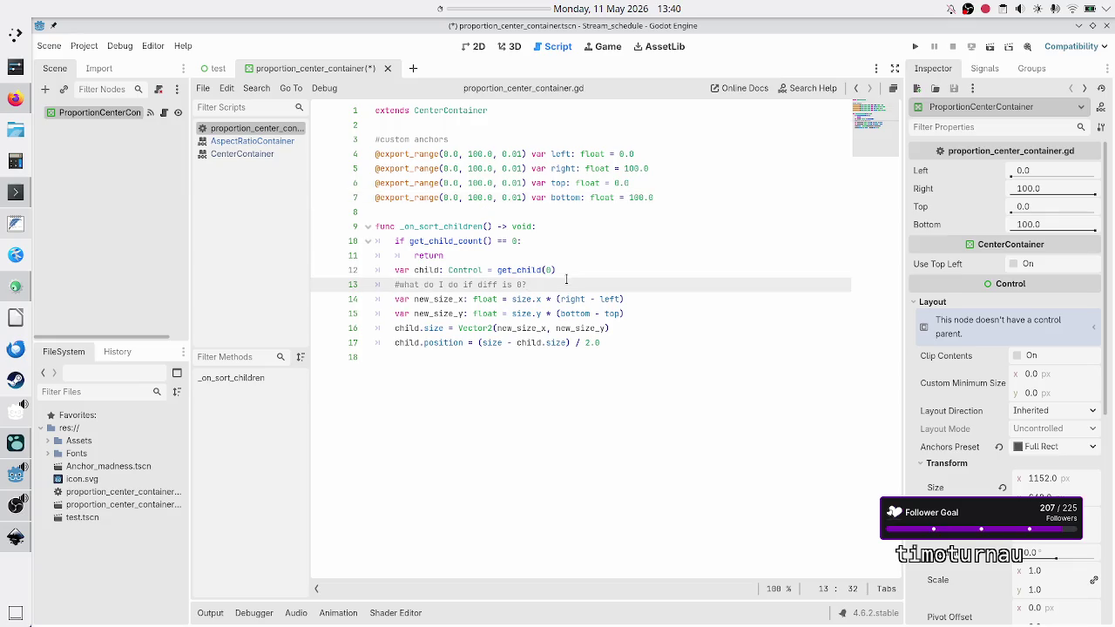
{"action": "key", "text": "Home"}
{"action": "type", "text": "Q:"}
{"action": "key", "text": "Down"}
{"action": "left_click", "coordinate": [566, 280]}
{"action": "type", "text": "A: nothing, "}
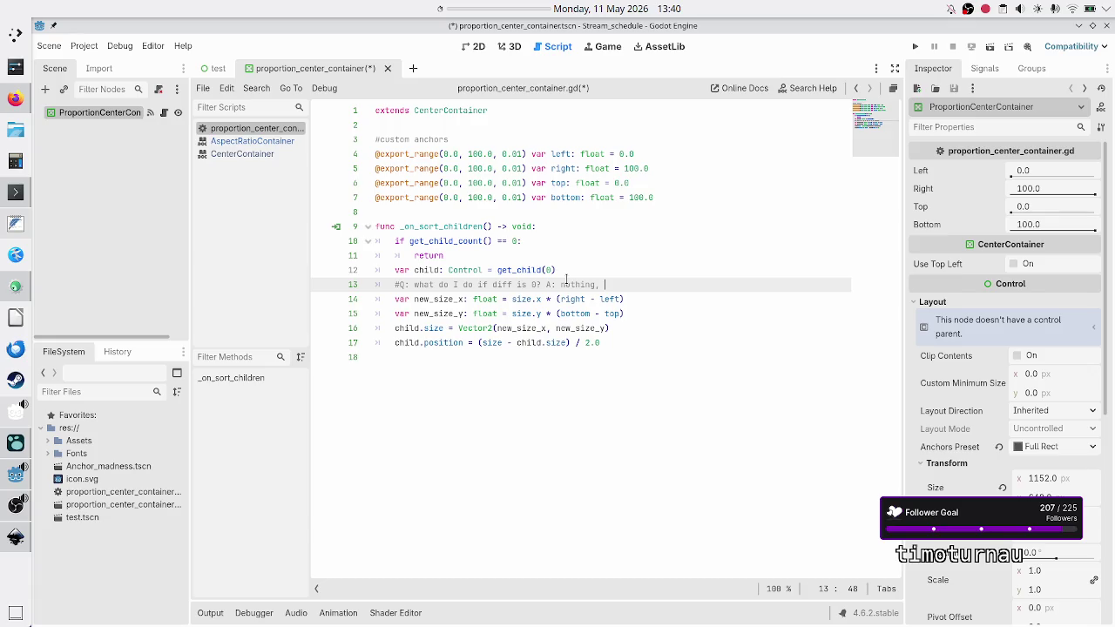
{"action": "type", "text": "anchors wo"}
{"action": "type", "text": "rk the same"}
{"action": "type", "text": ","}
{"action": "key", "text": "BackSpace"}
{"action": "type", "text": "!"}
- Add a #centering comment above the child.position line and save the script
{"action": "key", "text": "Down"}
{"action": "key", "text": "Down"}
{"action": "key", "text": "Down"}
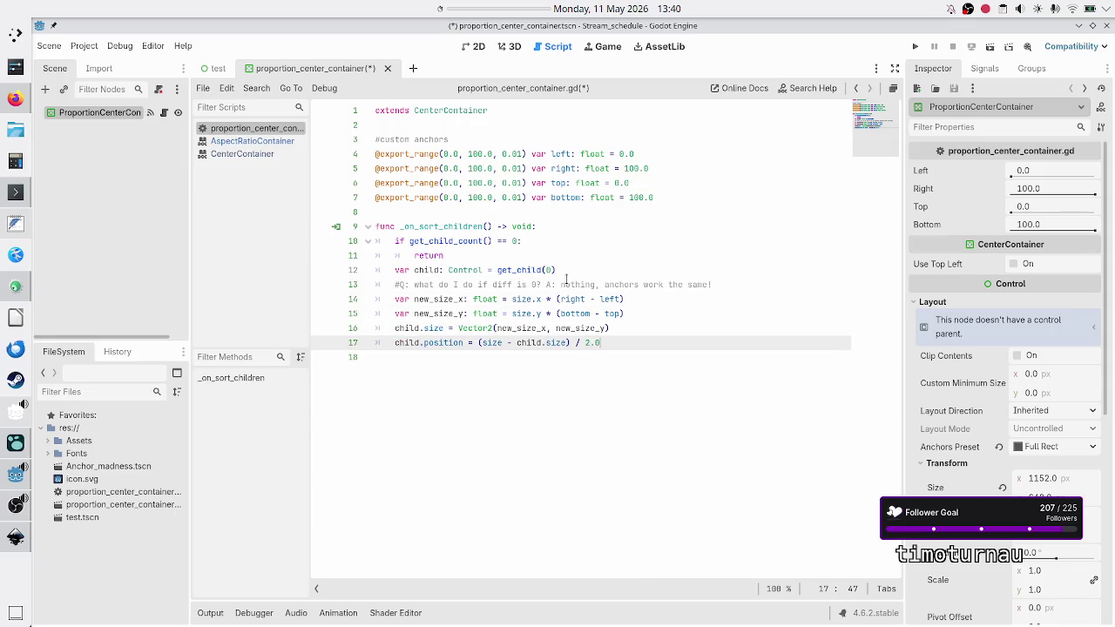
{"action": "key", "text": "Up"}
{"action": "key", "text": "Up"}
{"action": "key", "text": "Up"}
{"action": "key", "text": "End"}
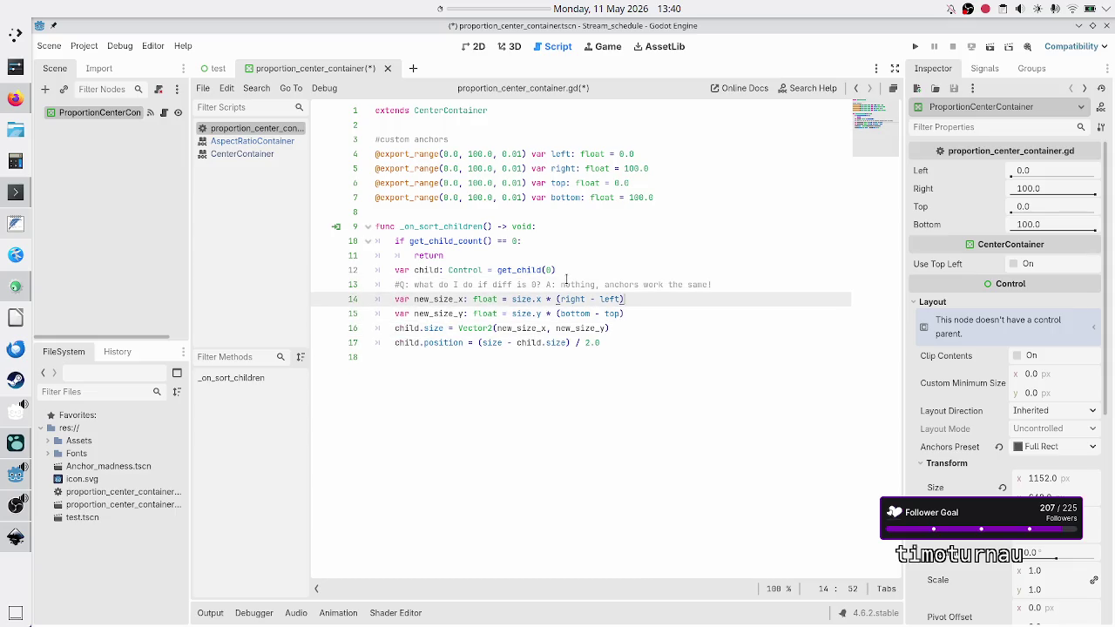
{"action": "key", "text": "Down"}
{"action": "key", "text": "Down"}
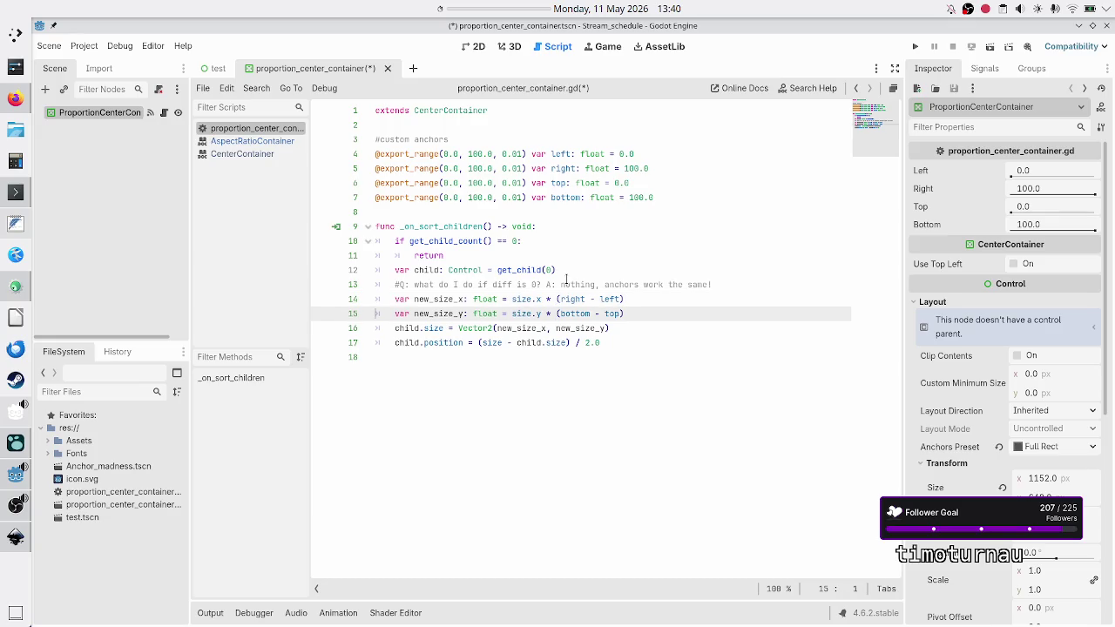
{"action": "key", "text": "Home"}
{"action": "key", "text": "Home"}
{"action": "key", "text": "shift+End"}
{"action": "key", "text": "End"}
{"action": "key", "text": "Down"}
{"action": "key", "text": "Up"}
{"action": "key", "text": "Return"}
{"action": "type", "text": "#centering"}
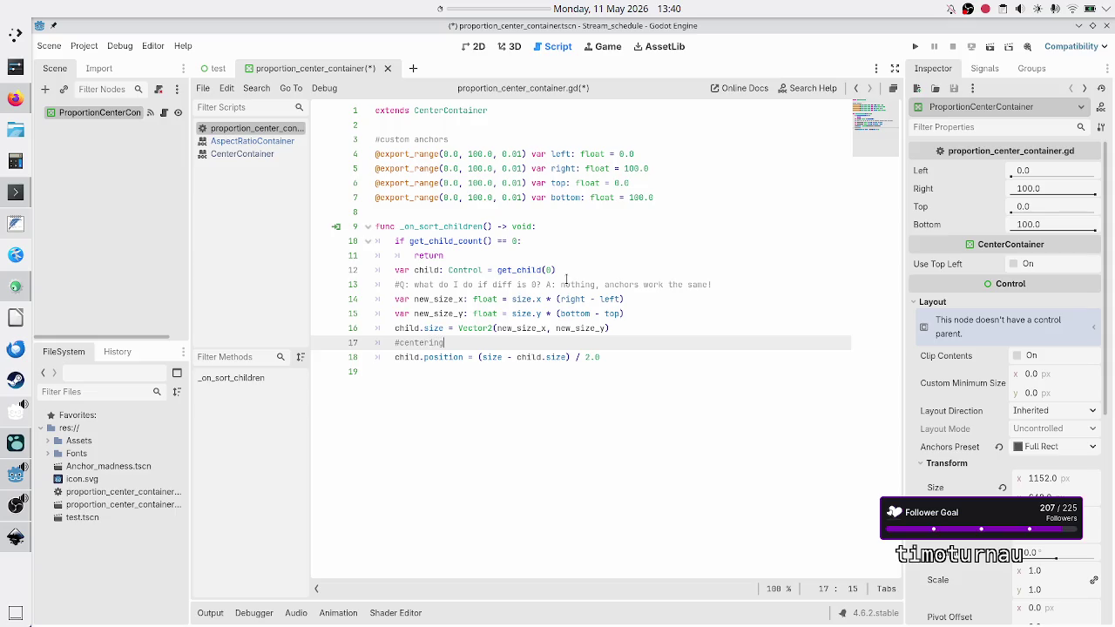
{"action": "key", "text": "Down"}
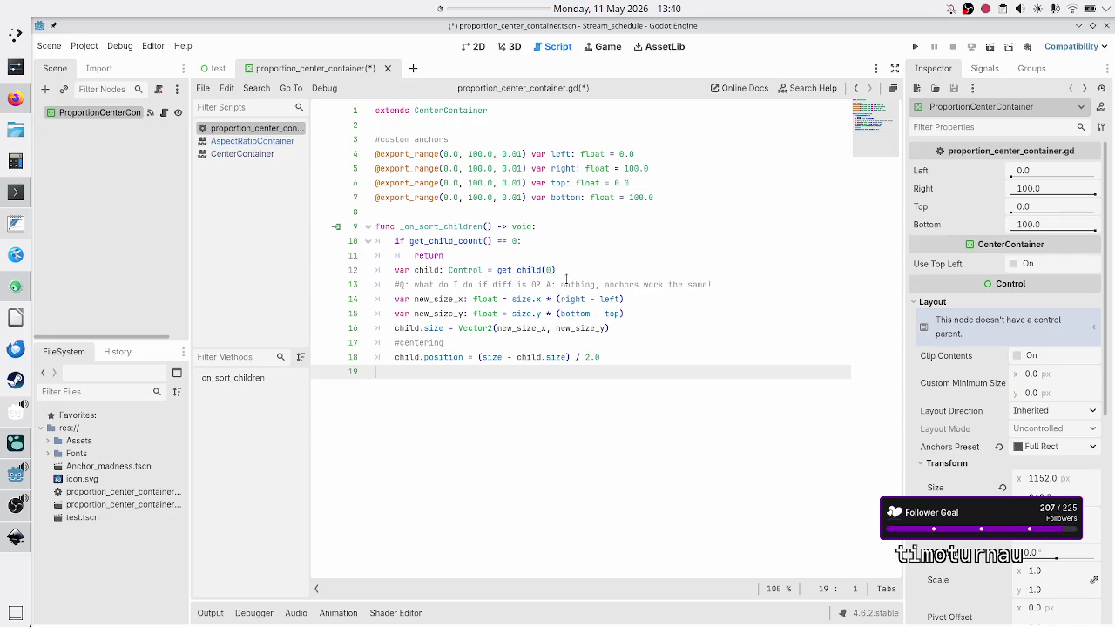
{"action": "key", "text": "ctrl+s"}
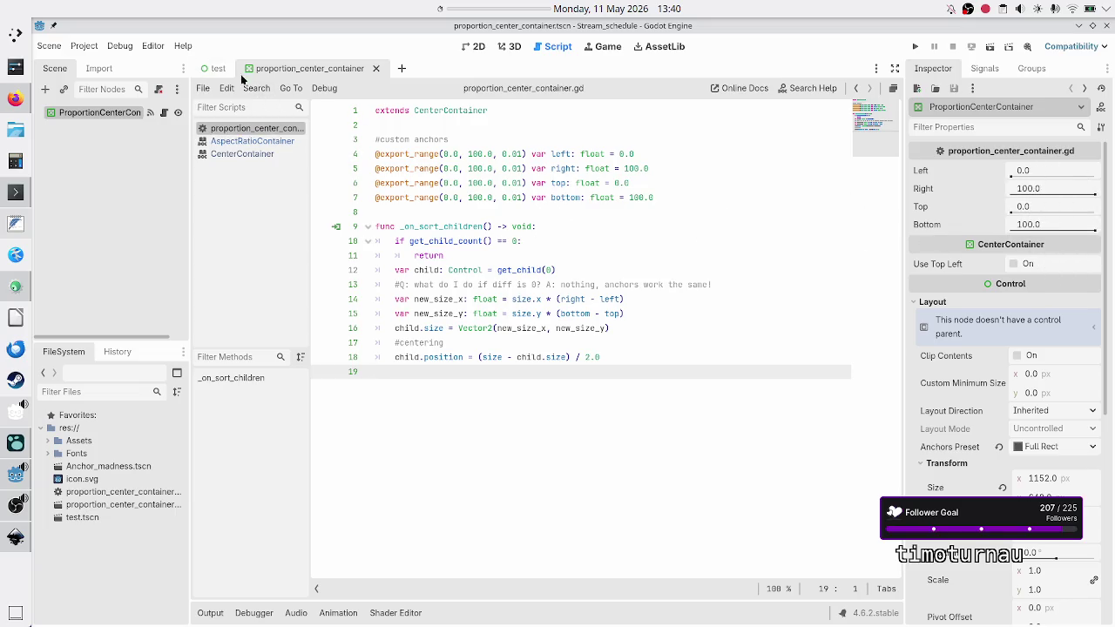
- Create a new scene with a User Interface Control root, shown in the 2D view
{"action": "left_click", "coordinate": [403, 70]}
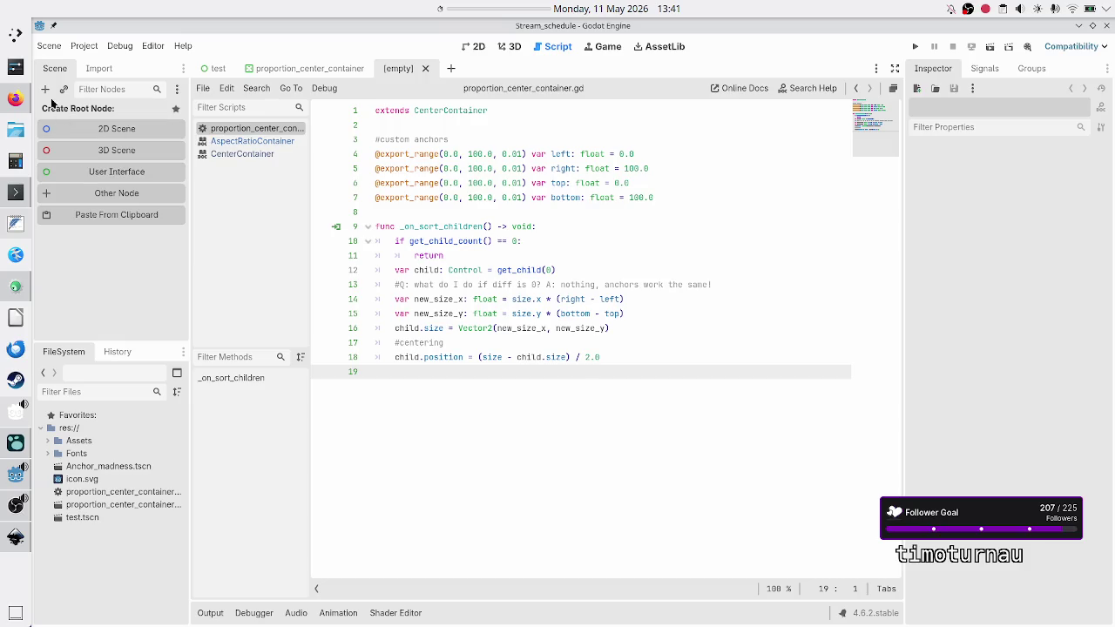
{"action": "left_click", "coordinate": [94, 175]}
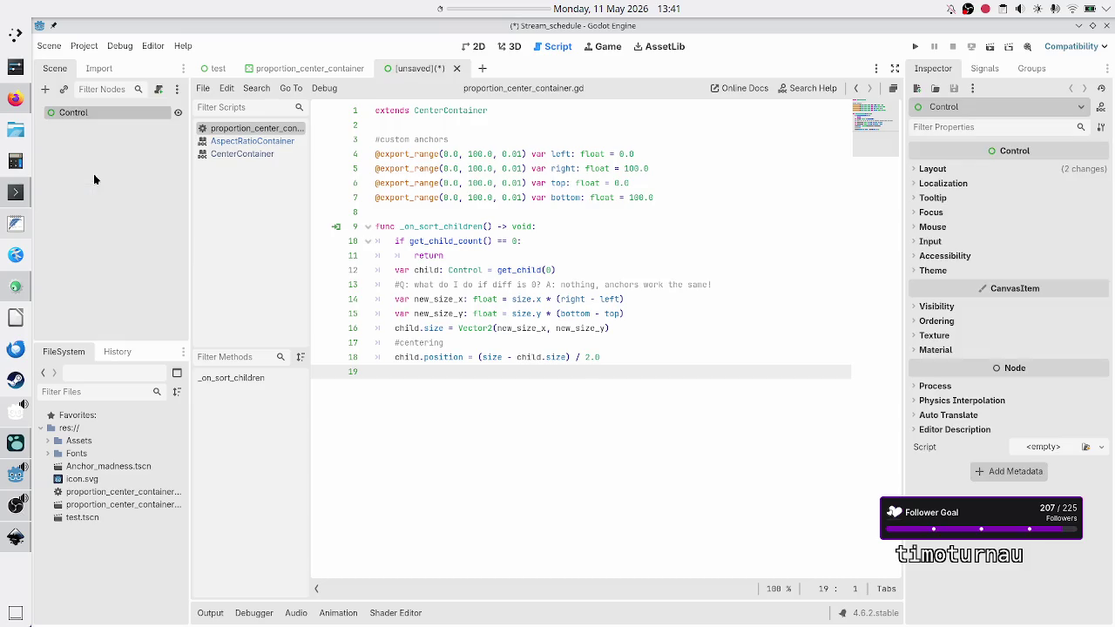
{"action": "left_click", "coordinate": [473, 46]}
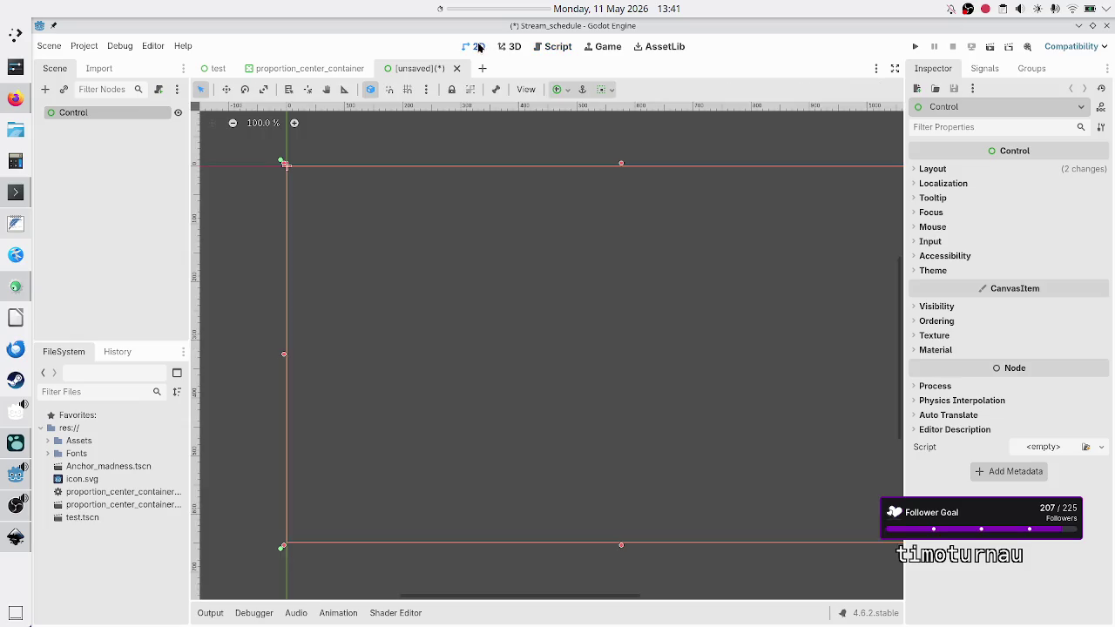
- Cancel the Create New Node dialog without adding any child node
{"action": "left_click", "coordinate": [45, 89]}
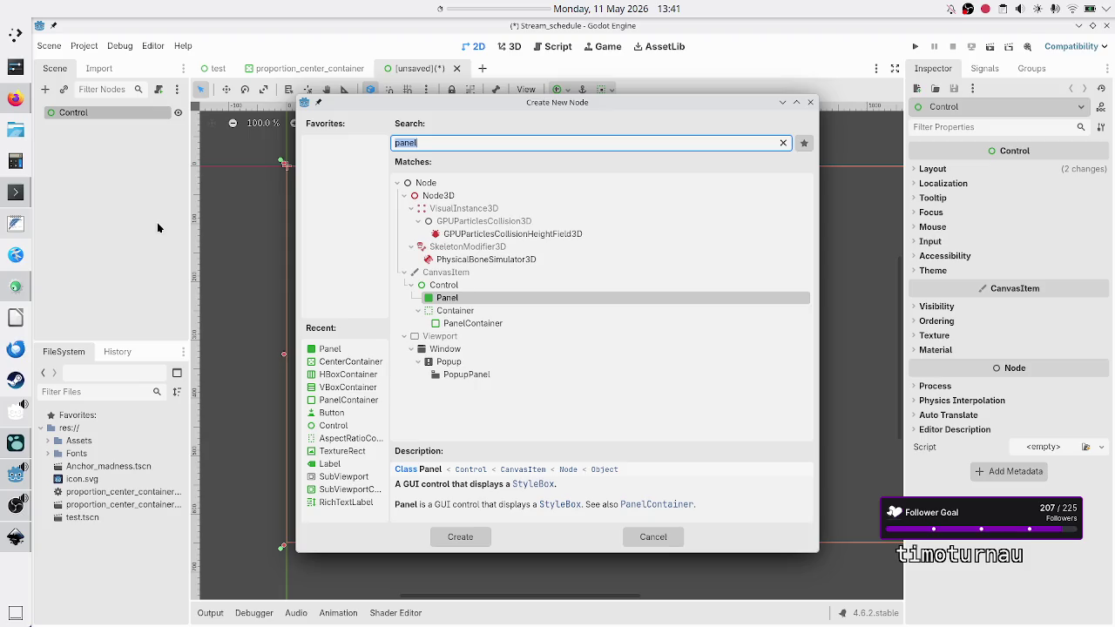
{"action": "type", "text": "ce"}
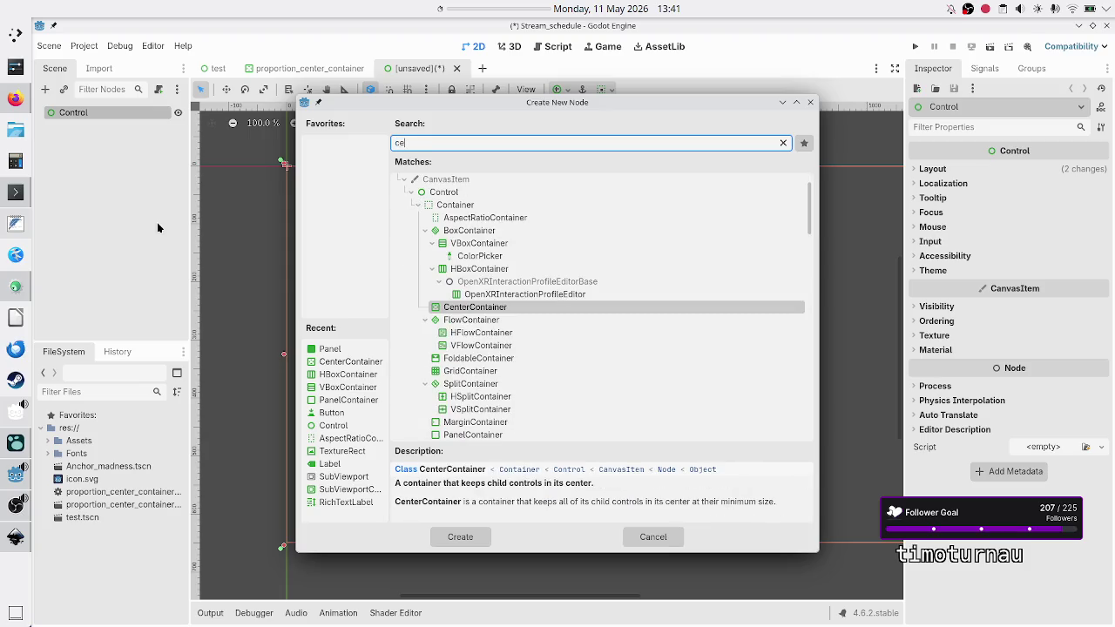
{"action": "key", "text": "BackSpace"}
{"action": "key", "text": "BackSpace"}
{"action": "key", "text": "Escape"}
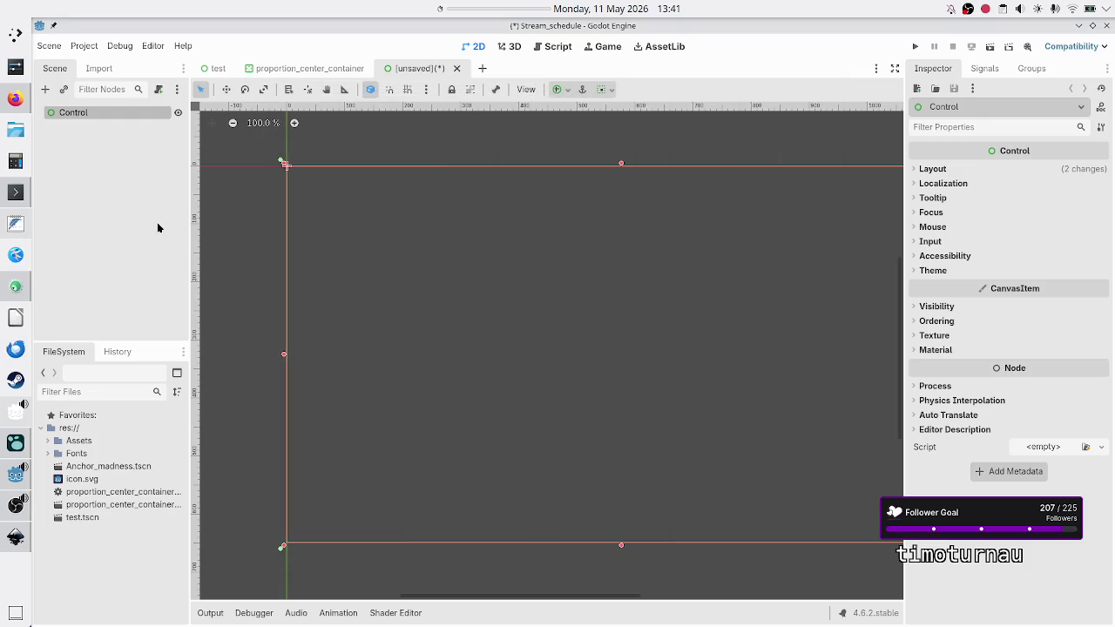
{"action": "left_click", "coordinate": [58, 91]}
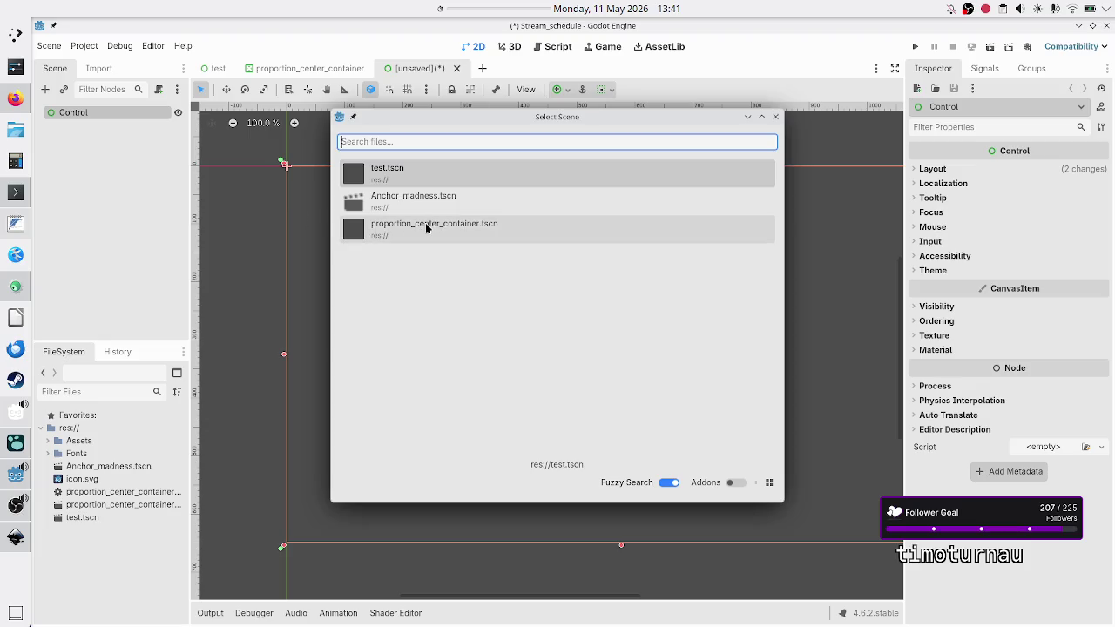
- Instance proportion_center_container.tscn under Control and add an HBoxContainer inside it
{"action": "double_click", "coordinate": [427, 227]}
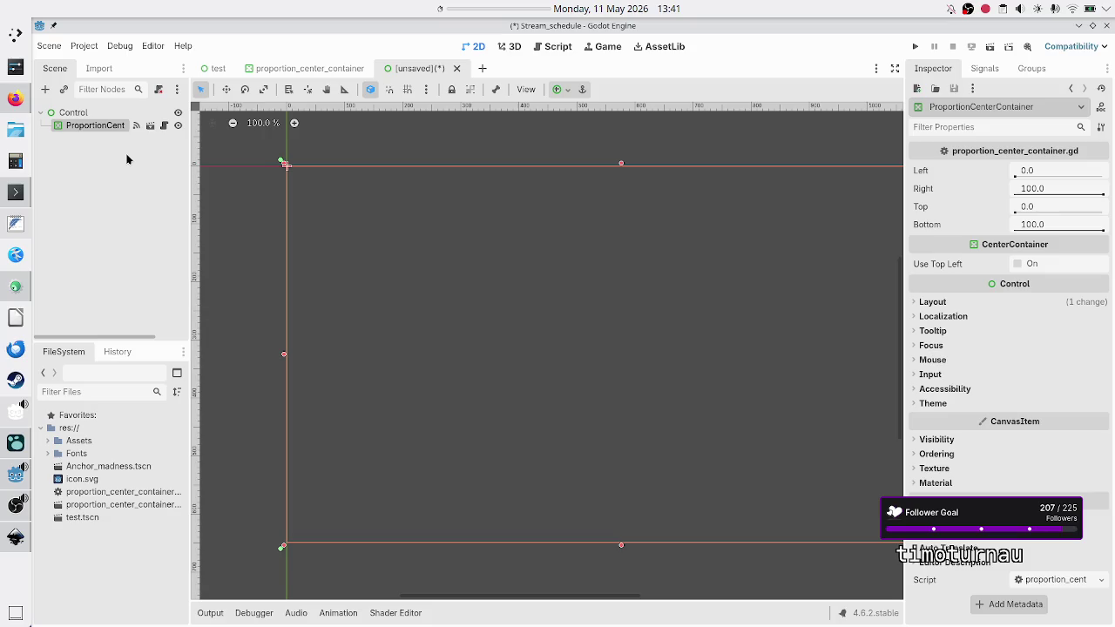
{"action": "left_click", "coordinate": [44, 90]}
{"action": "type", "text": "h"}
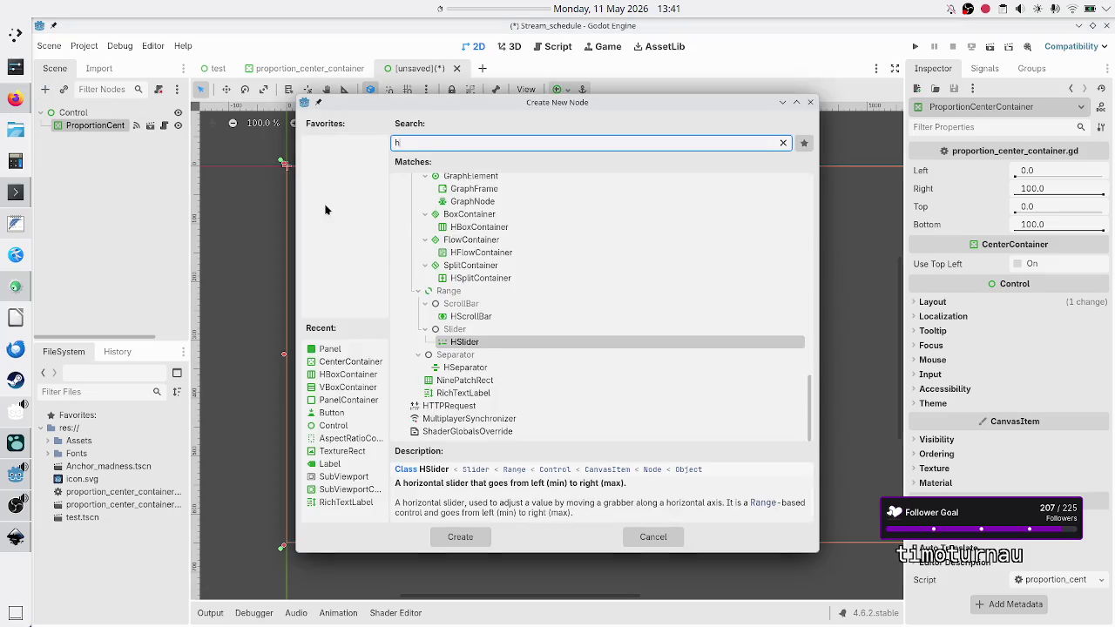
{"action": "type", "text": "box"}
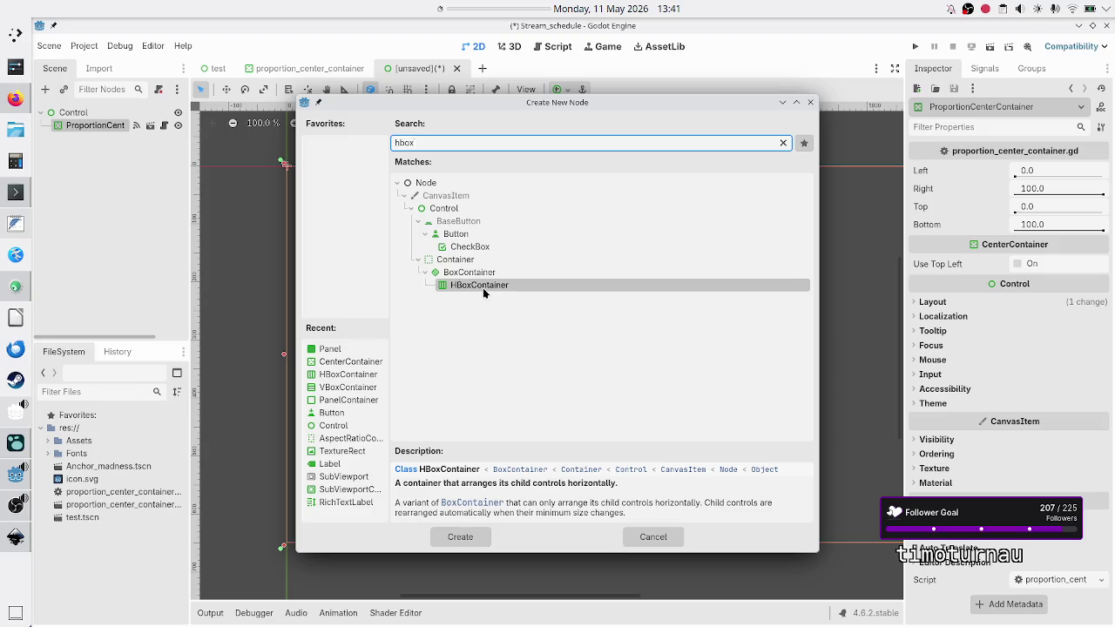
{"action": "double_click", "coordinate": [483, 287]}
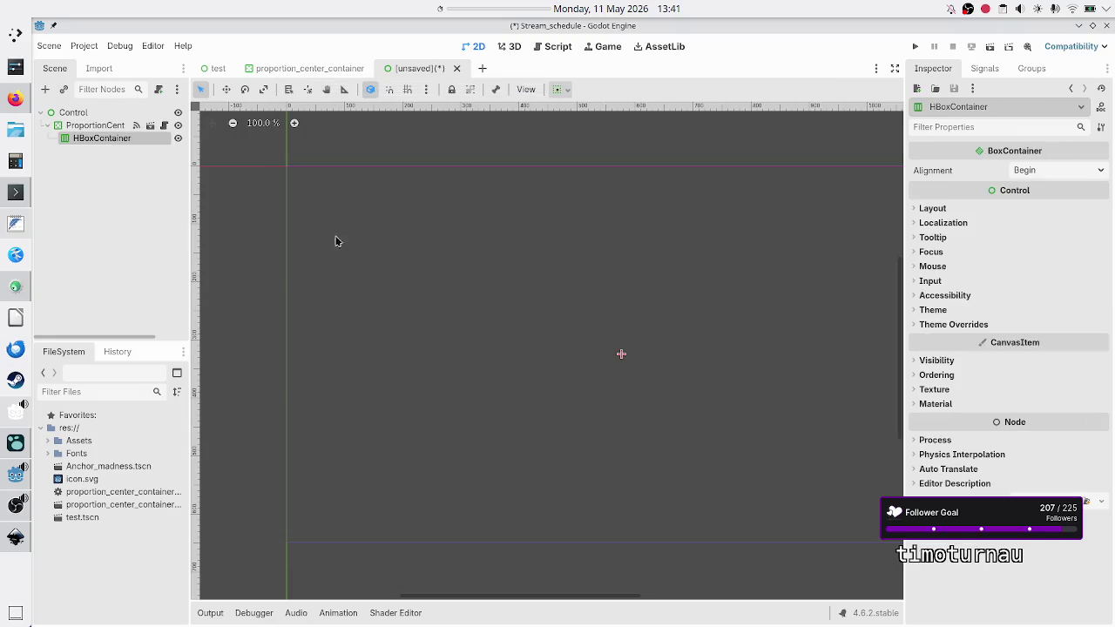
{"action": "left_click", "coordinate": [87, 125]}
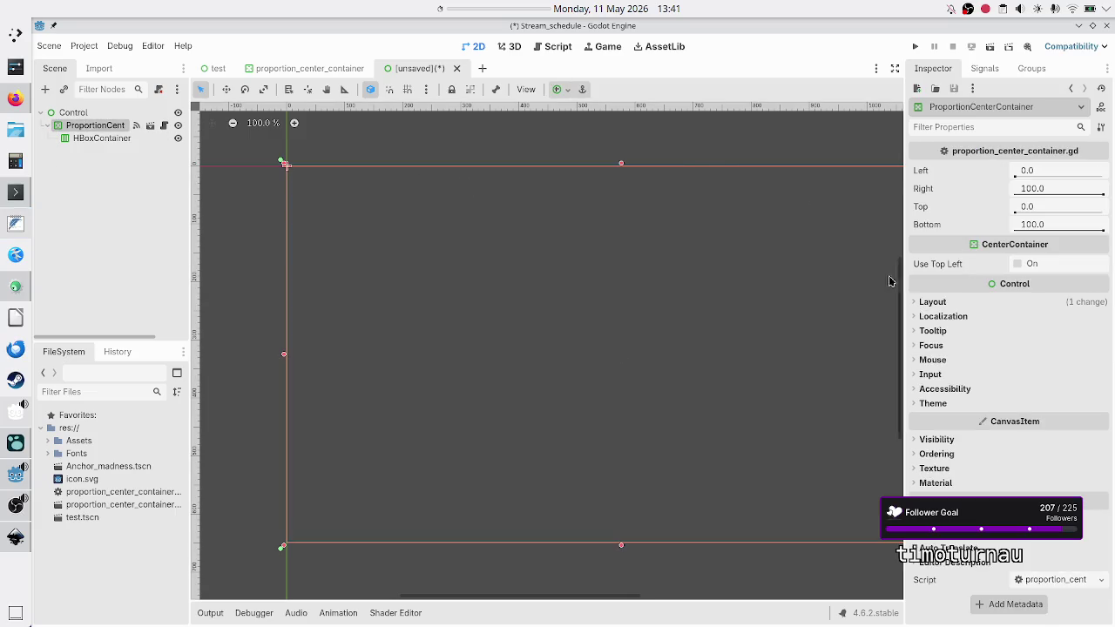
{"action": "left_click", "coordinate": [944, 302]}
- Apply the Full Rect anchor preset to the ProportionCenterContainer
{"action": "left_click", "coordinate": [949, 460]}
{"action": "left_click", "coordinate": [948, 460]}
{"action": "left_click", "coordinate": [966, 449]}
{"action": "left_click", "coordinate": [966, 449]}
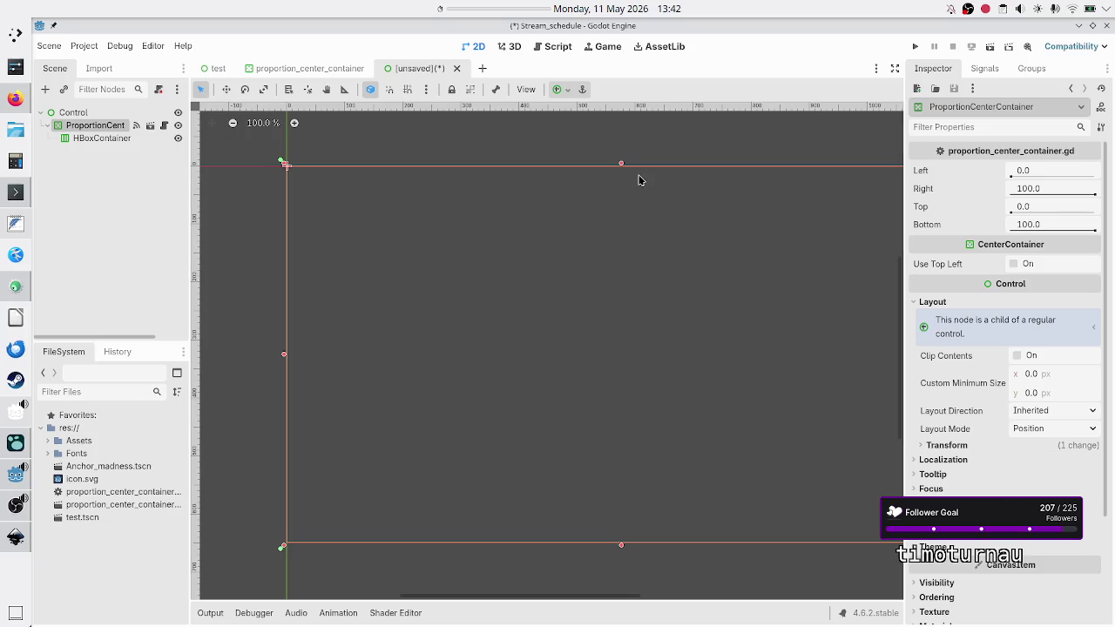
{"action": "left_click", "coordinate": [564, 90]}
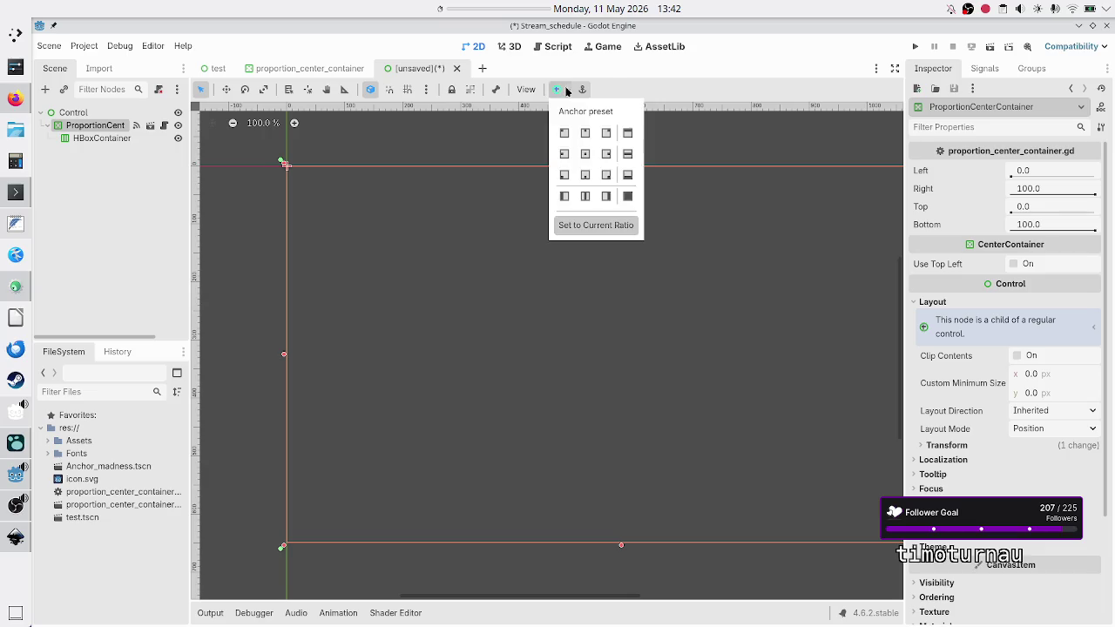
{"action": "left_click", "coordinate": [627, 198]}
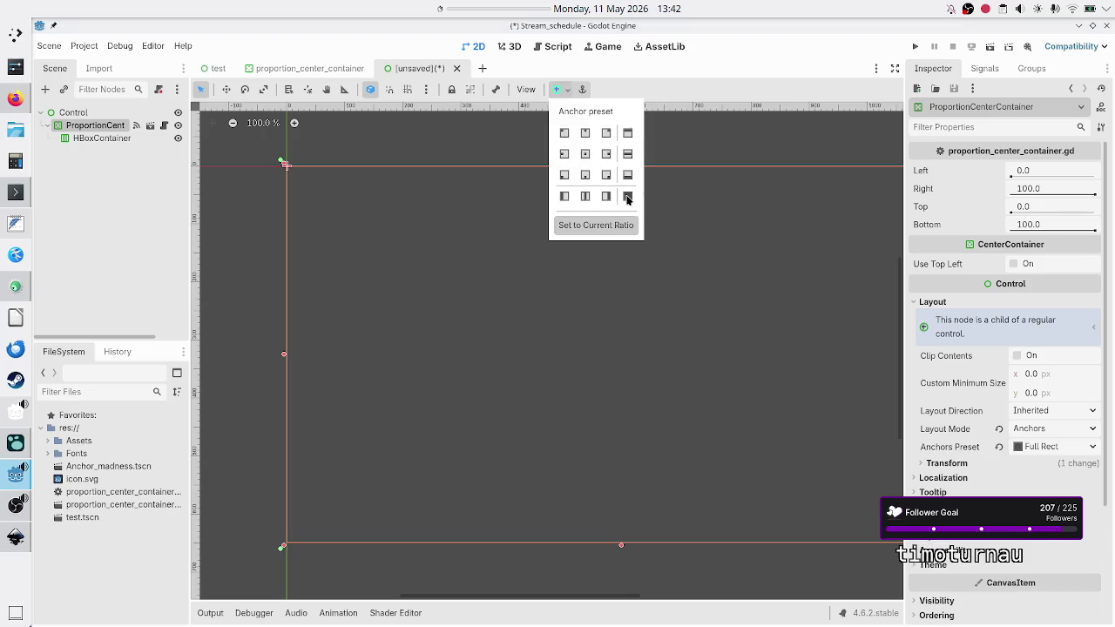
- Select the HBoxContainer and expand its Layout > Container Sizing options
{"action": "left_click", "coordinate": [120, 197]}
{"action": "left_click", "coordinate": [113, 141]}
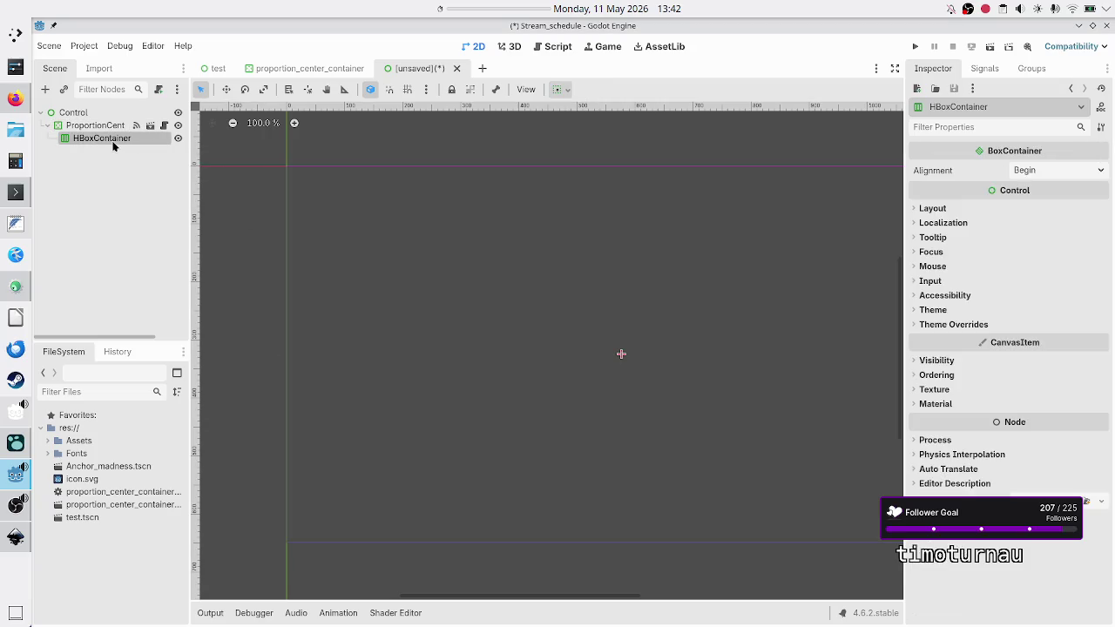
{"action": "left_click", "coordinate": [932, 209]}
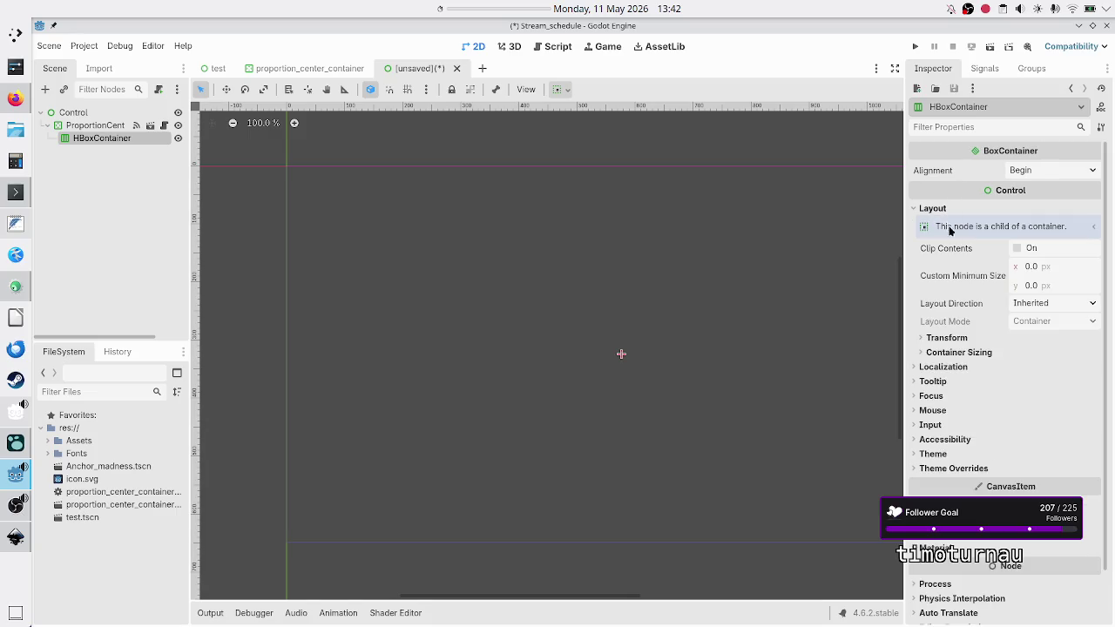
{"action": "left_click", "coordinate": [976, 351]}
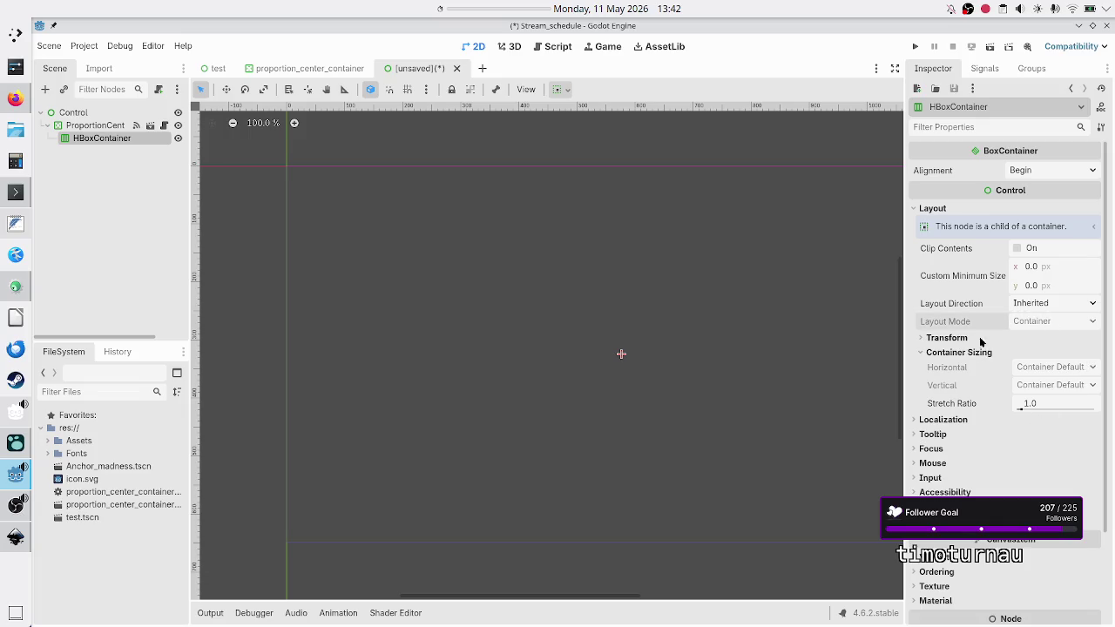
{"action": "left_click", "coordinate": [46, 90]}
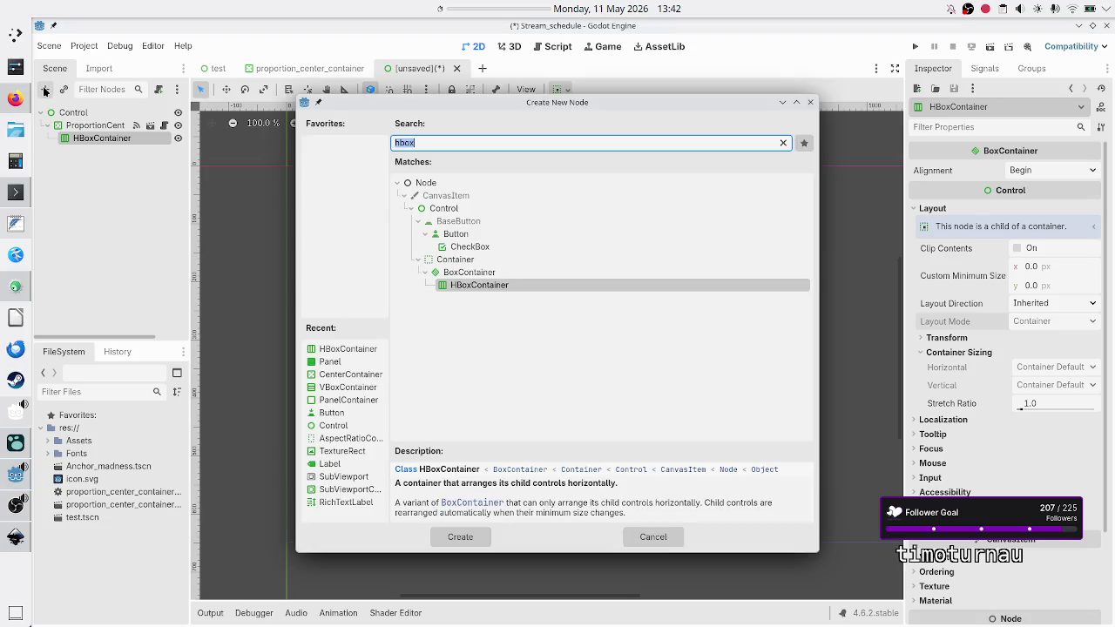
- Add a TextureRect to the HBoxContainer and assign icon.svg as its texture
{"action": "type", "text": "texturer"}
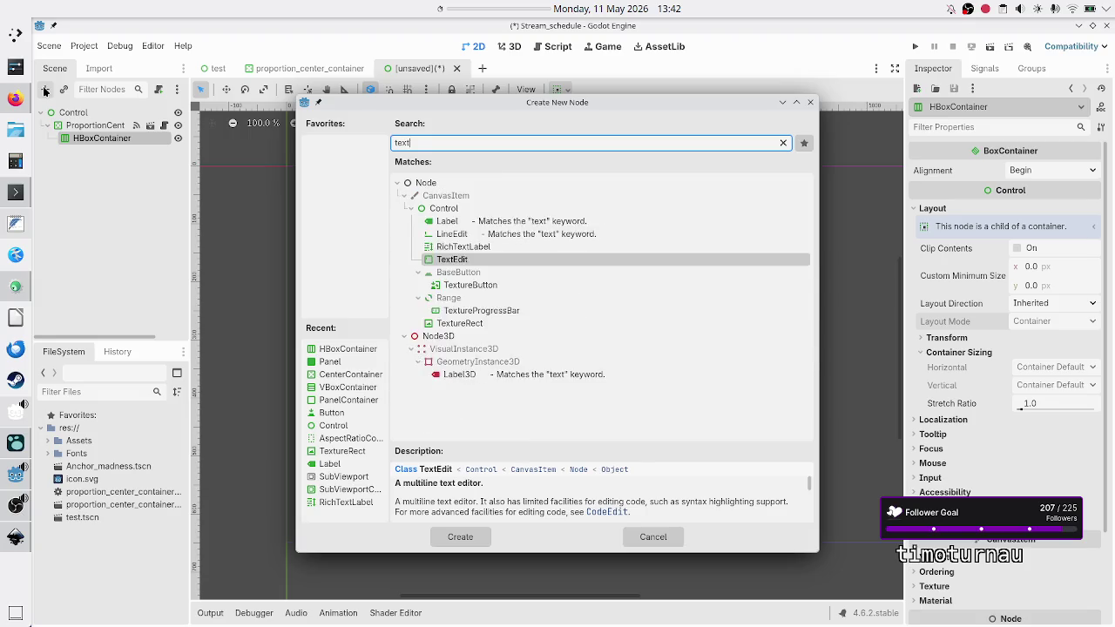
{"action": "key", "text": "Return"}
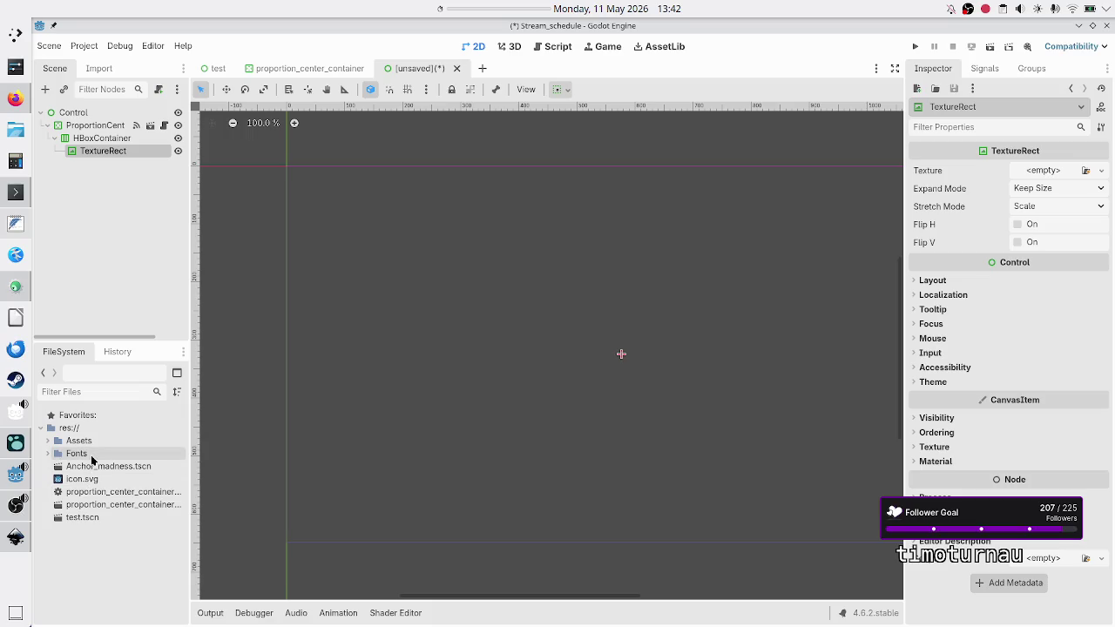
{"action": "mouse_move", "coordinate": [84, 479]}
{"action": "left_mouse_down"}
{"action": "mouse_move", "coordinate": [457, 364]}
{"action": "mouse_move", "coordinate": [746, 242]}
{"action": "mouse_move", "coordinate": [1037, 174]}
{"action": "left_mouse_up"}
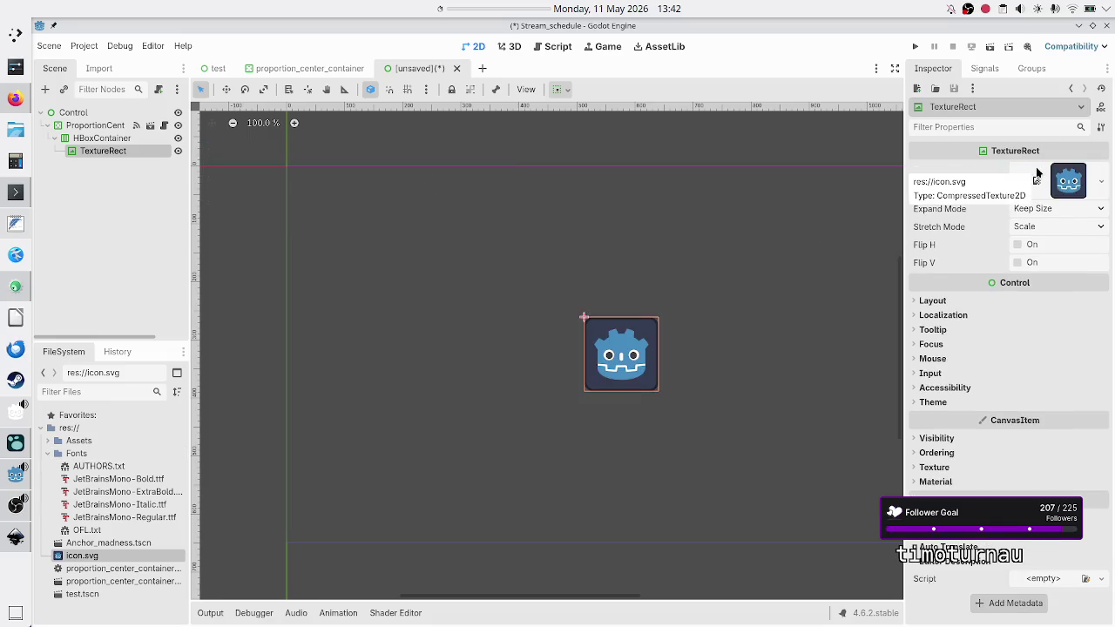
- Set Expand Mode to Ignore Size, Stretch Mode to Keep Aspect Centered, and tick horizontal Expand
{"action": "left_click", "coordinate": [1041, 211]}
{"action": "left_click", "coordinate": [1034, 246]}
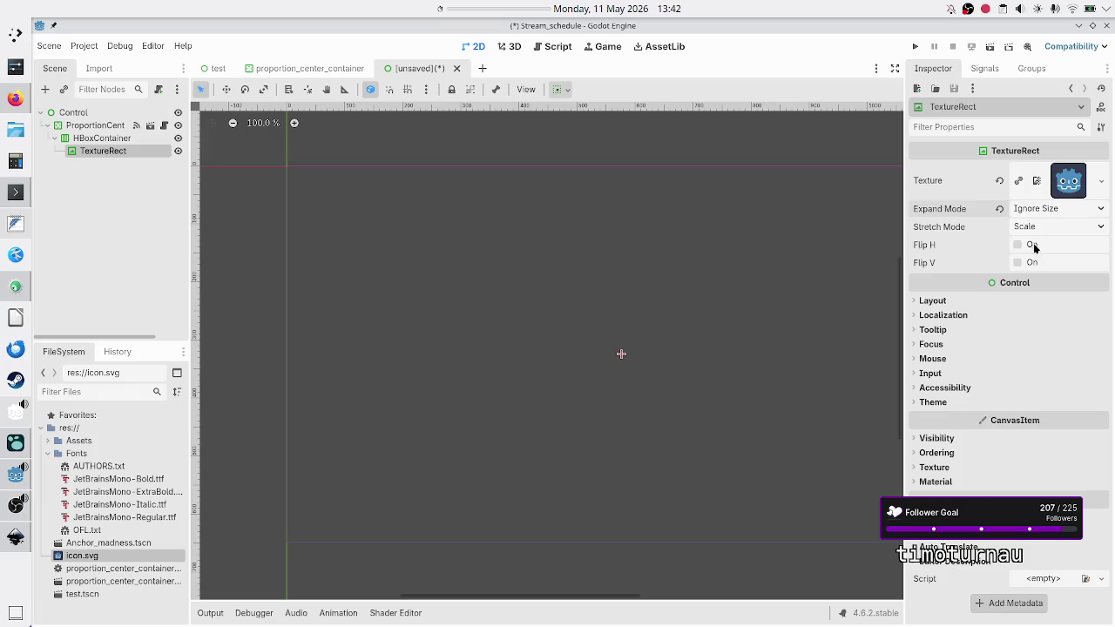
{"action": "left_click", "coordinate": [1049, 226]}
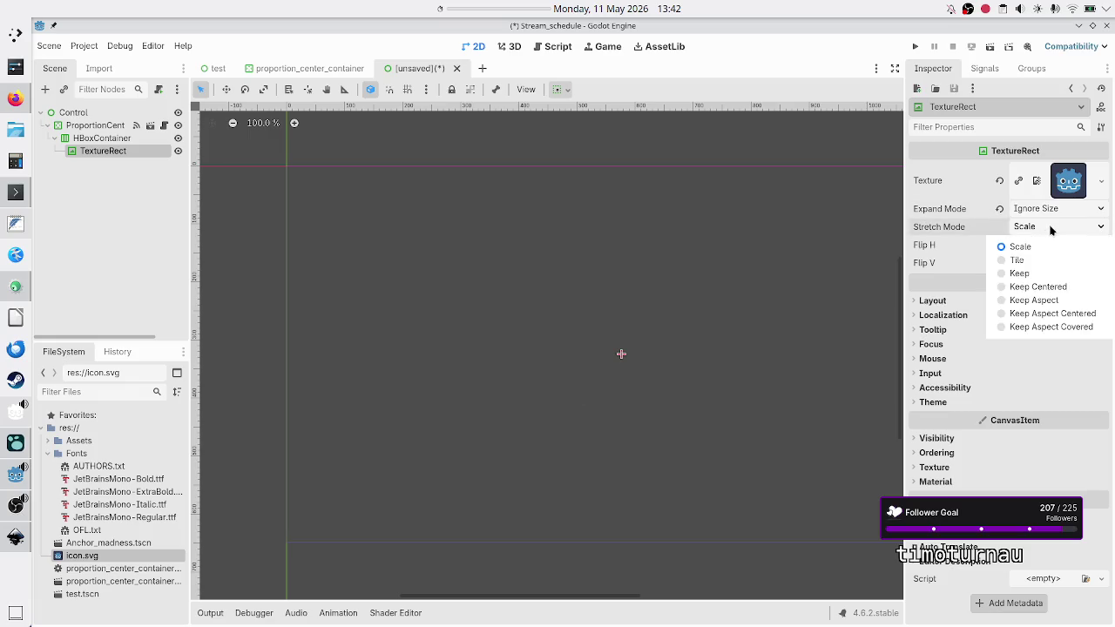
{"action": "left_click", "coordinate": [1051, 314]}
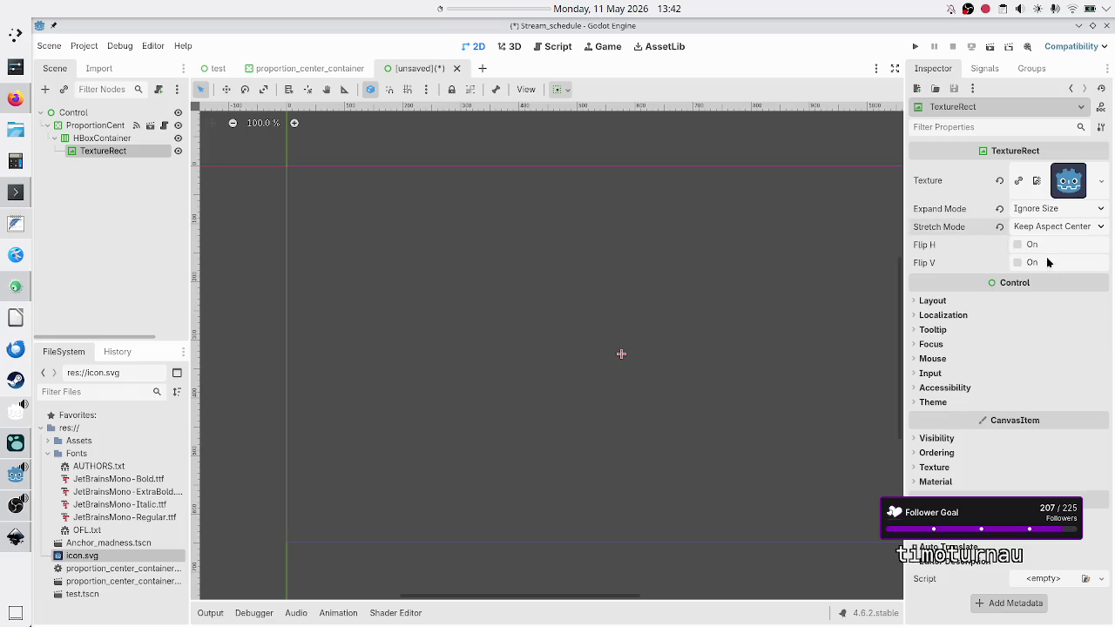
{"action": "left_click", "coordinate": [962, 299]}
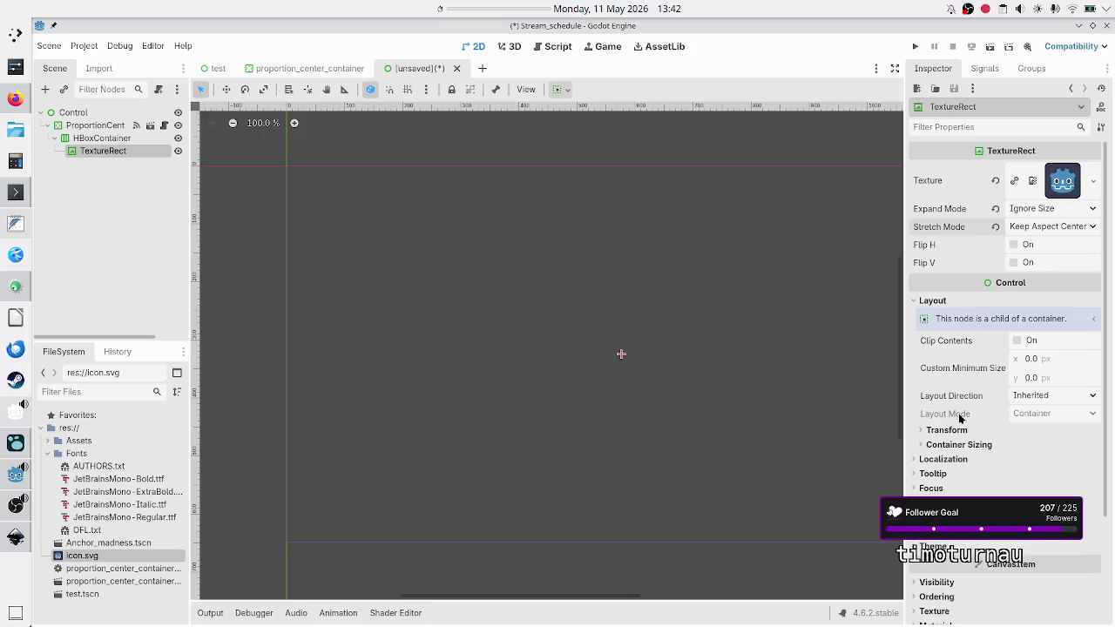
{"action": "left_click", "coordinate": [967, 445]}
{"action": "left_click", "coordinate": [1048, 479]}
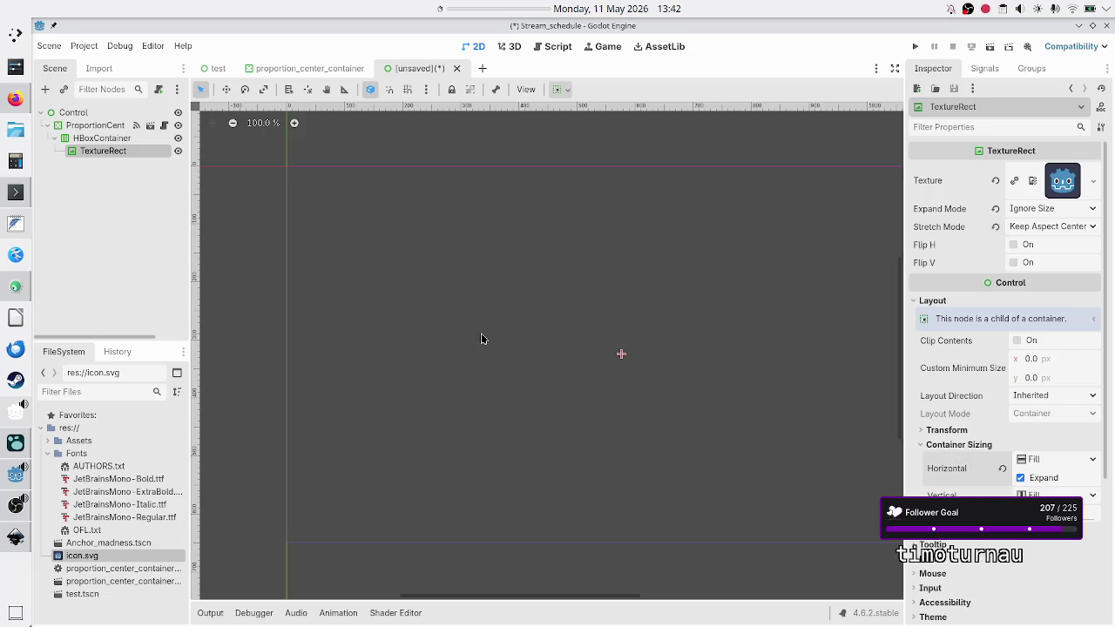
{"action": "left_click", "coordinate": [111, 139]}
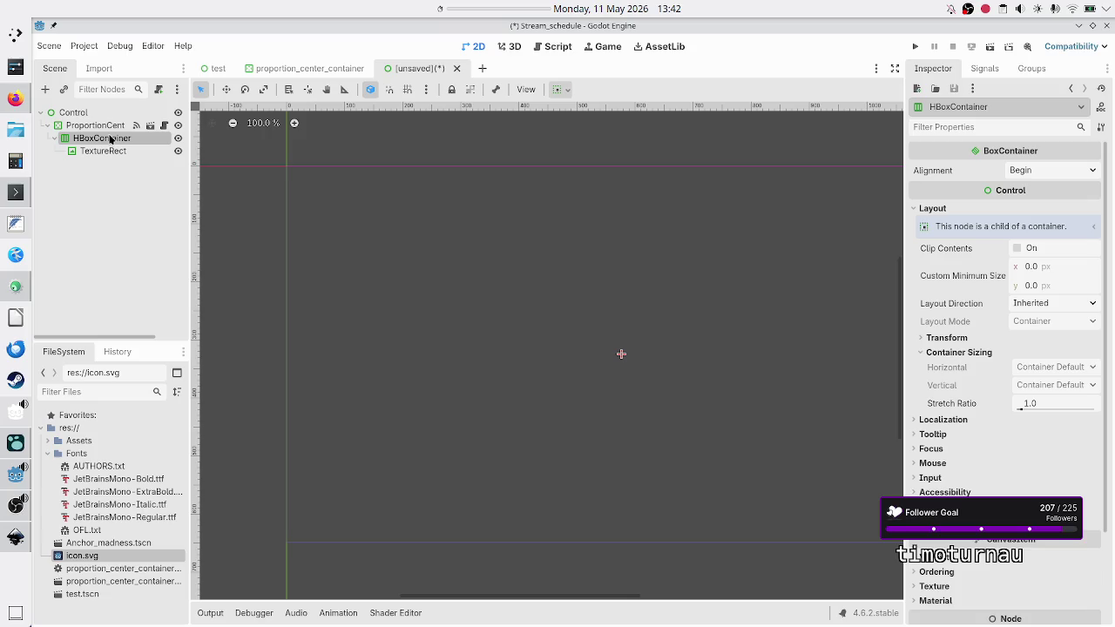
{"action": "left_click", "coordinate": [45, 90]}
- Add a Label to the HBoxContainer with the text 'this is some text'
{"action": "type", "text": "label"}
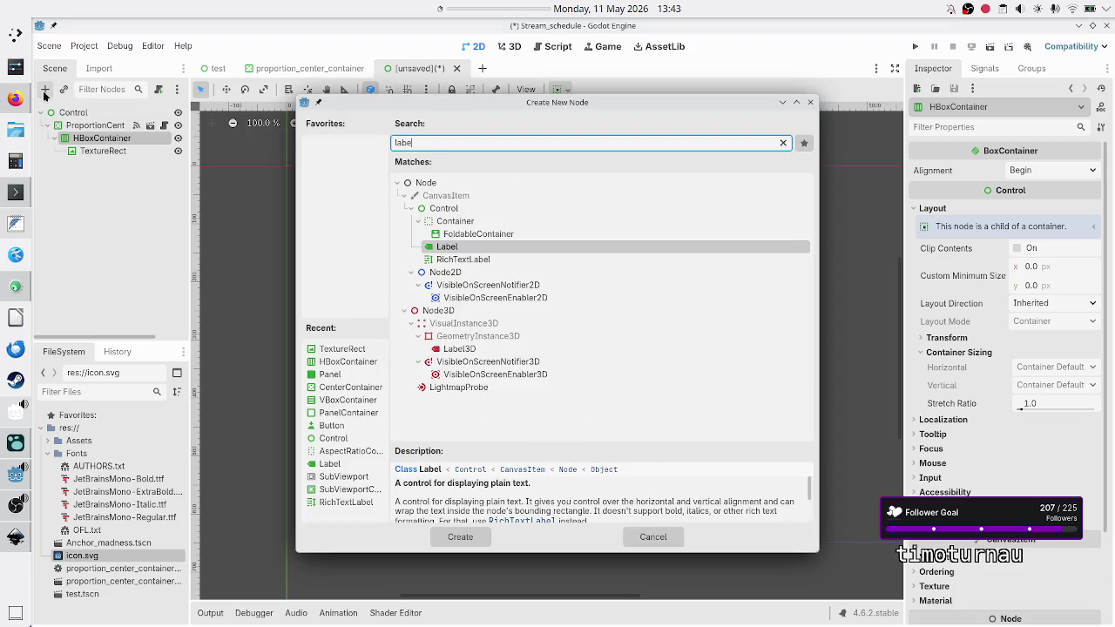
{"action": "key", "text": "Return"}
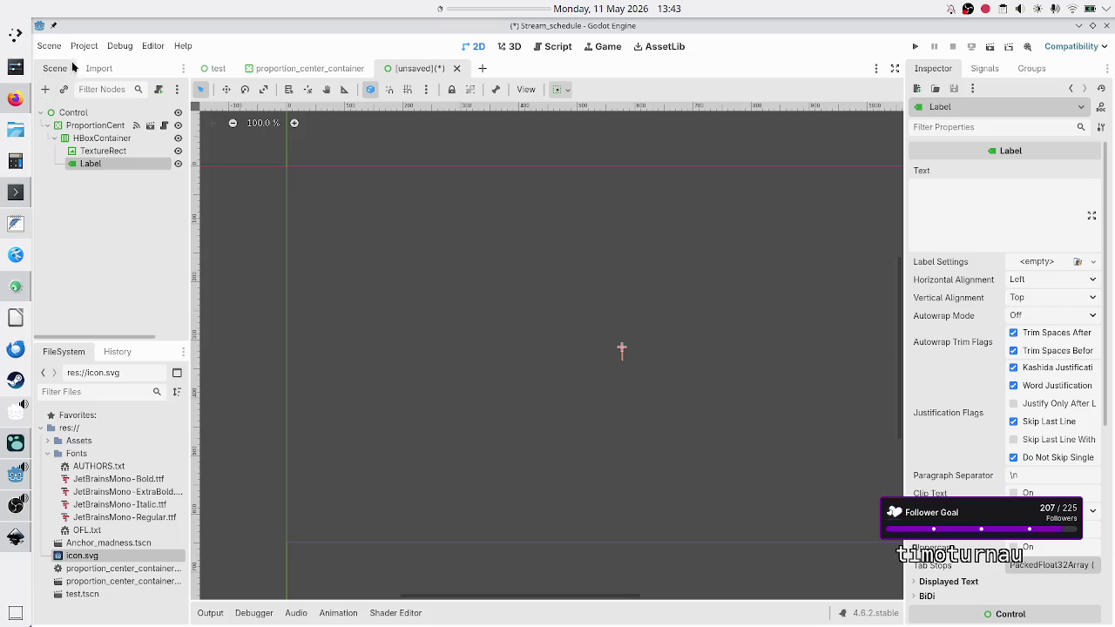
{"action": "left_click", "coordinate": [1000, 218]}
{"action": "type", "text": "this is some te"}
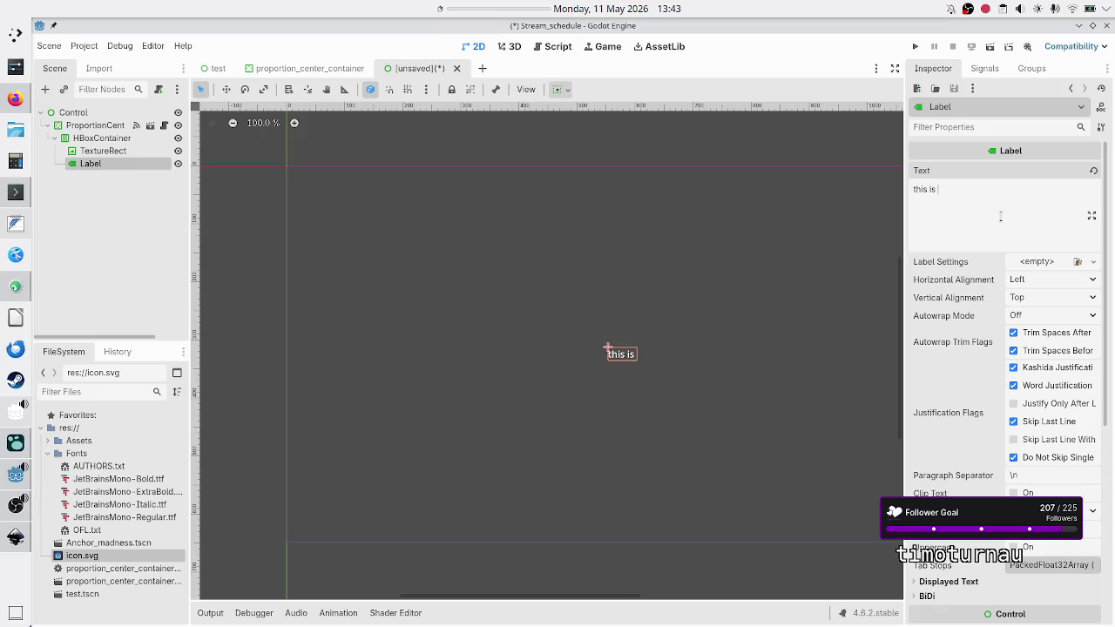
{"action": "type", "text": "xt"}
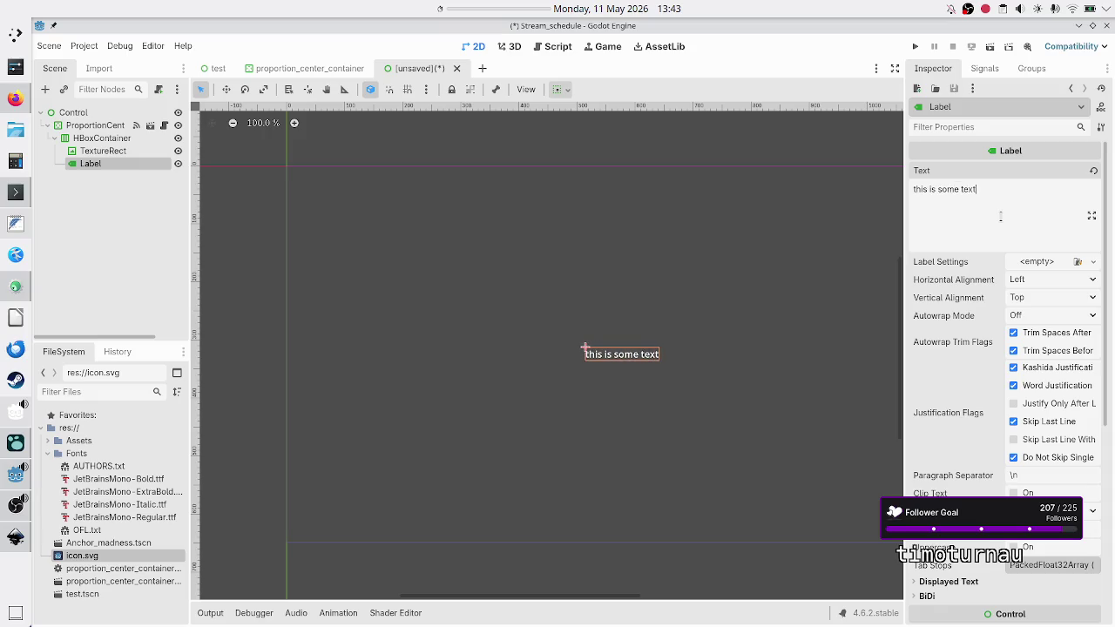
- Center the label text both horizontally and vertically
{"action": "scroll", "coordinate": [964, 340], "scroll_direction": "down", "scroll_amount": 4}
{"action": "scroll", "coordinate": [965, 340], "scroll_direction": "up", "scroll_amount": 4}
{"action": "left_click", "coordinate": [1035, 283]}
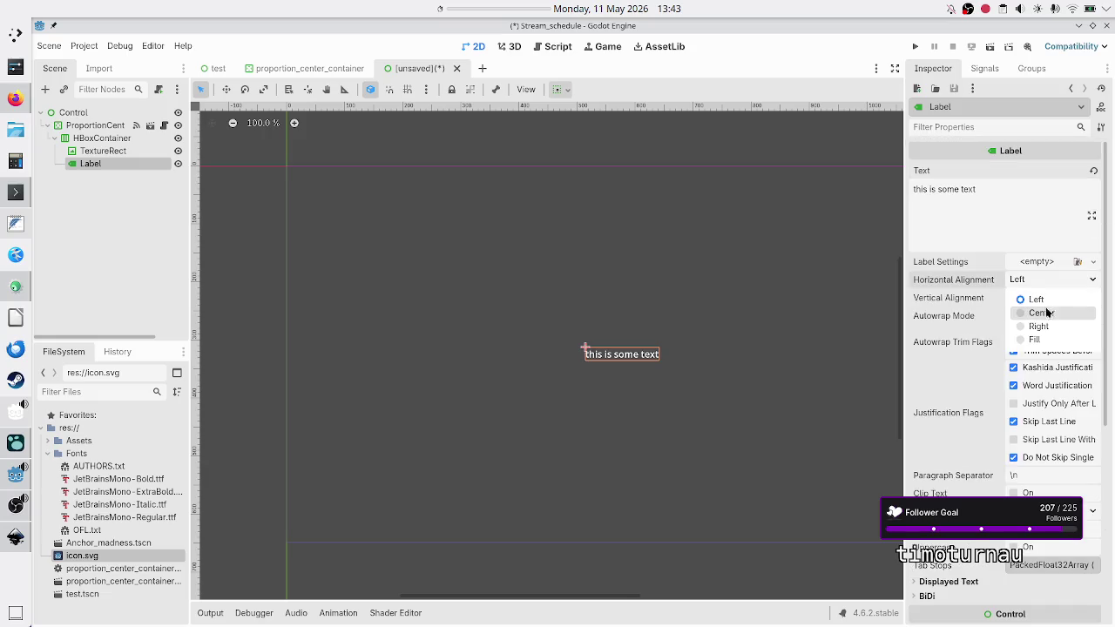
{"action": "left_click", "coordinate": [1044, 311]}
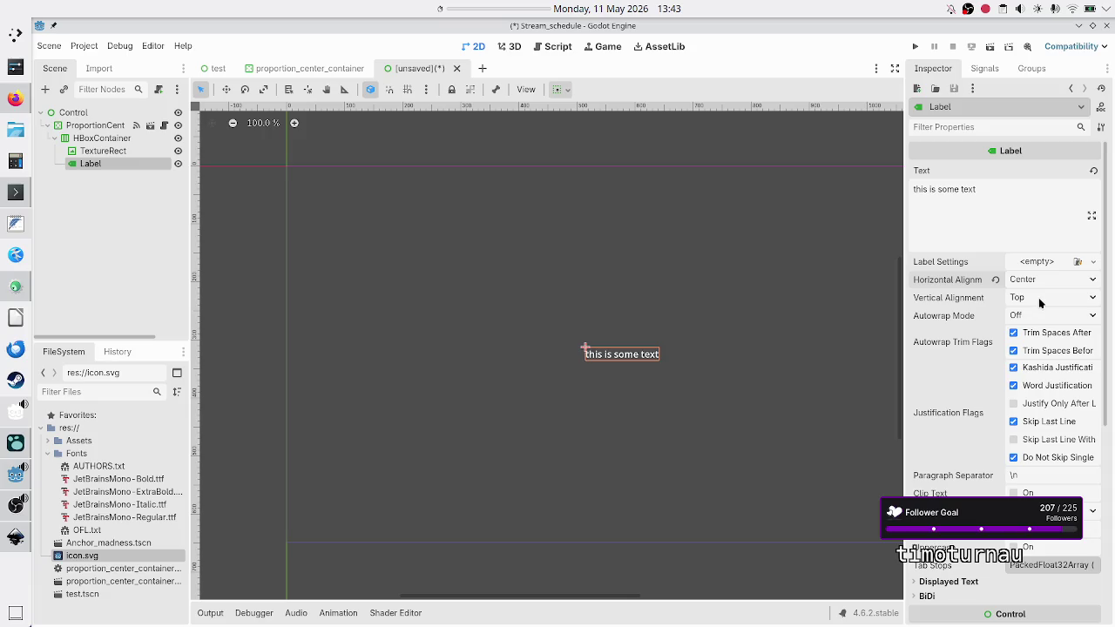
{"action": "left_click", "coordinate": [1039, 302]}
{"action": "left_click", "coordinate": [1040, 332]}
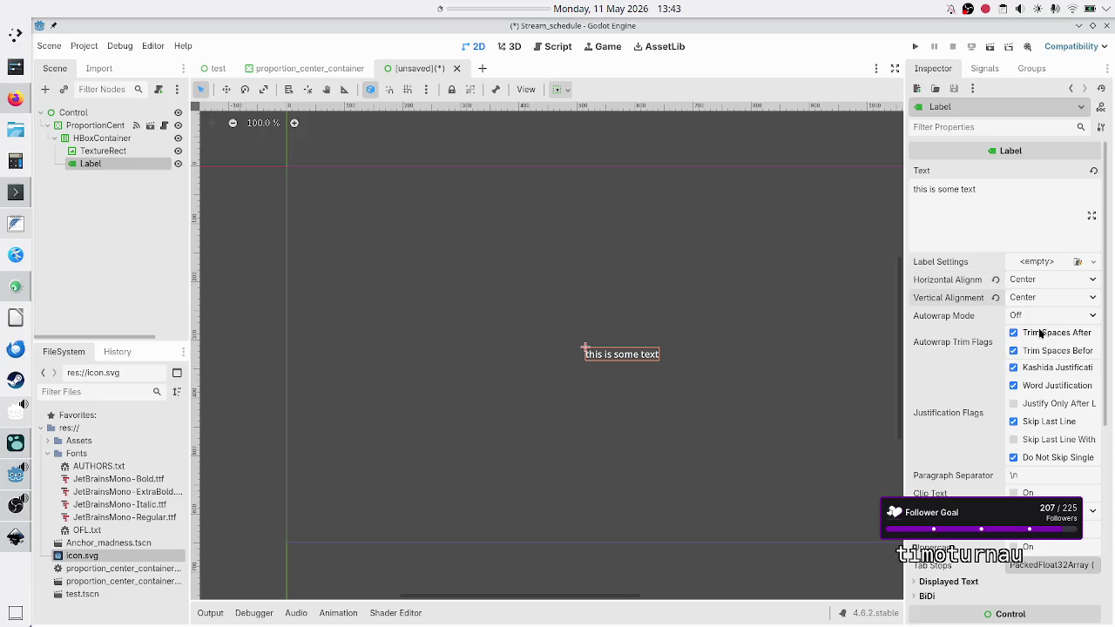
- Expand the Label's Layout and Container Sizing sections, then select ProportionCenterContainer
{"action": "scroll", "coordinate": [973, 380], "scroll_direction": "down", "scroll_amount": 5}
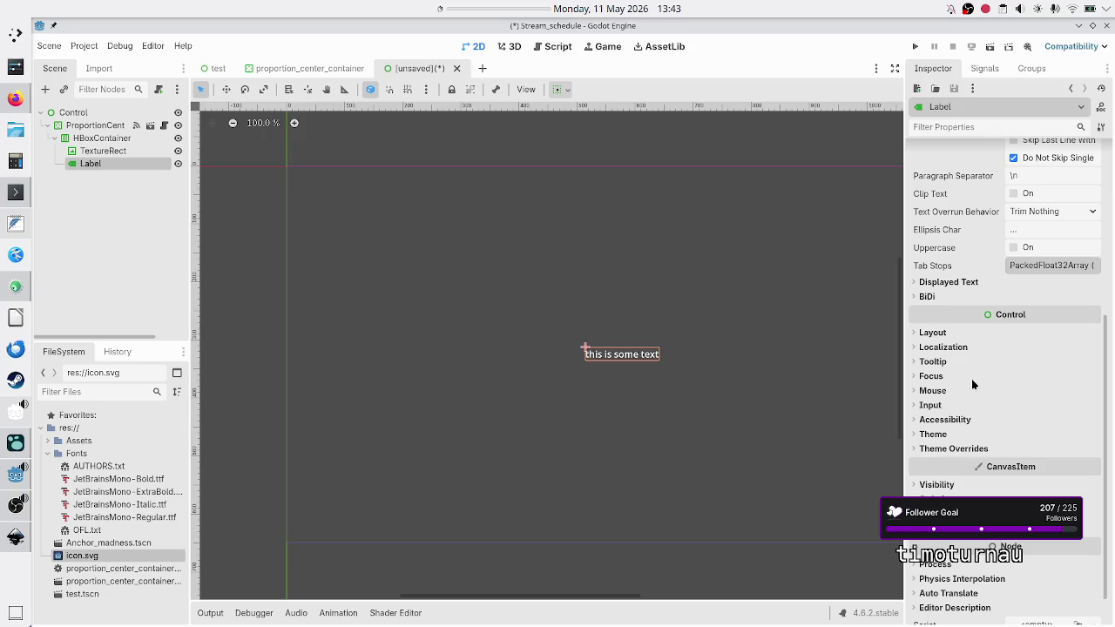
{"action": "left_click", "coordinate": [958, 333]}
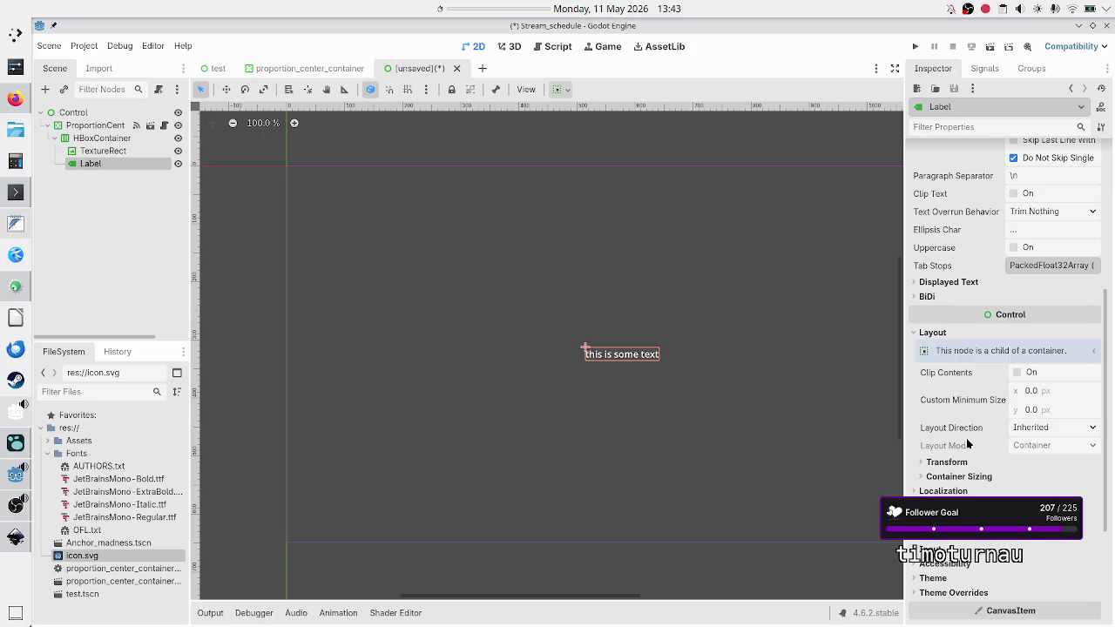
{"action": "left_click", "coordinate": [968, 476]}
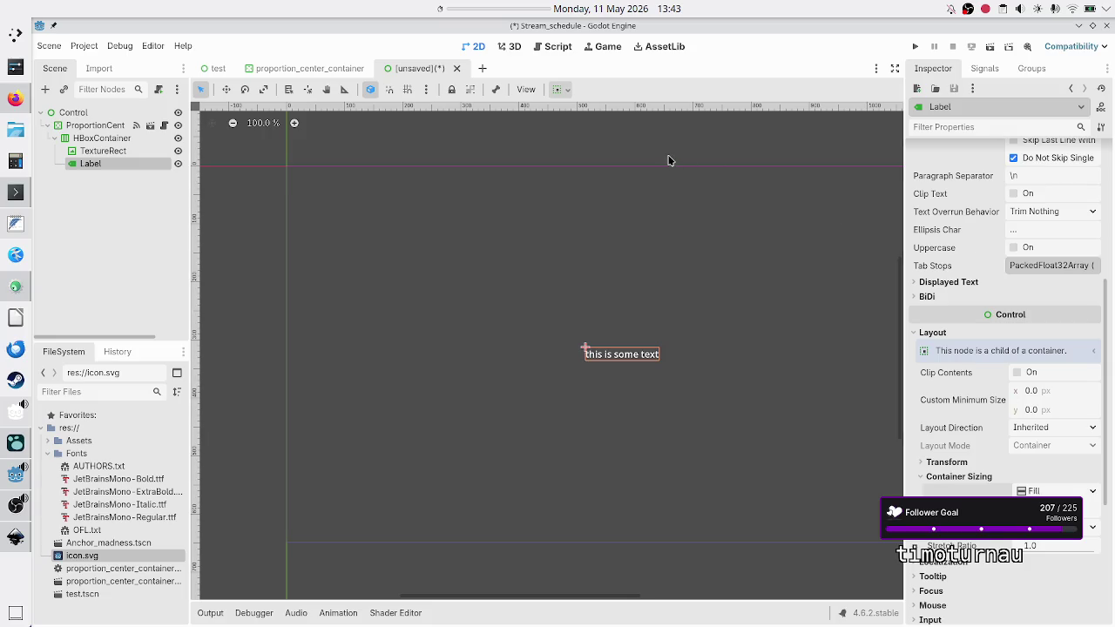
{"action": "left_click", "coordinate": [94, 126]}
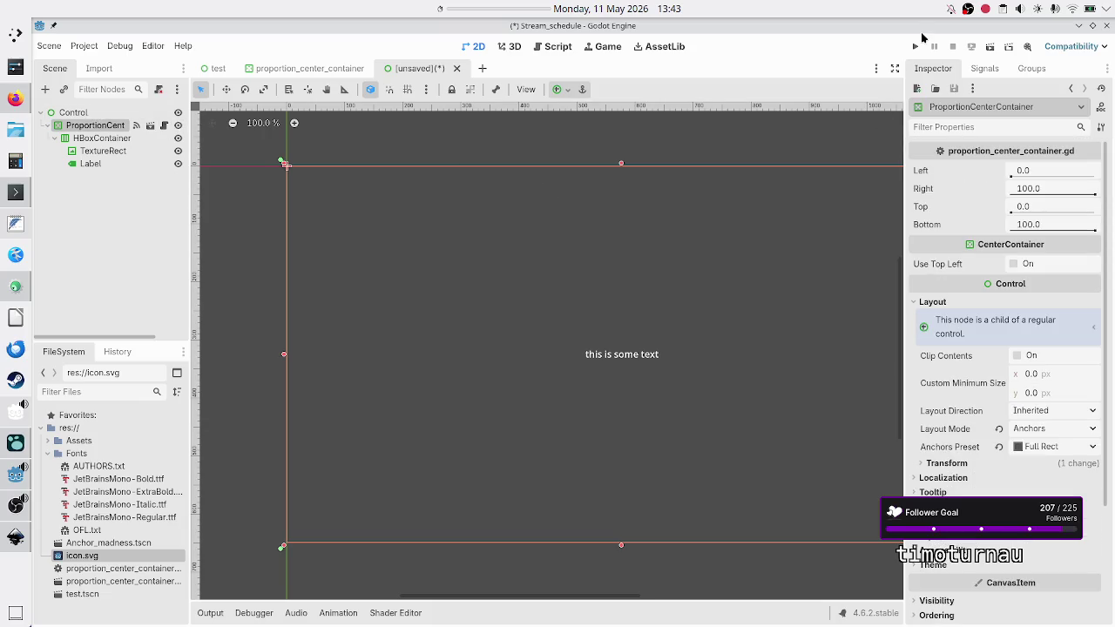
- Save the new scene with Ctrl+S under the file name Main.tscn
{"action": "key", "text": "ctrl+s"}
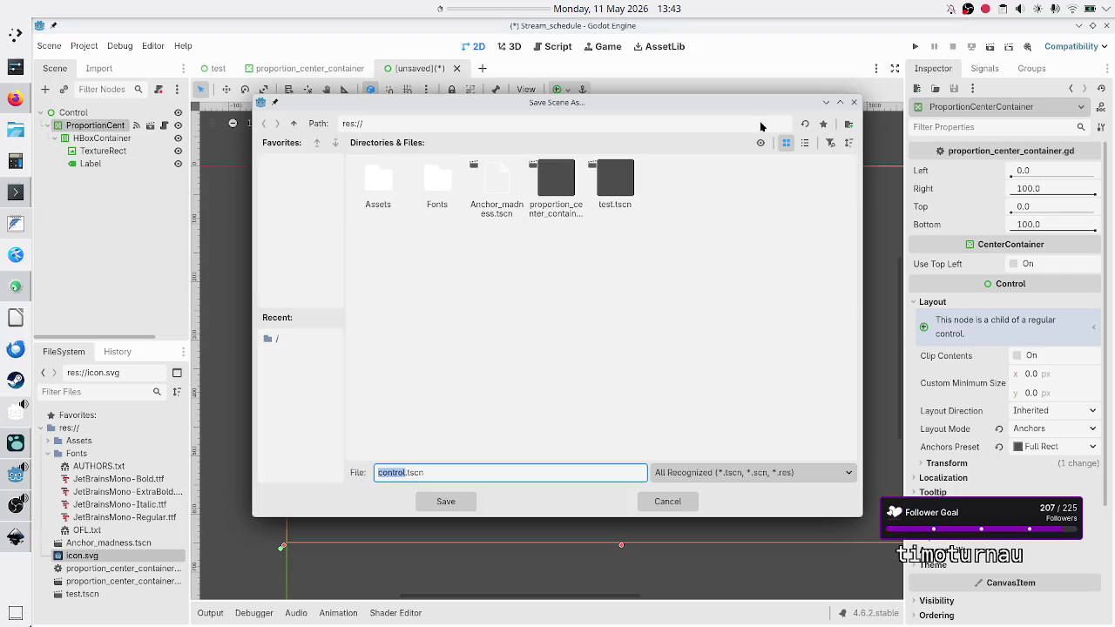
{"action": "left_click", "coordinate": [460, 471]}
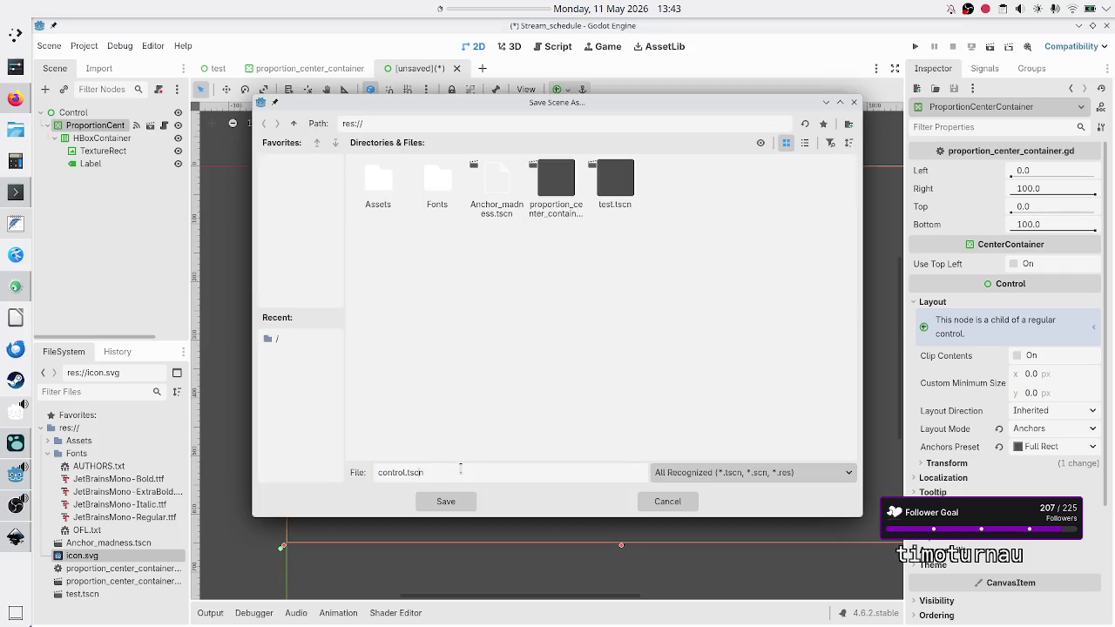
{"action": "key", "text": "BackSpace"}
{"action": "key", "text": "BackSpace"}
{"action": "key", "text": "BackSpace"}
{"action": "type", "text": "Tes"}
{"action": "key", "text": "BackSpace"}
{"action": "key", "text": "BackSpace"}
{"action": "key", "text": "BackSpace"}
{"action": "type", "text": "Main"}
{"action": "key", "text": "Return"}
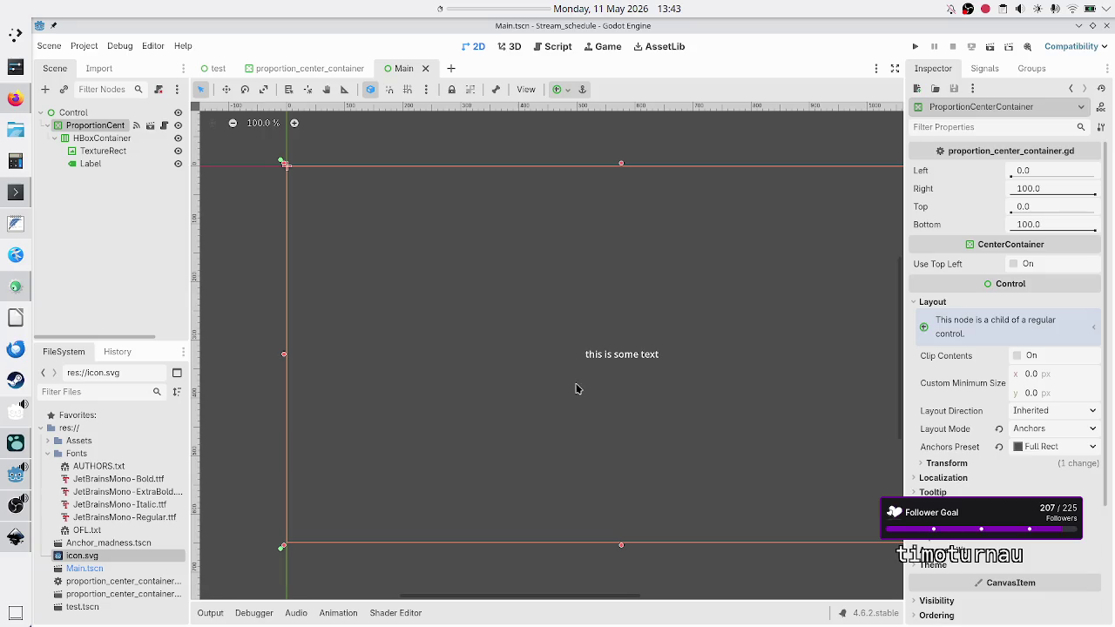
{"action": "left_click", "coordinate": [914, 47]}
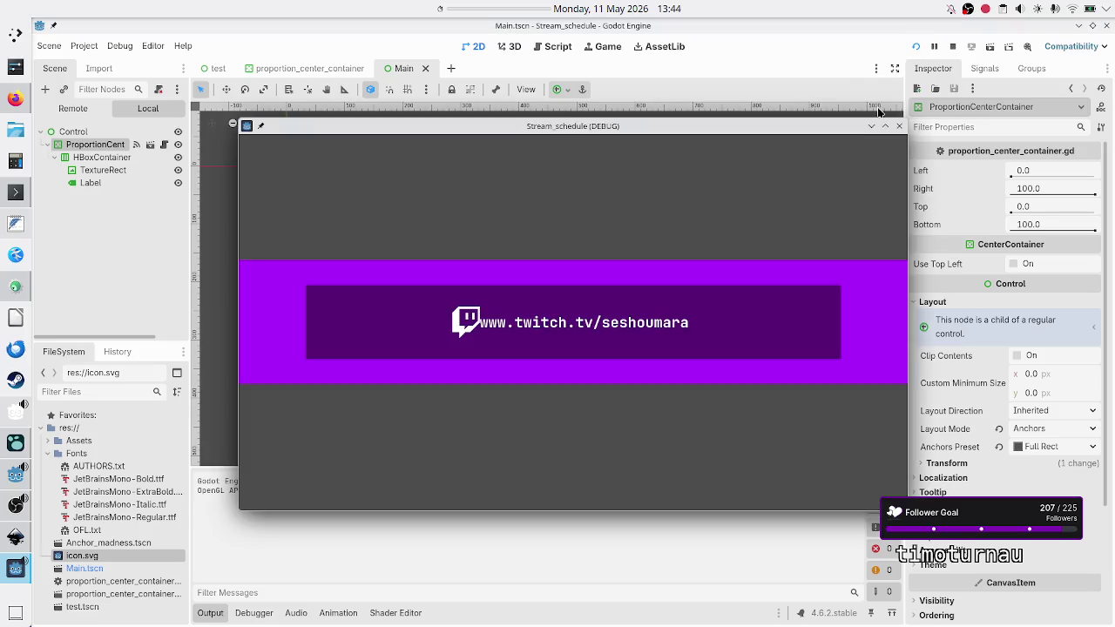
{"action": "left_click", "coordinate": [899, 126]}
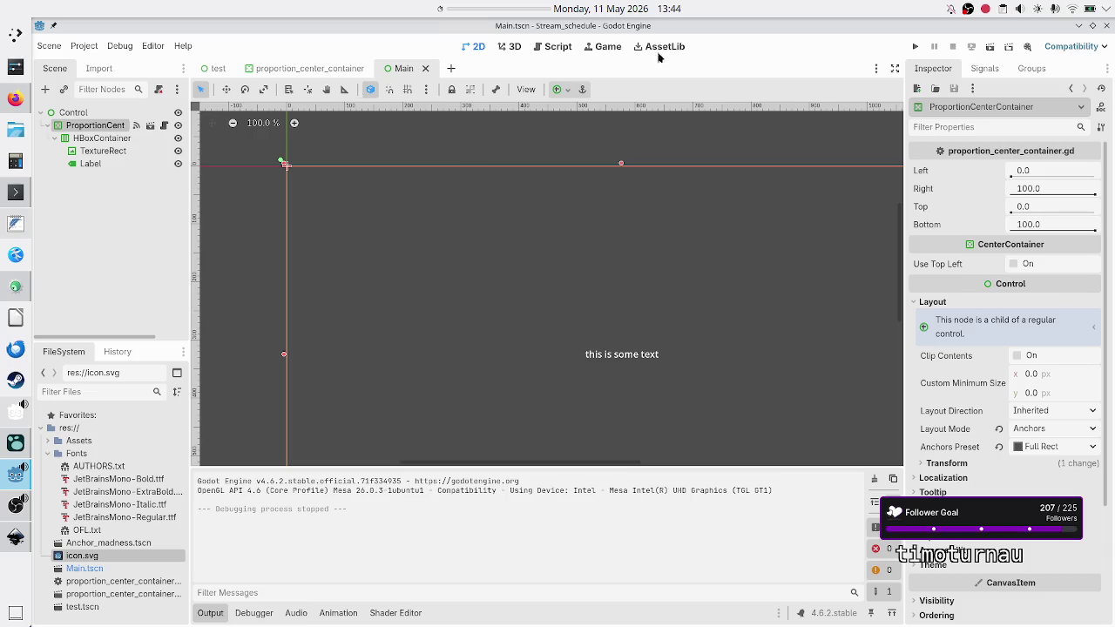
{"action": "left_click", "coordinate": [988, 49]}
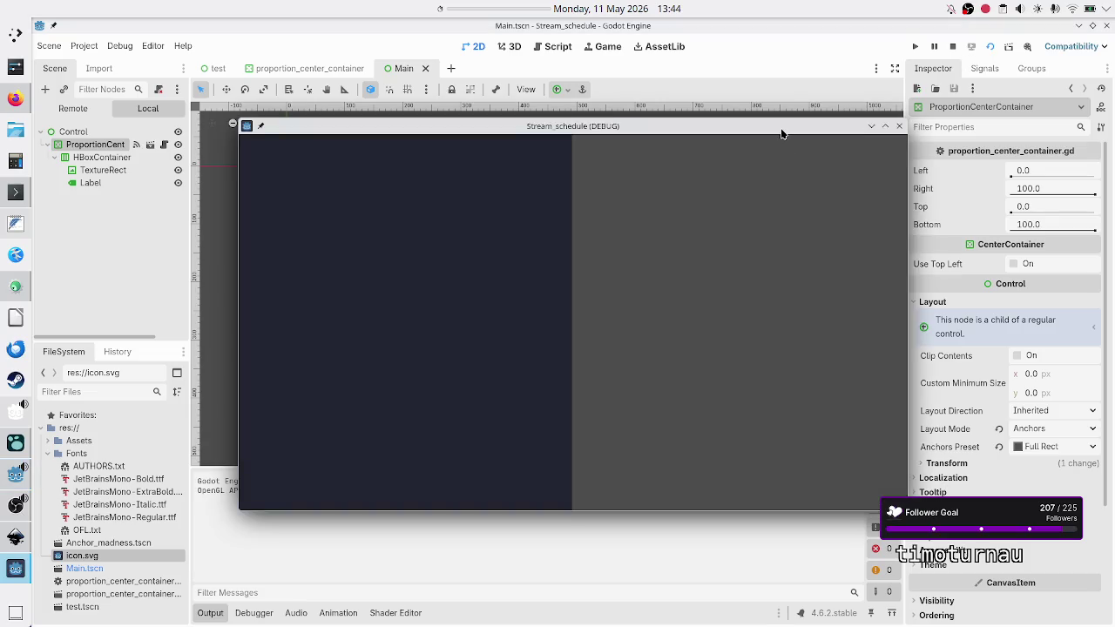
{"action": "mouse_move", "coordinate": [781, 133]}
{"action": "left_mouse_down"}
{"action": "mouse_move", "coordinate": [784, 197]}
{"action": "mouse_move", "coordinate": [851, 173]}
{"action": "mouse_move", "coordinate": [1003, 164]}
{"action": "mouse_move", "coordinate": [892, 236]}
{"action": "left_mouse_up"}
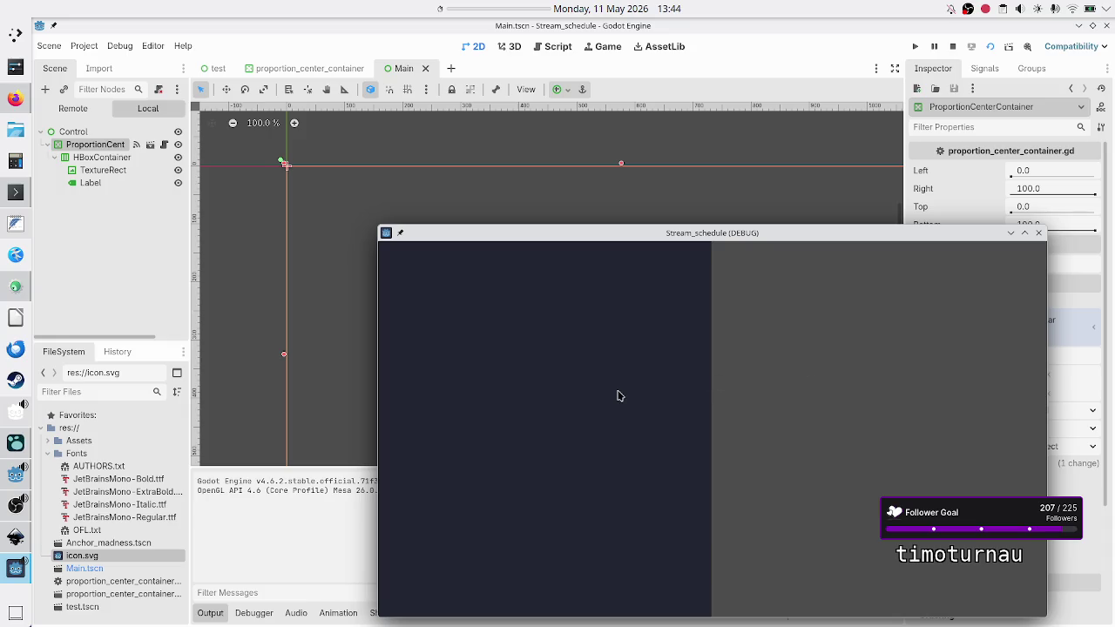
{"action": "left_click", "coordinate": [1040, 236]}
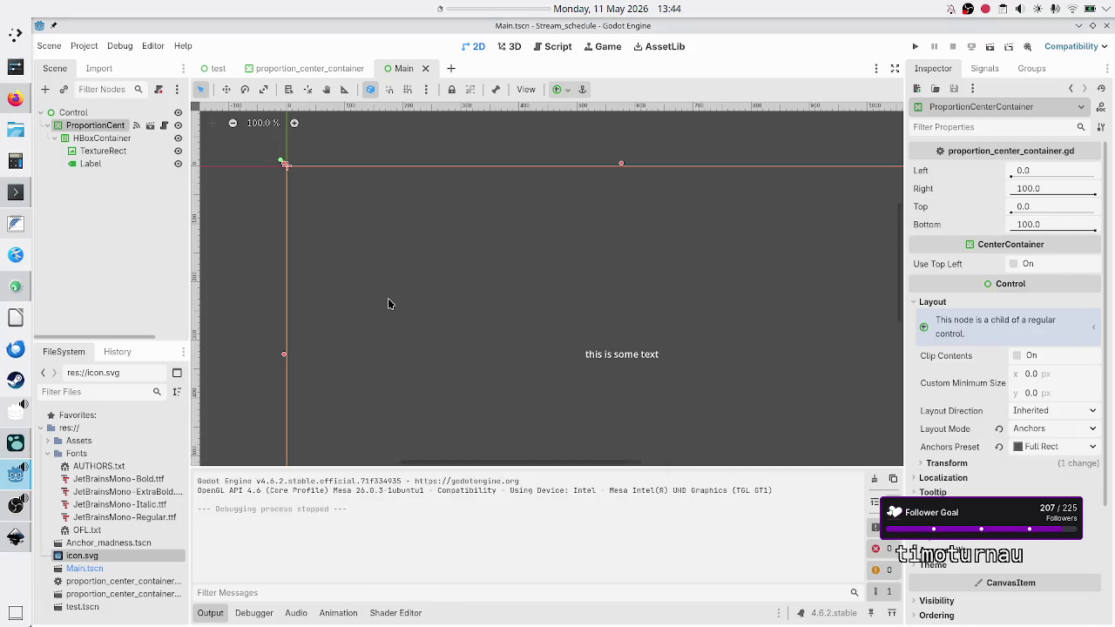
{"action": "left_click", "coordinate": [209, 613]}
{"action": "scroll", "coordinate": [596, 333], "scroll_direction": "down", "scroll_amount": 1}
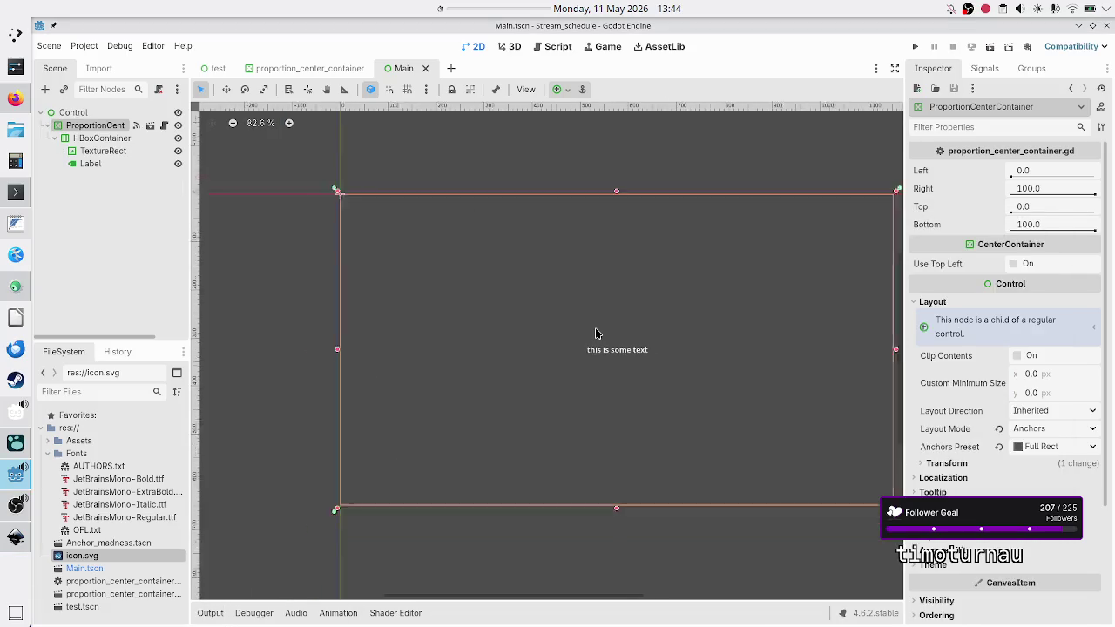
{"action": "left_click", "coordinate": [101, 140]}
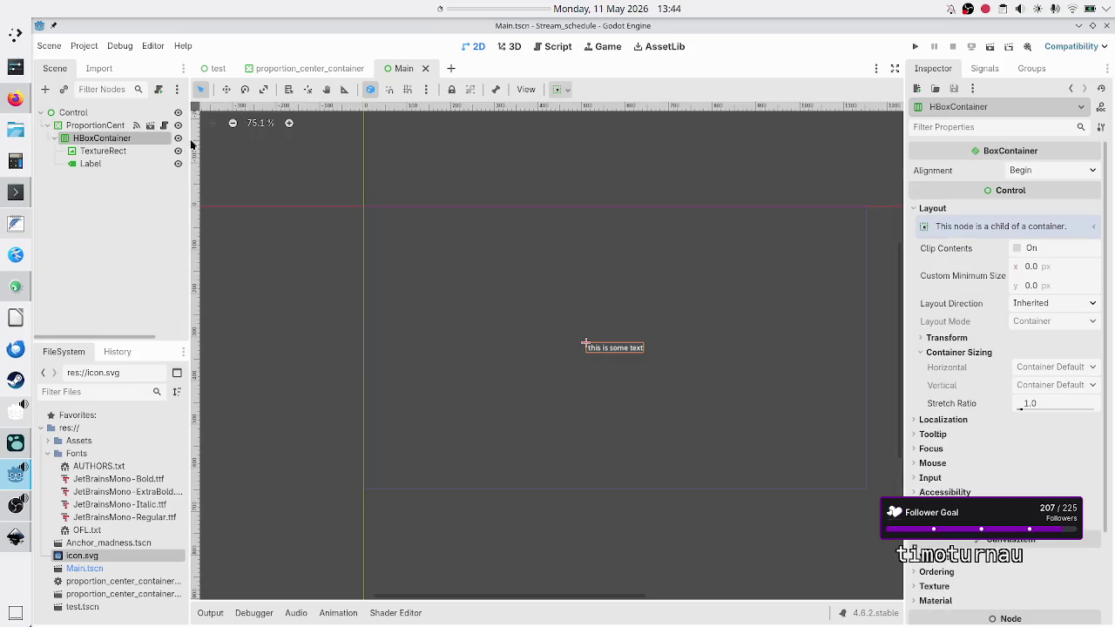
{"action": "left_click", "coordinate": [958, 353]}
{"action": "left_click", "coordinate": [958, 353]}
{"action": "left_click", "coordinate": [954, 338]}
{"action": "scroll", "coordinate": [956, 366], "scroll_direction": "down", "scroll_amount": 4}
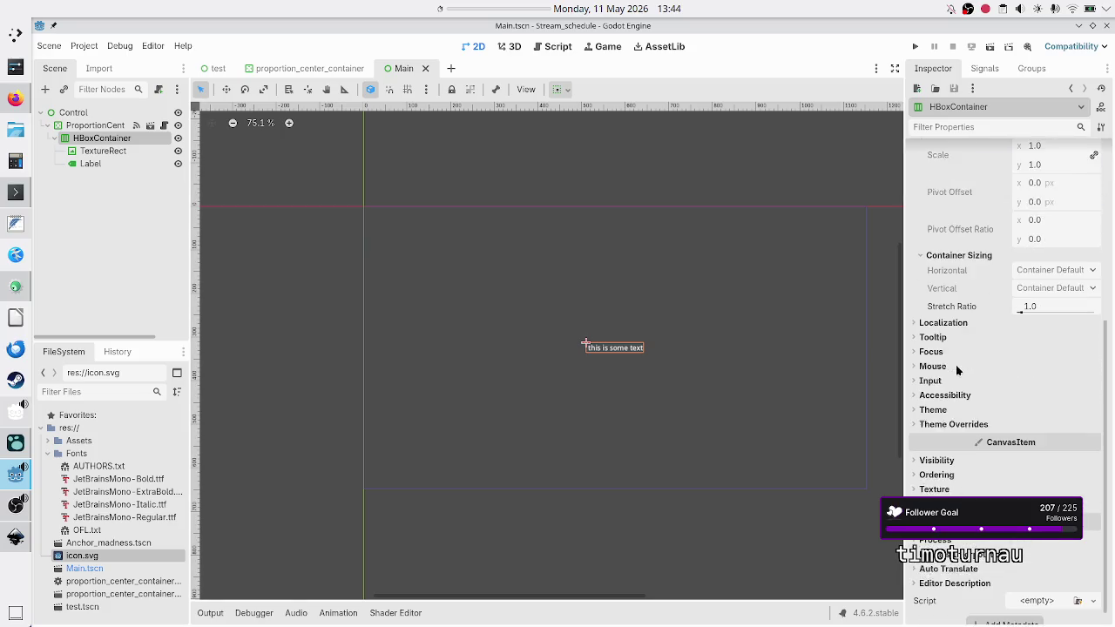
{"action": "scroll", "coordinate": [955, 366], "scroll_direction": "up", "scroll_amount": 3}
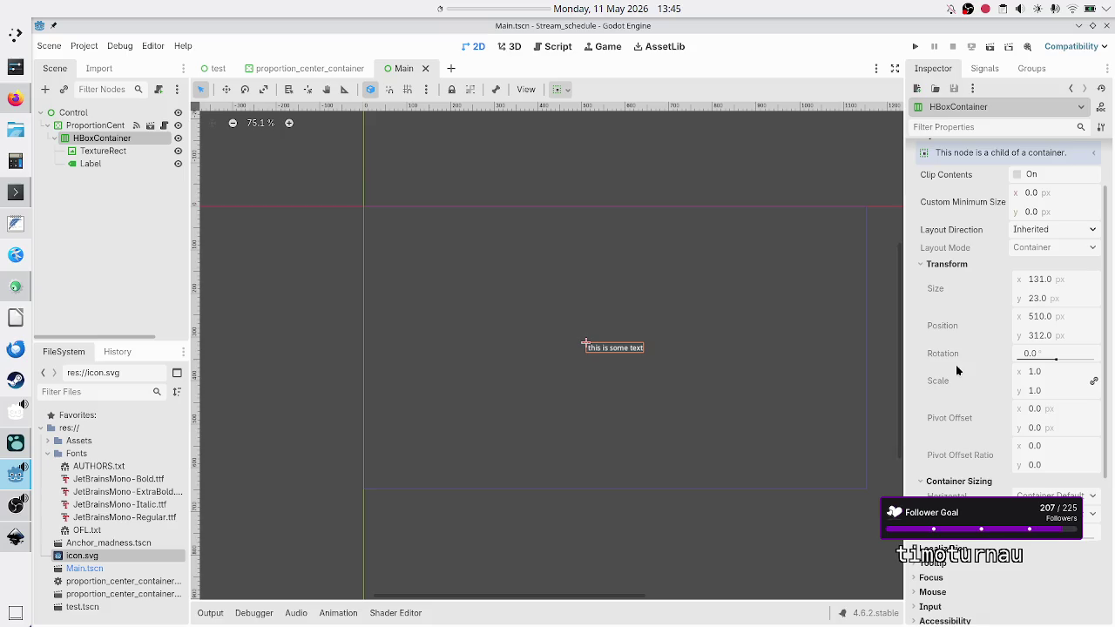
{"action": "mouse_move", "coordinate": [1011, 222]}
{"action": "left_click", "coordinate": [1064, 231]}
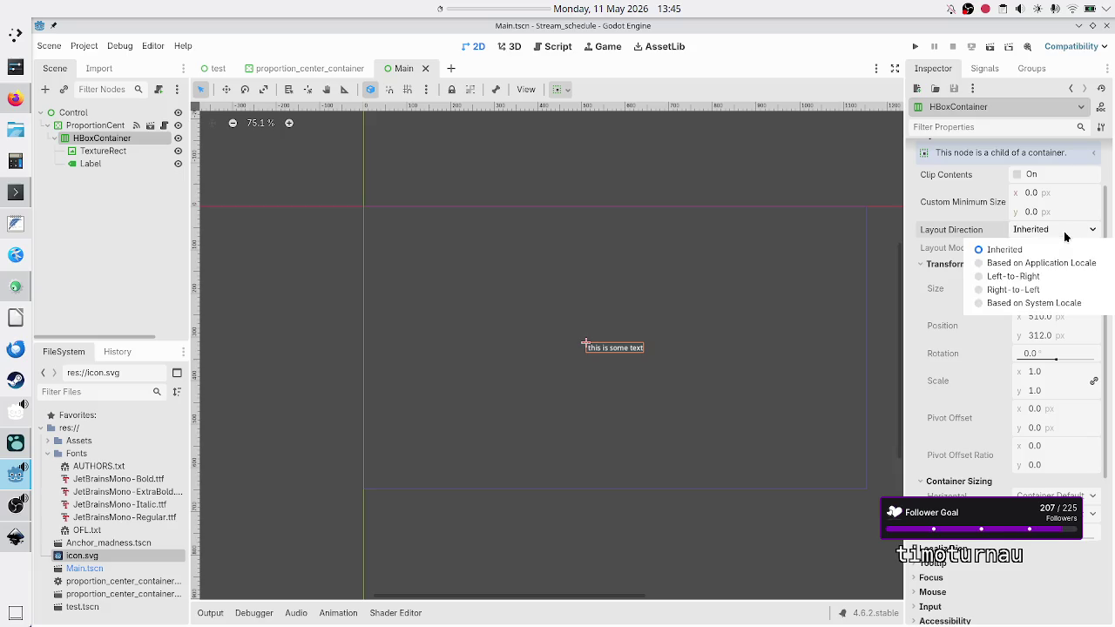
{"action": "left_click", "coordinate": [1064, 237]}
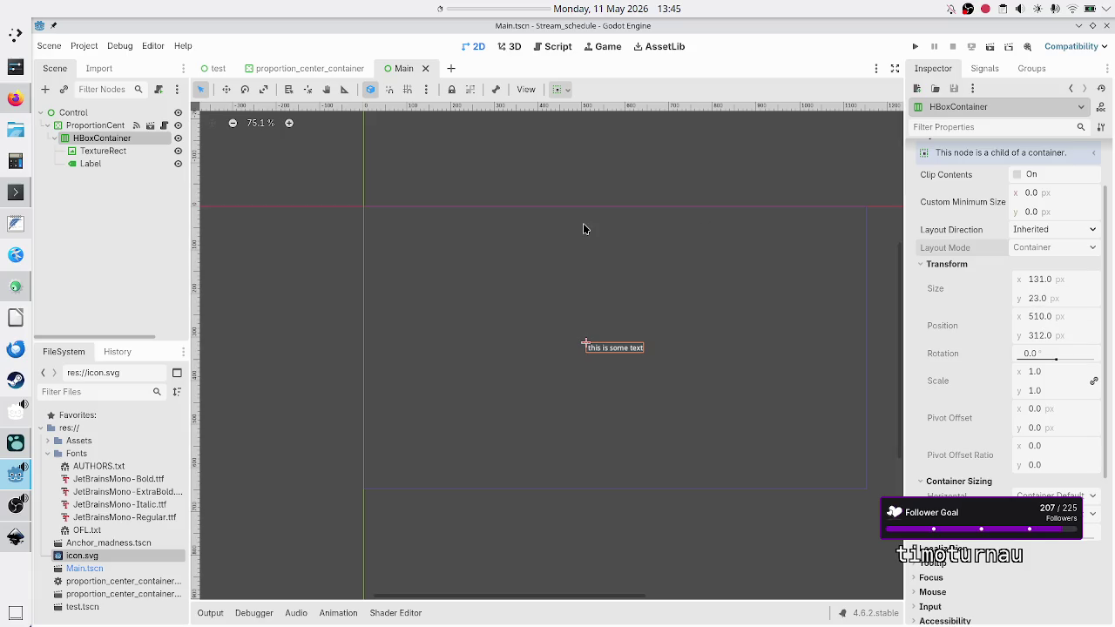
{"action": "left_click", "coordinate": [96, 125]}
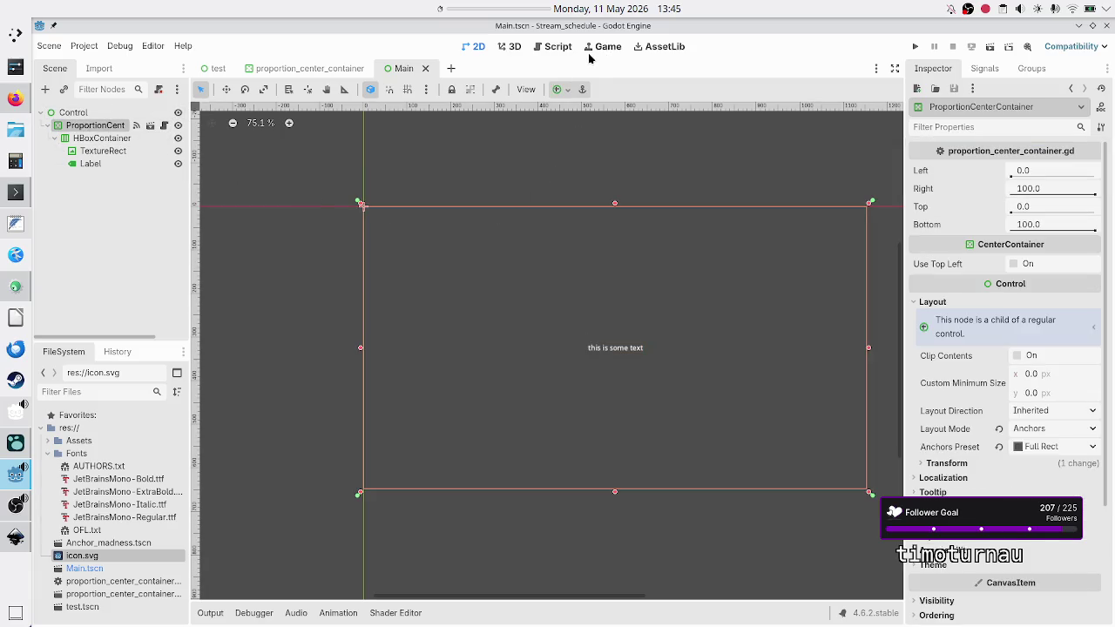
- Open the container's script and insert a new line after the new_size_y calculation
{"action": "left_click", "coordinate": [164, 126]}
{"action": "left_click", "coordinate": [538, 225]}
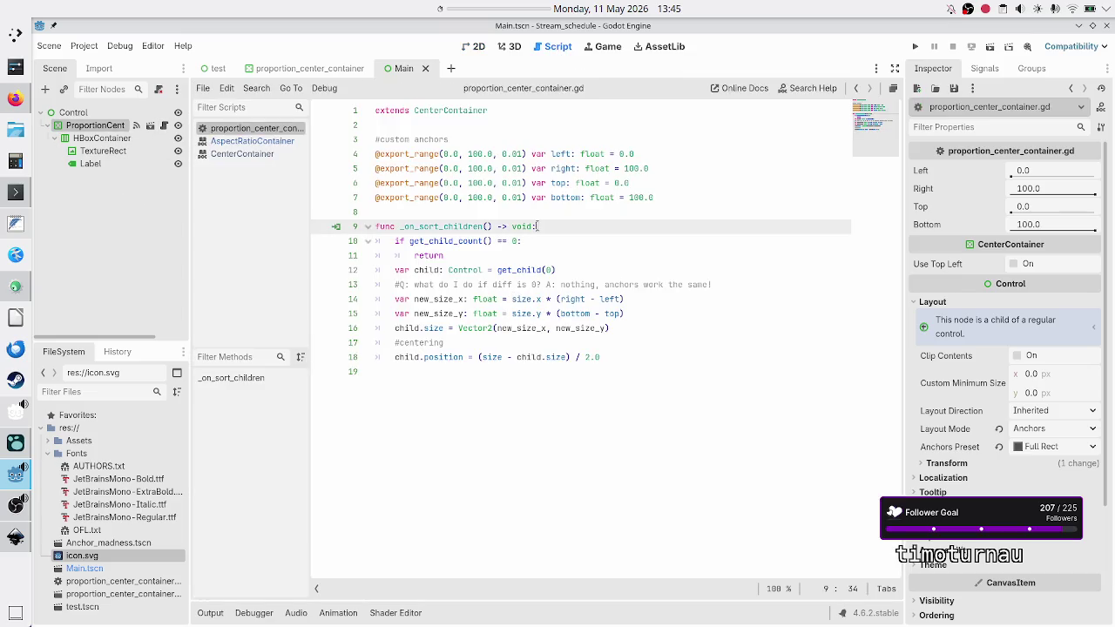
{"action": "key", "text": "Return"}
{"action": "type", "text": "pri"}
{"action": "key", "text": "BackSpace"}
{"action": "key", "text": "BackSpace"}
{"action": "key", "text": "BackSpace"}
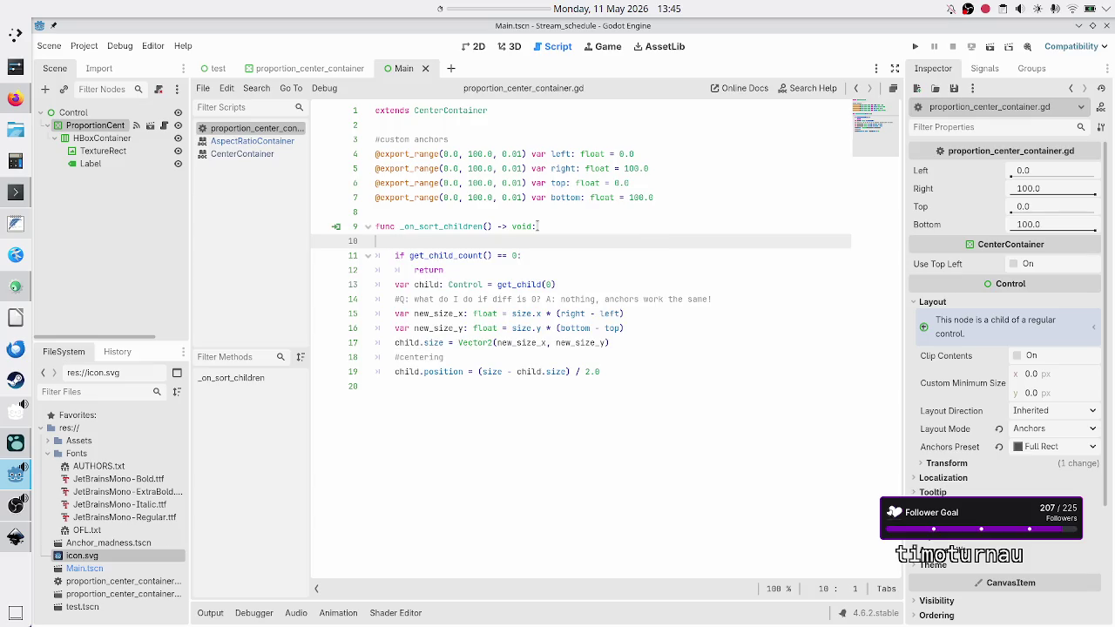
{"action": "key", "text": "BackSpace"}
{"action": "key", "text": "BackSpace"}
{"action": "key", "text": "Down"}
{"action": "key", "text": "Down"}
{"action": "key", "text": "Down"}
{"action": "key", "text": "Down"}
{"action": "key", "text": "Down"}
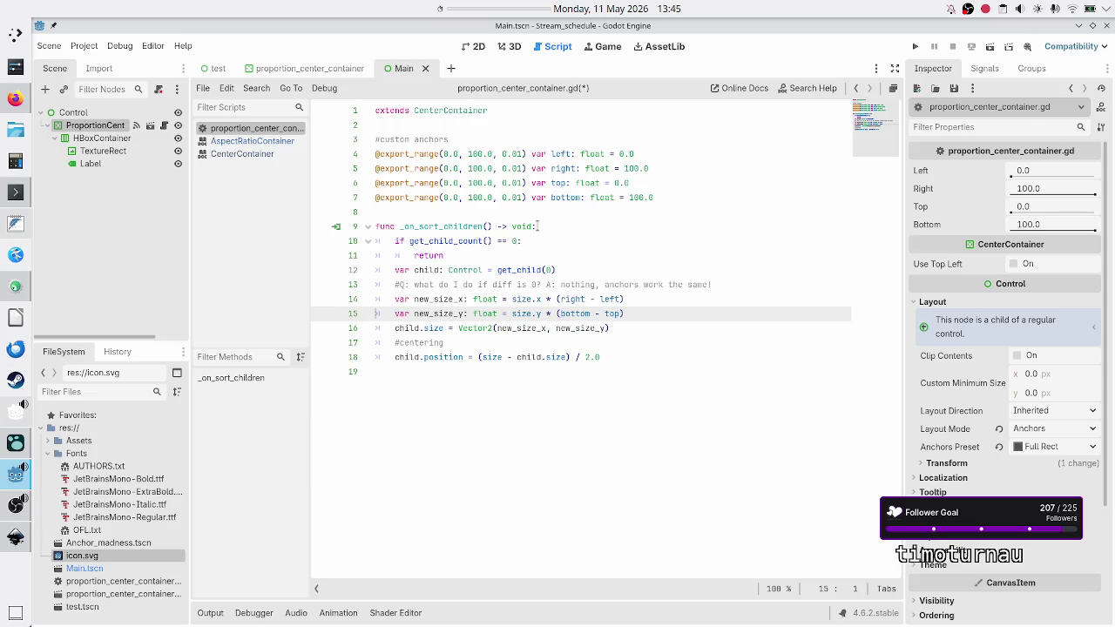
{"action": "key", "text": "Down"}
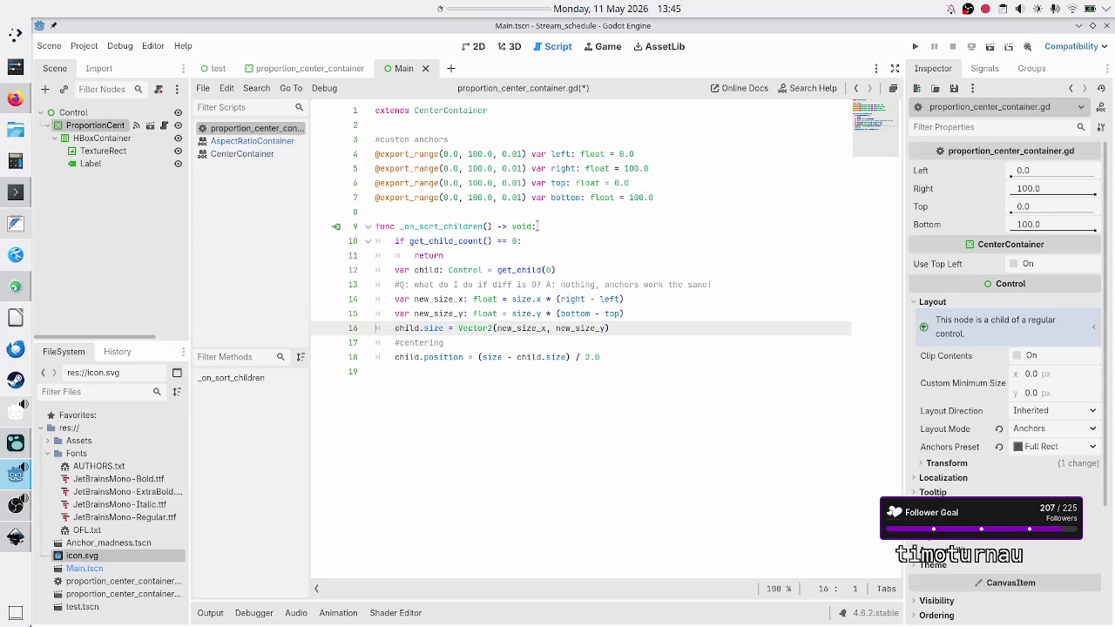
{"action": "key", "text": "Left"}
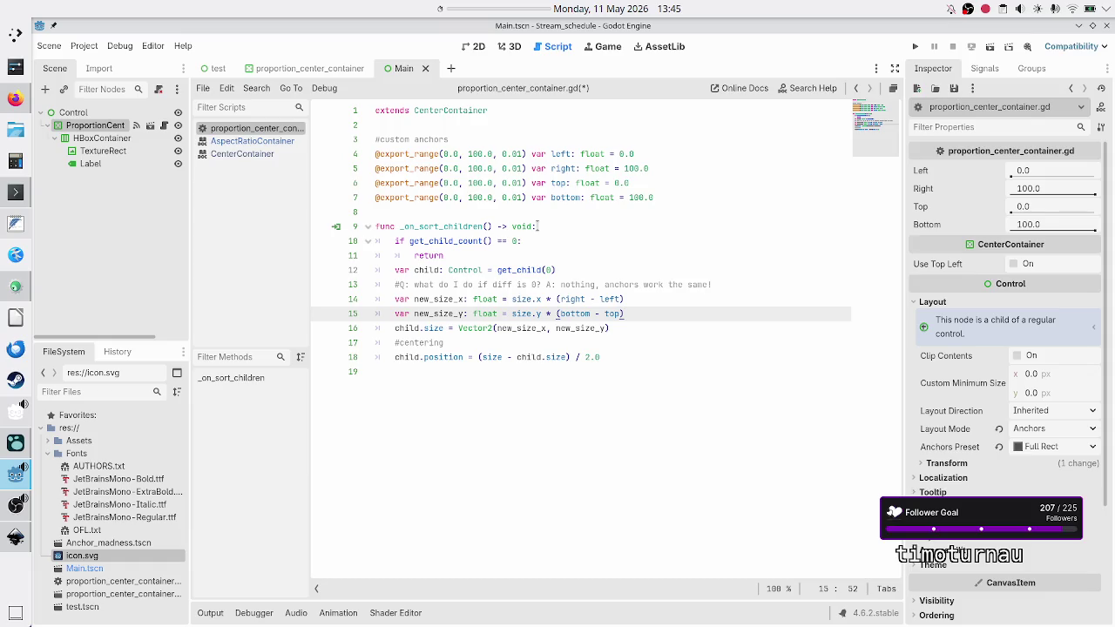
{"action": "key", "text": "Return"}
- Write prints(child.size, new_size_x, new_size_y) on line 16
{"action": "type", "text": "print("}
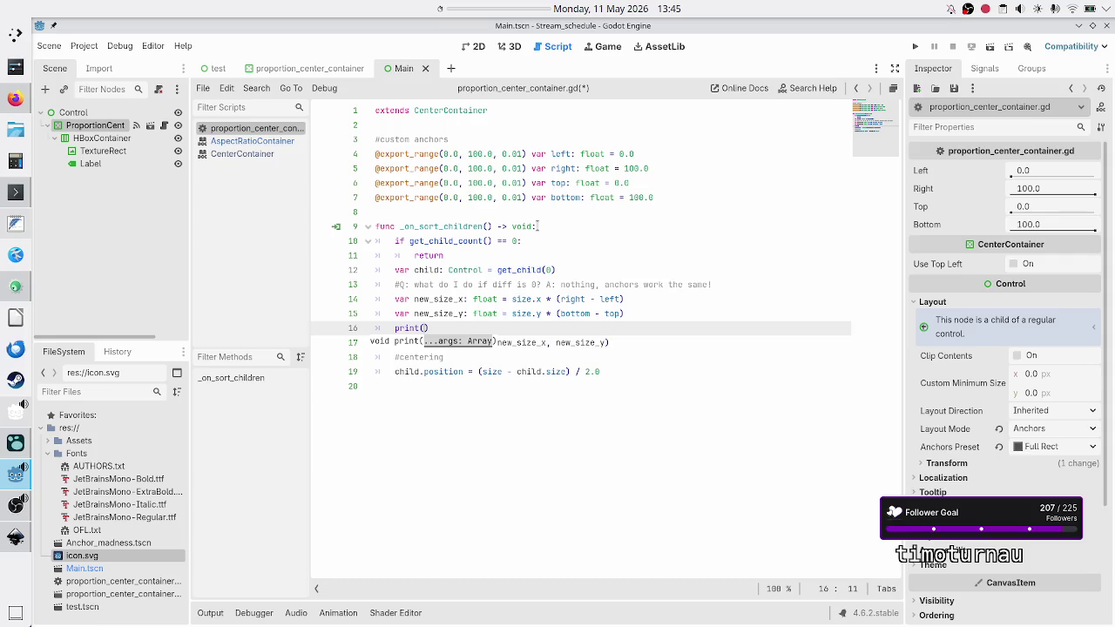
{"action": "type", "text": "child.size"}
{"action": "type", "text": ", new_siz"}
{"action": "type", "text": "e"}
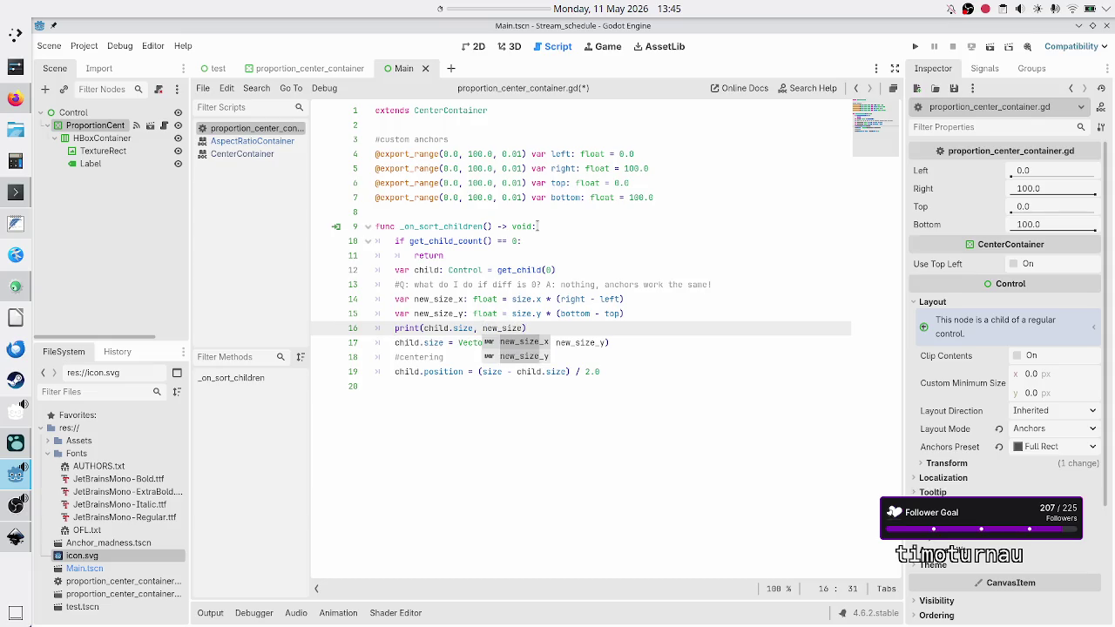
{"action": "key", "text": "Escape"}
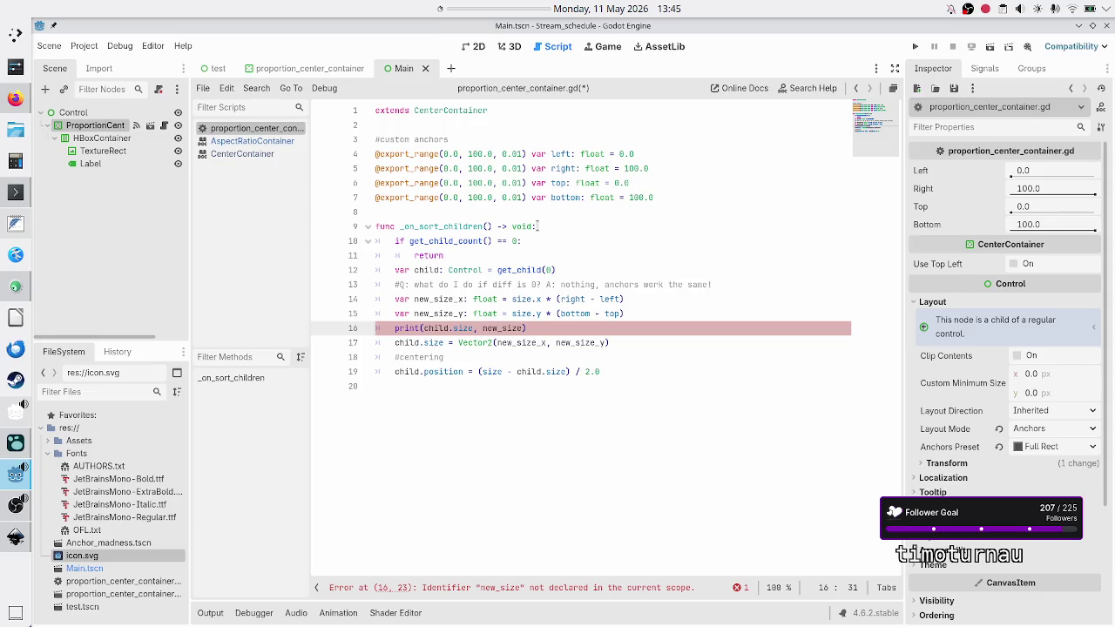
{"action": "type", "text": "_"}
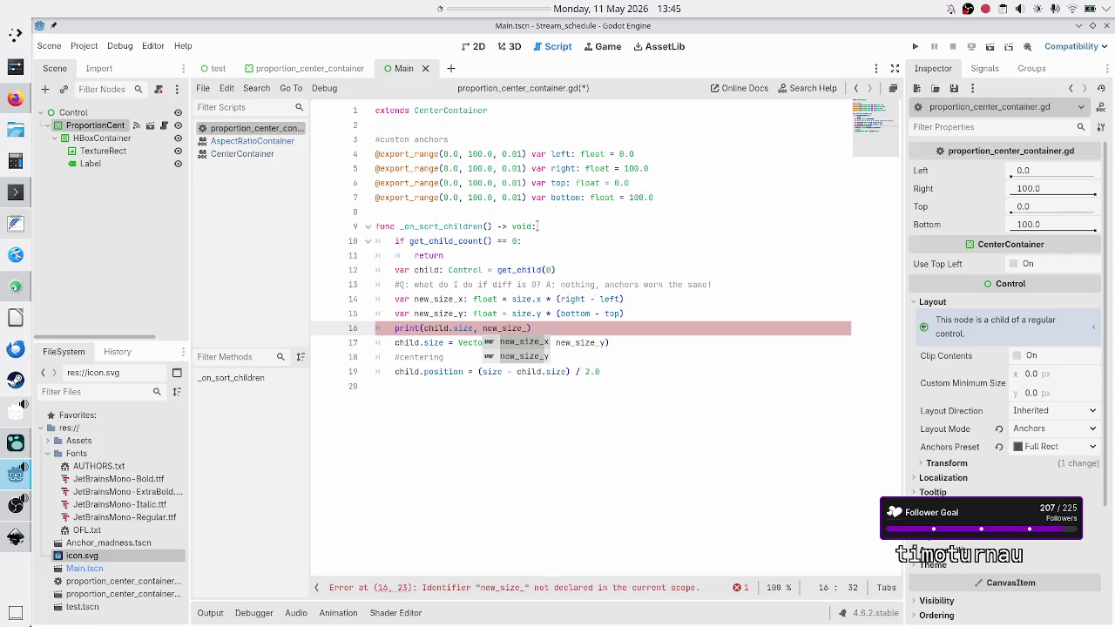
{"action": "type", "text": "x"}
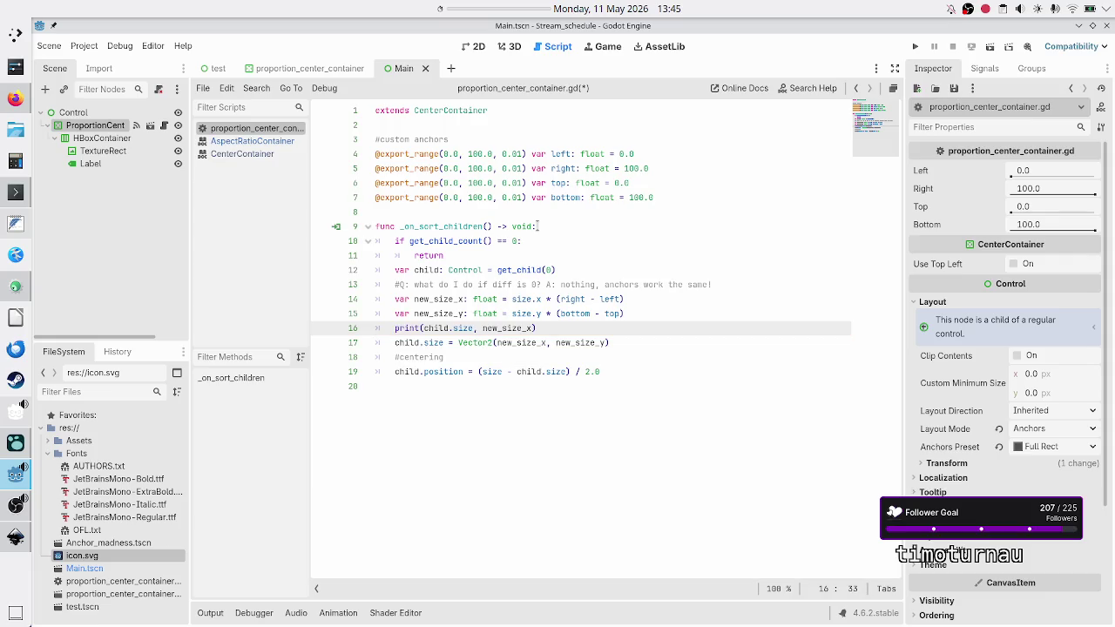
{"action": "type", "text": ", new_si"}
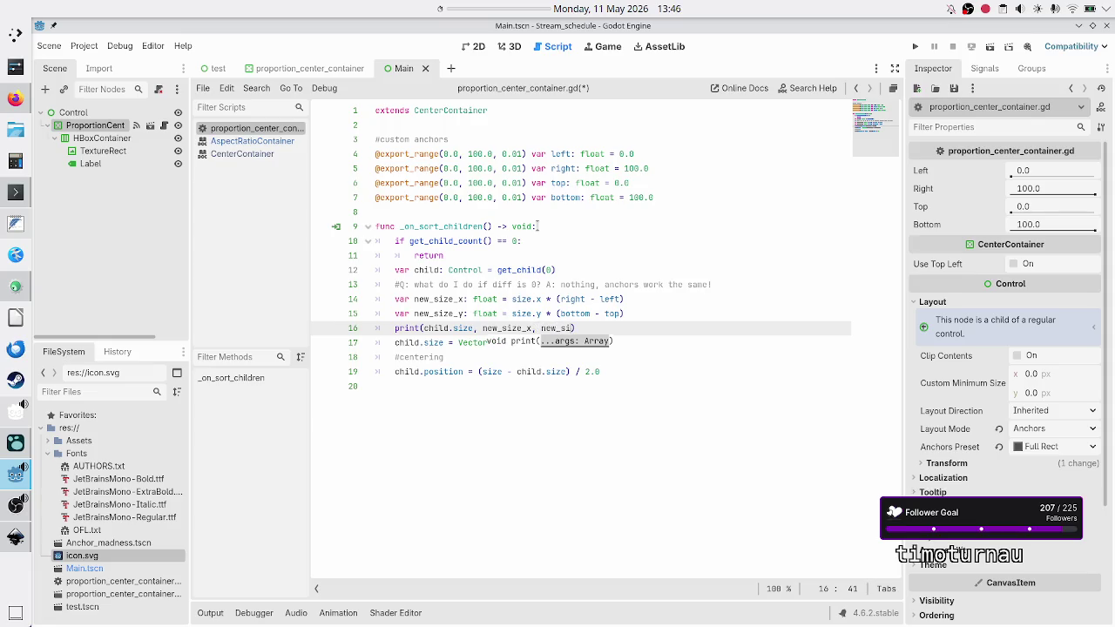
{"action": "type", "text": "ze_y"}
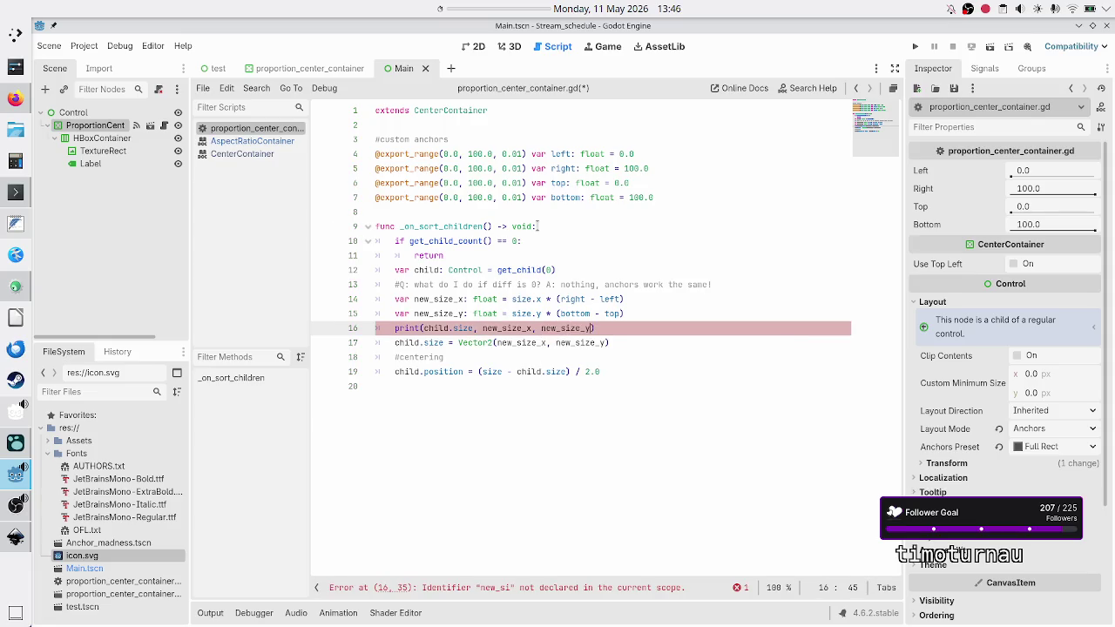
{"action": "key", "text": "Down"}
{"action": "key", "text": "Home"}
{"action": "key", "text": "Up"}
{"action": "key", "text": "Right"}
{"action": "key", "text": "Right"}
{"action": "key", "text": "Right"}
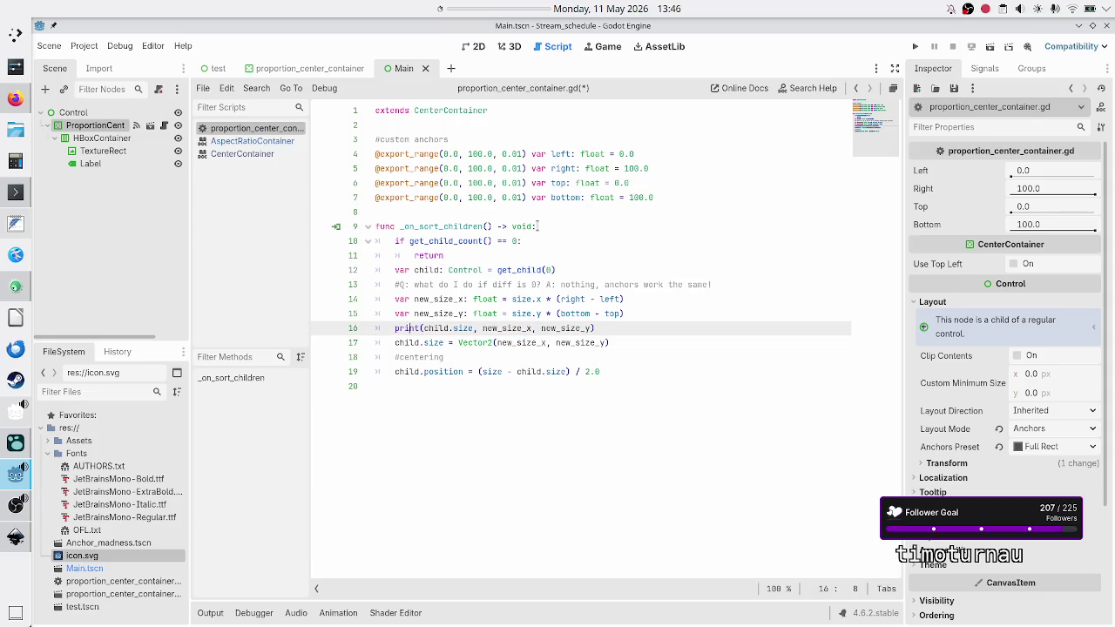
{"action": "key", "text": "ctrl+space"}
{"action": "key", "text": "Right"}
{"action": "type", "text": "s"}
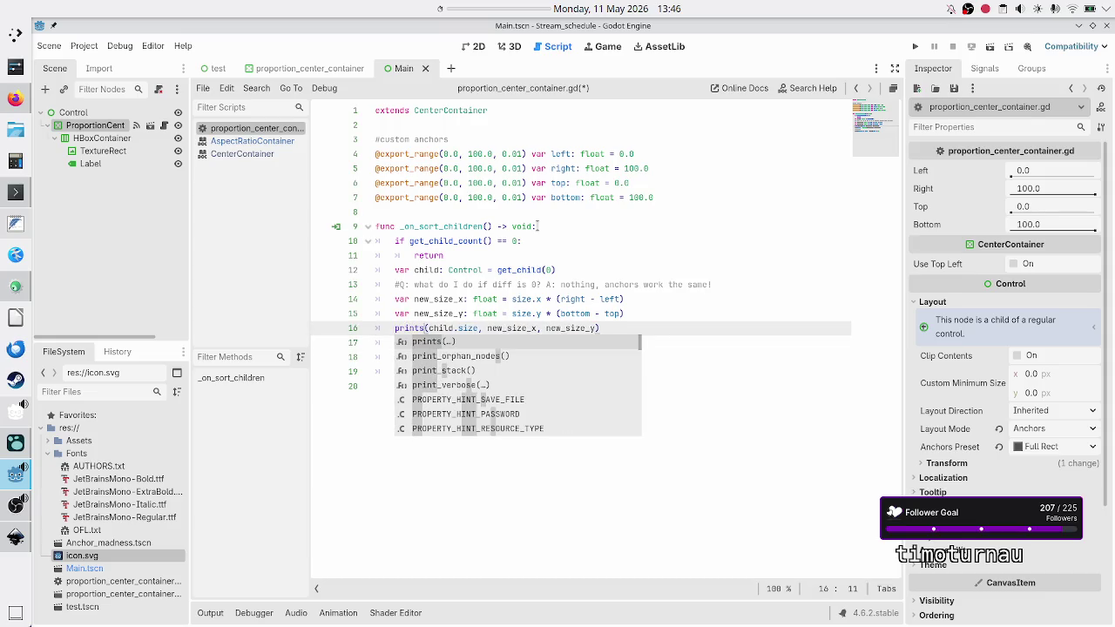
{"action": "key", "text": "Escape"}
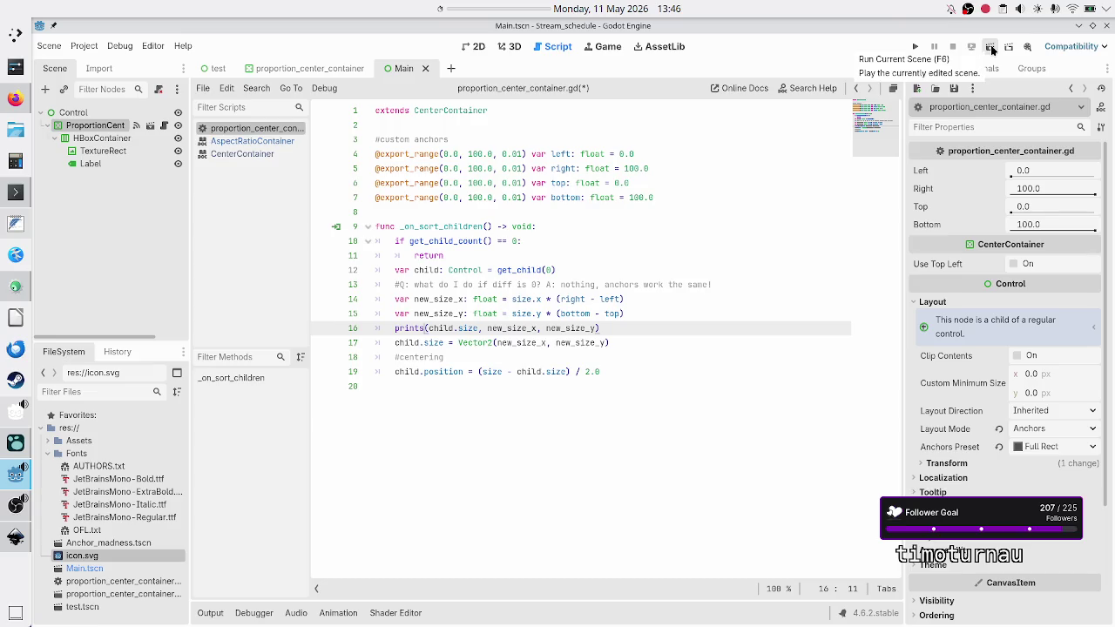
- Run the scene, which logs child size (131.0, 23.0) and new sizes 115200.0, 64800.0, then stop it
{"action": "left_click", "coordinate": [991, 51]}
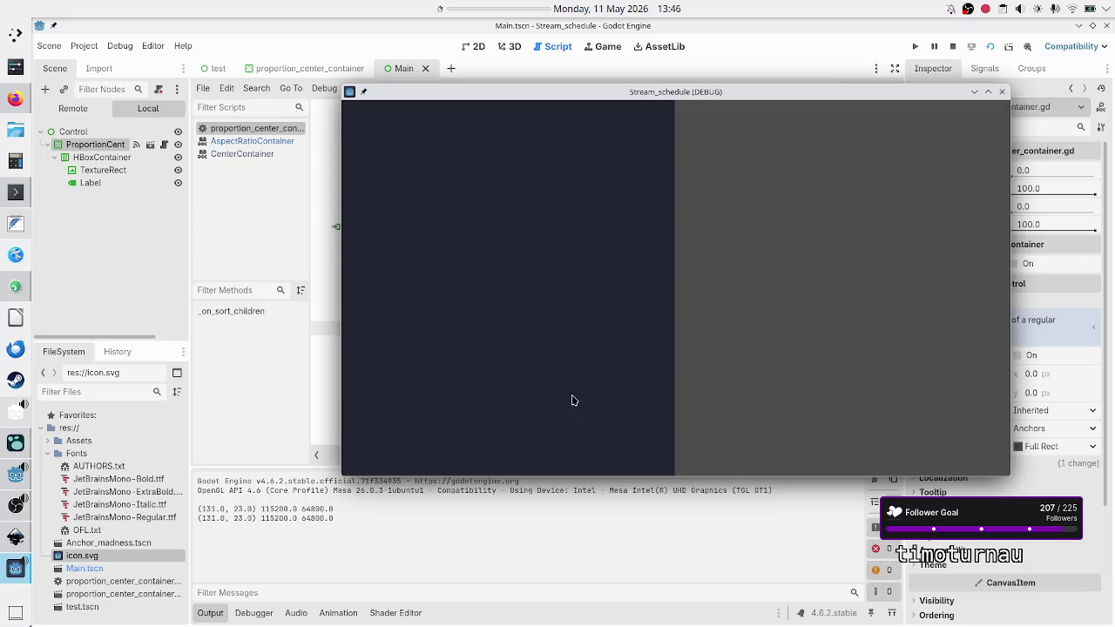
{"action": "left_click", "coordinate": [1003, 91]}
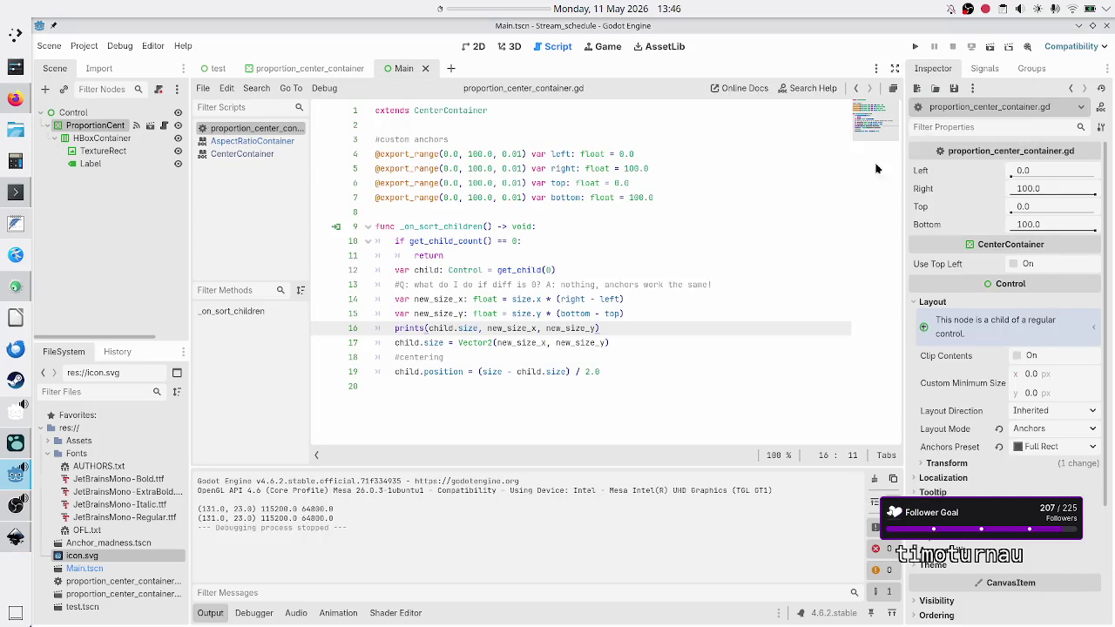
{"action": "mouse_move", "coordinate": [602, 319]}
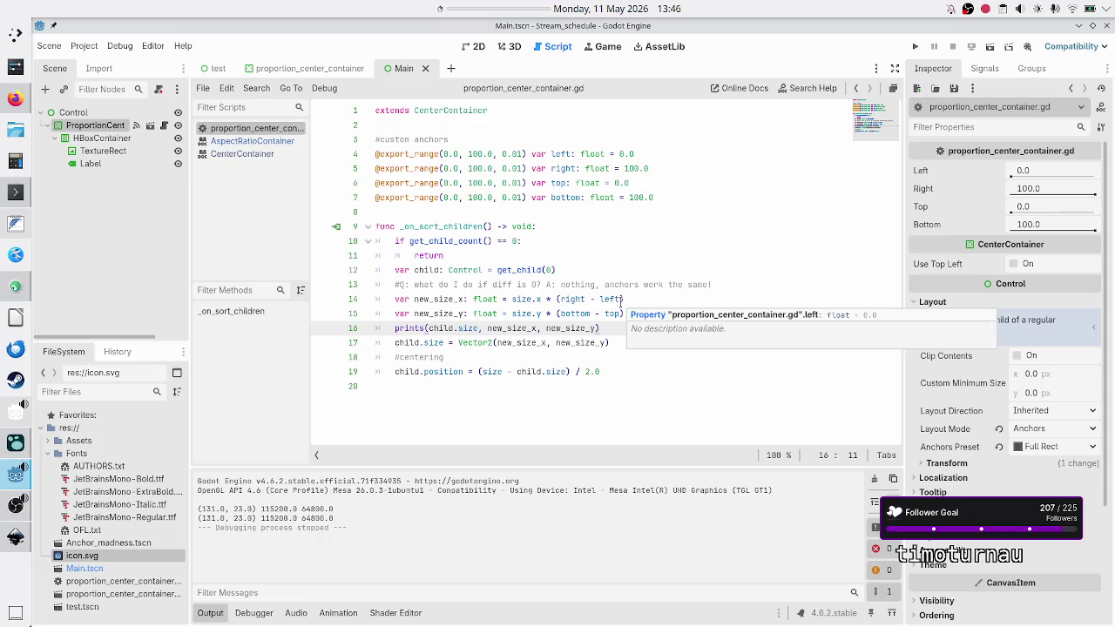
- Review the size calculation lines, briefly adding and removing '/ 2' on line 15
{"action": "left_click", "coordinate": [632, 298]}
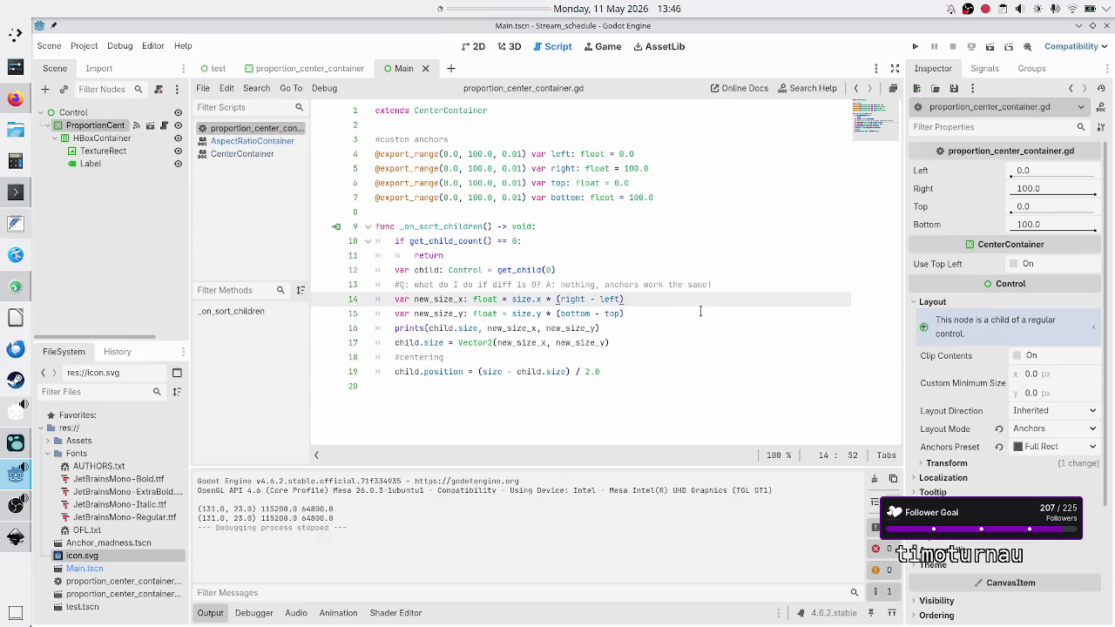
{"action": "key", "text": "Up"}
{"action": "key", "text": "Up"}
{"action": "key", "text": "Up"}
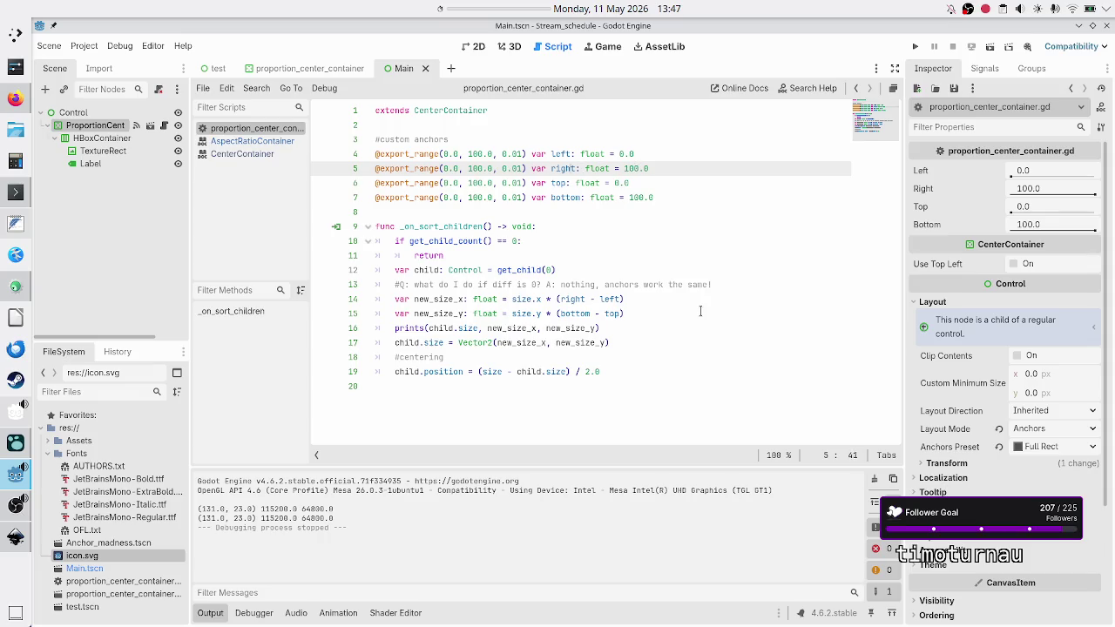
{"action": "key", "text": "Down"}
{"action": "key", "text": "Down"}
{"action": "key", "text": "Down"}
{"action": "key", "text": "Down"}
{"action": "key", "text": "Down"}
{"action": "key", "text": "Down"}
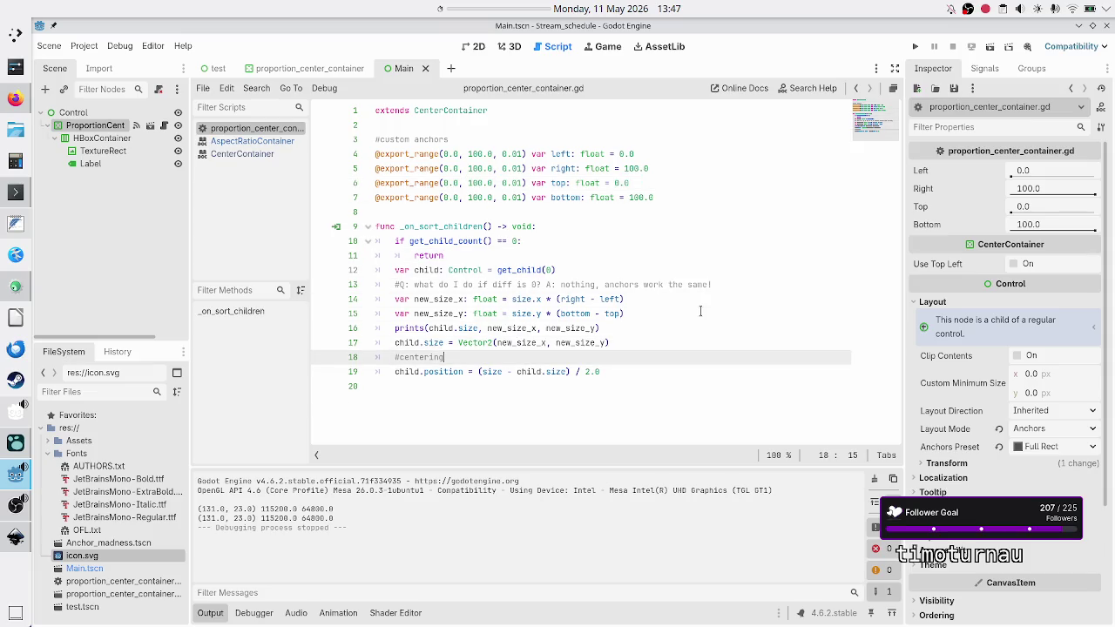
{"action": "key", "text": "Up"}
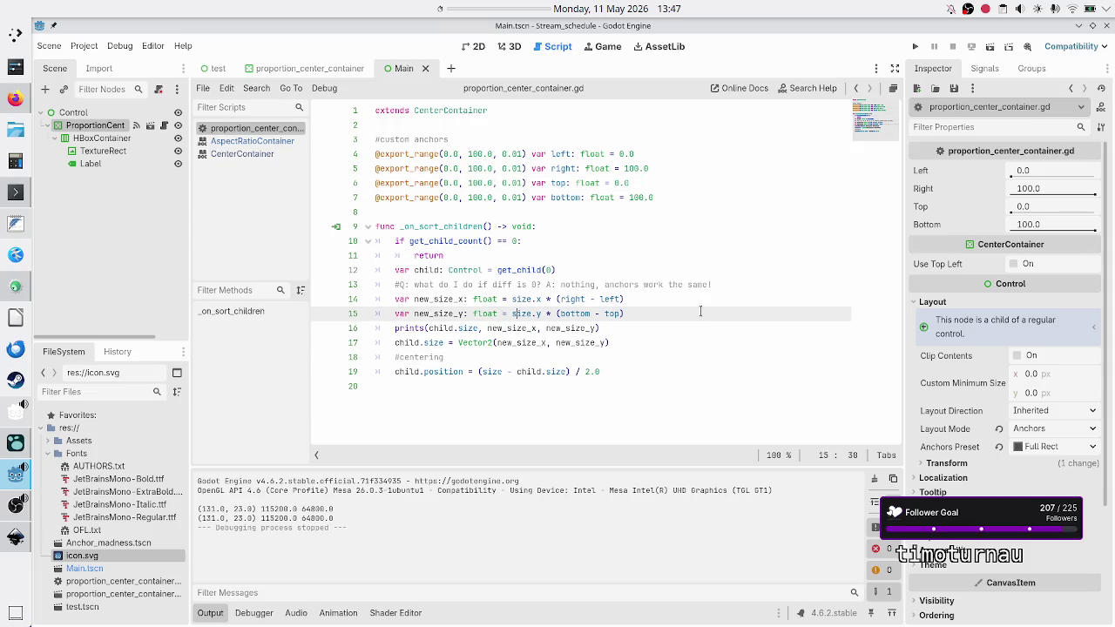
{"action": "key", "text": "Right"}
{"action": "key", "text": "Right"}
{"action": "key", "text": "Right"}
{"action": "key", "text": "Right"}
{"action": "key", "text": "Right"}
{"action": "key", "text": "Right"}
{"action": "type", "text": "/ 2"}
{"action": "key", "text": "BackSpace"}
{"action": "key", "text": "BackSpace"}
{"action": "key", "text": "BackSpace"}
{"action": "key", "text": "Up"}
{"action": "key", "text": "Up"}
{"action": "key", "text": "Up"}
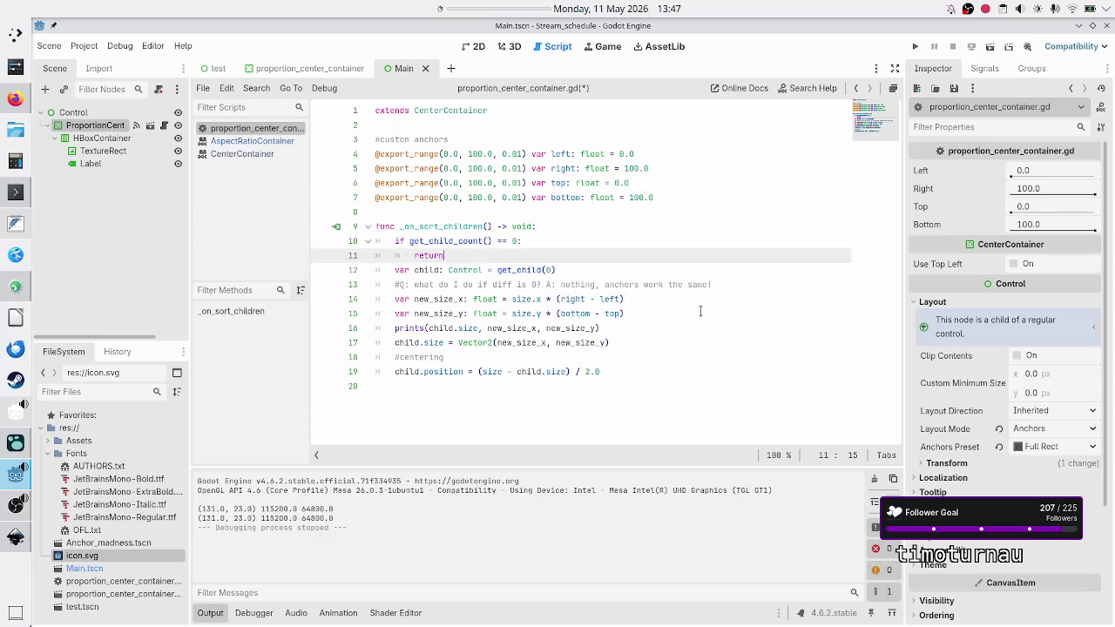
{"action": "key", "text": "Down"}
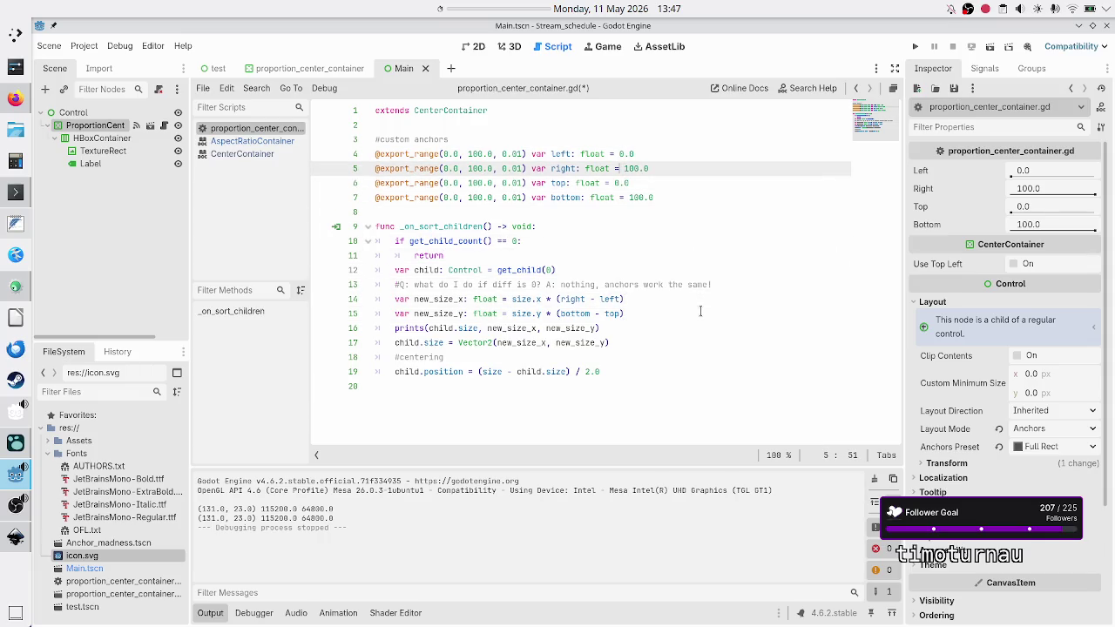
{"action": "key", "text": "Left"}
{"action": "key", "text": "Left"}
{"action": "key", "text": "Left"}
{"action": "key", "text": "Down"}
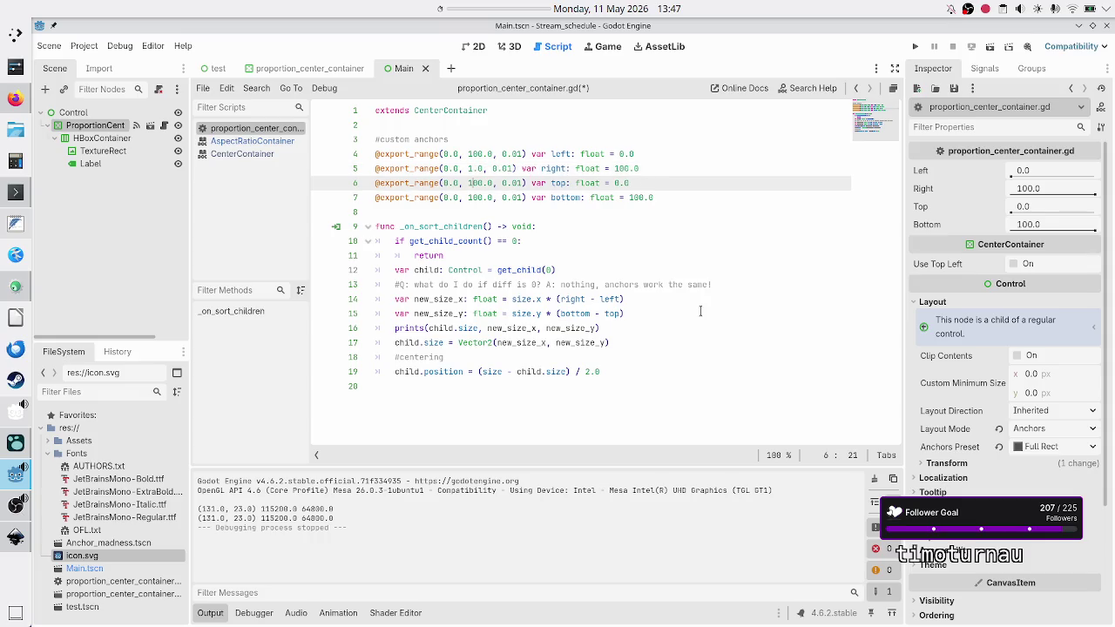
{"action": "key", "text": "Up"}
{"action": "key", "text": "Up"}
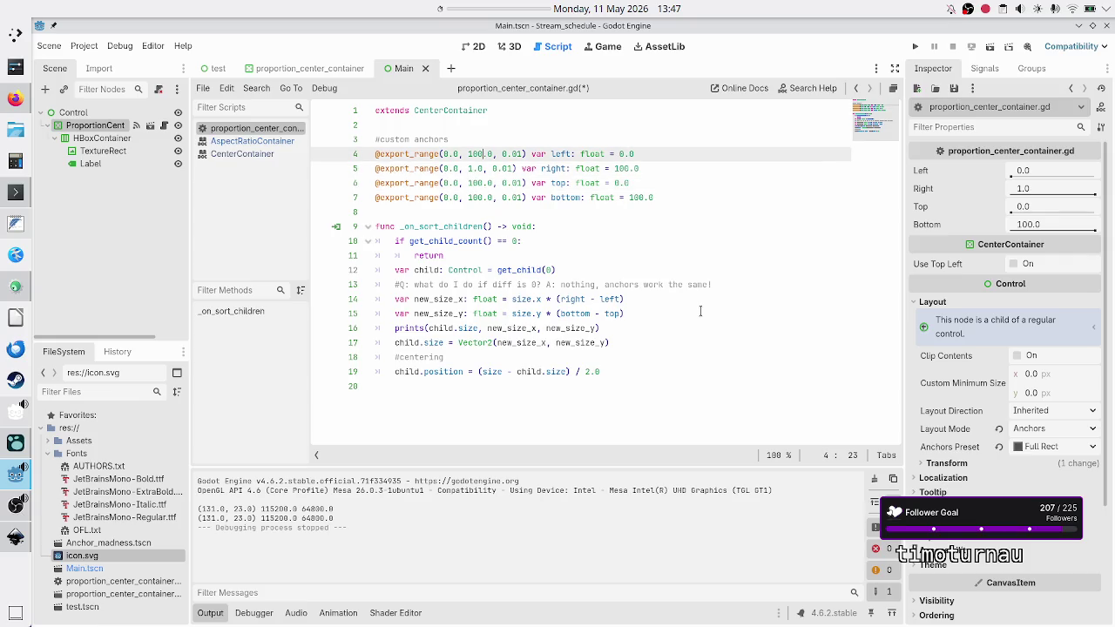
{"action": "key", "text": "BackSpace"}
{"action": "key", "text": "BackSpace"}
{"action": "key", "text": "Down"}
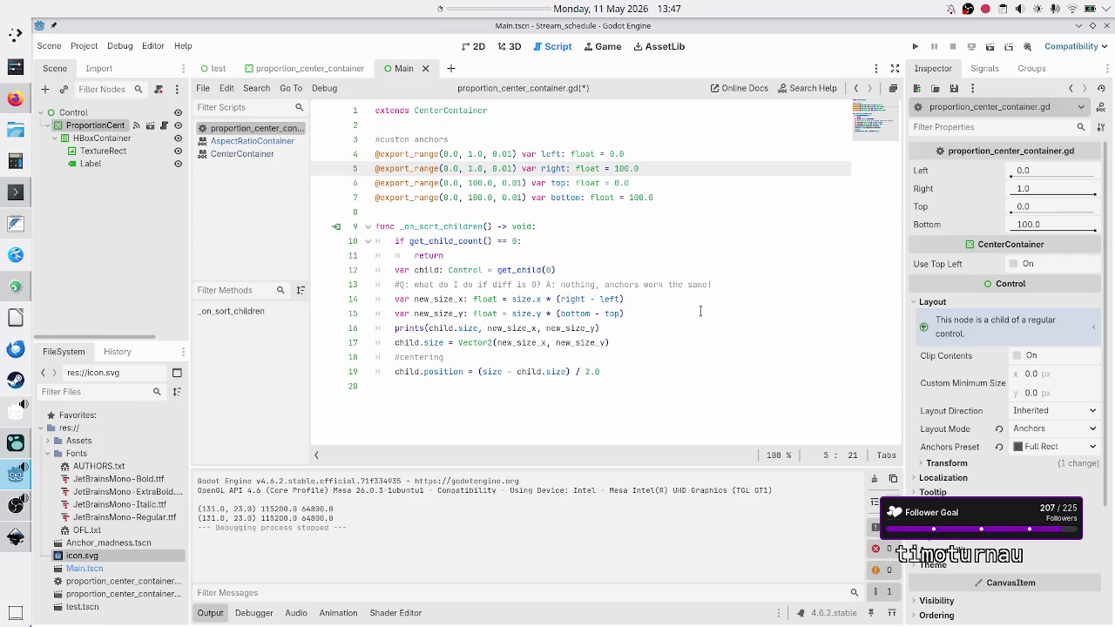
{"action": "key", "text": "Down"}
{"action": "key", "text": "BackSpace"}
{"action": "key", "text": "BackSpace"}
{"action": "key", "text": "Down"}
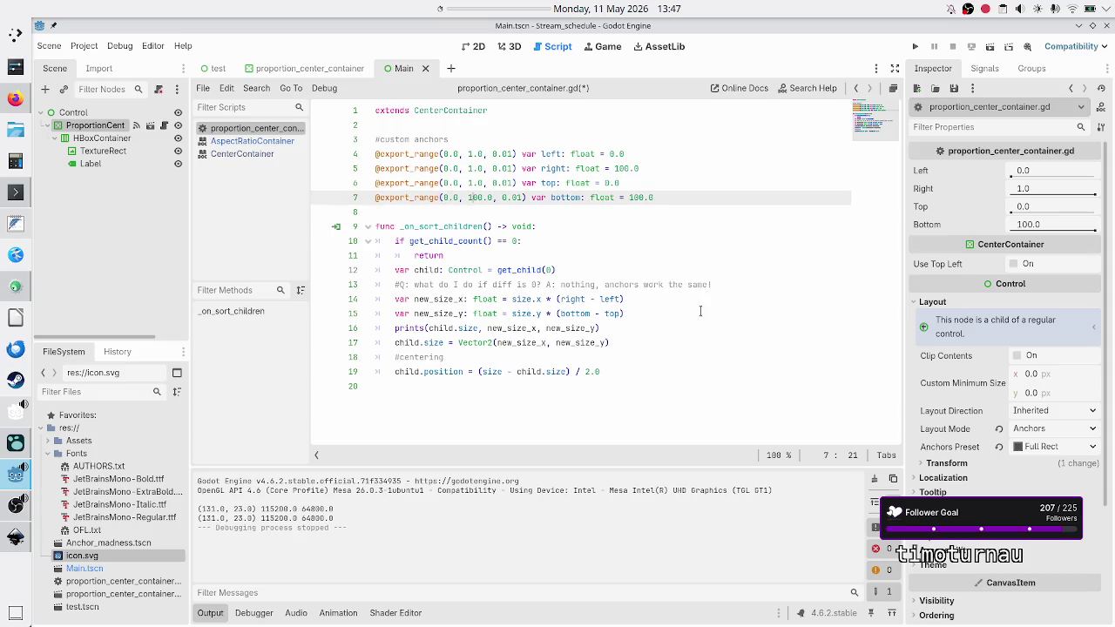
{"action": "key", "text": "BackSpace"}
{"action": "key", "text": "BackSpace"}
- Set each of the four anchor exports' range step to 0.001
{"action": "key", "text": "Up"}
{"action": "key", "text": "Up"}
{"action": "key", "text": "Up"}
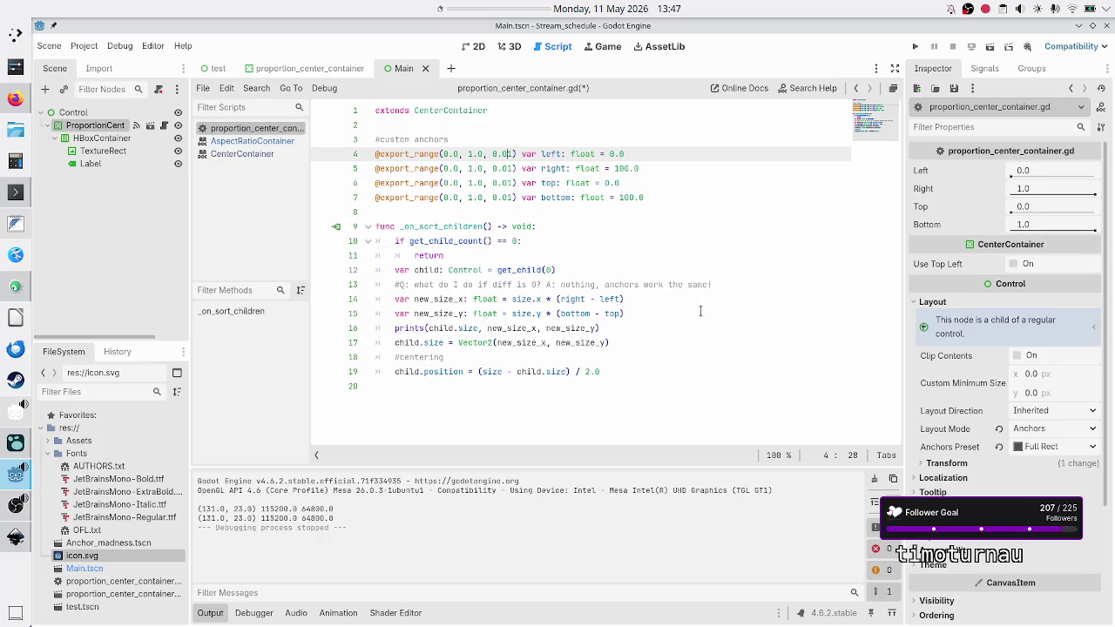
{"action": "type", "text": "0"}
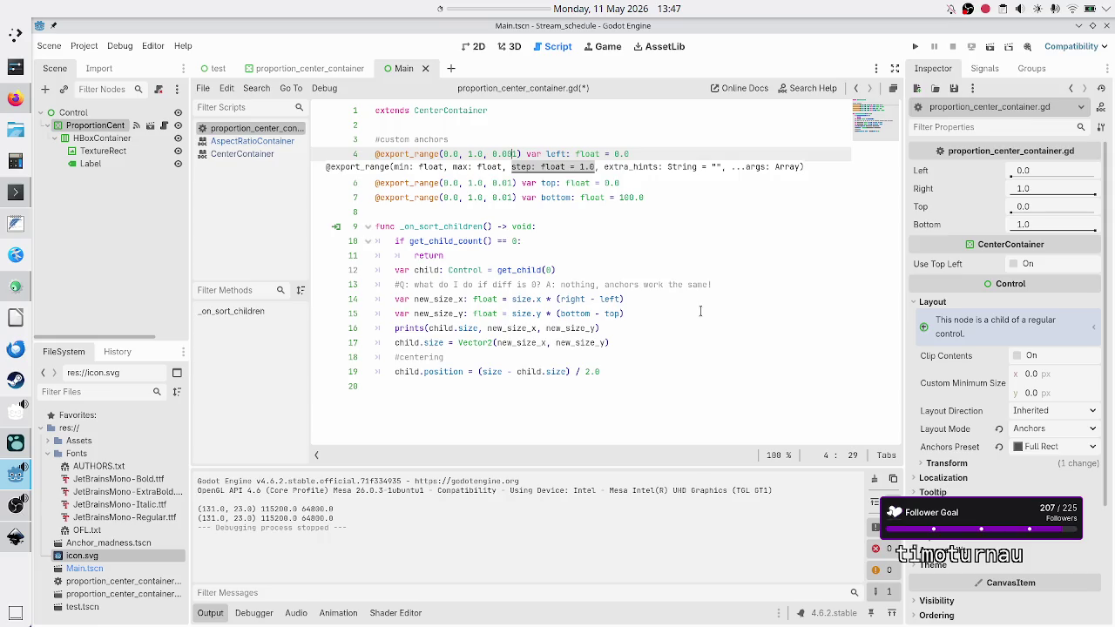
{"action": "key", "text": "Down"}
{"action": "type", "text": "0"}
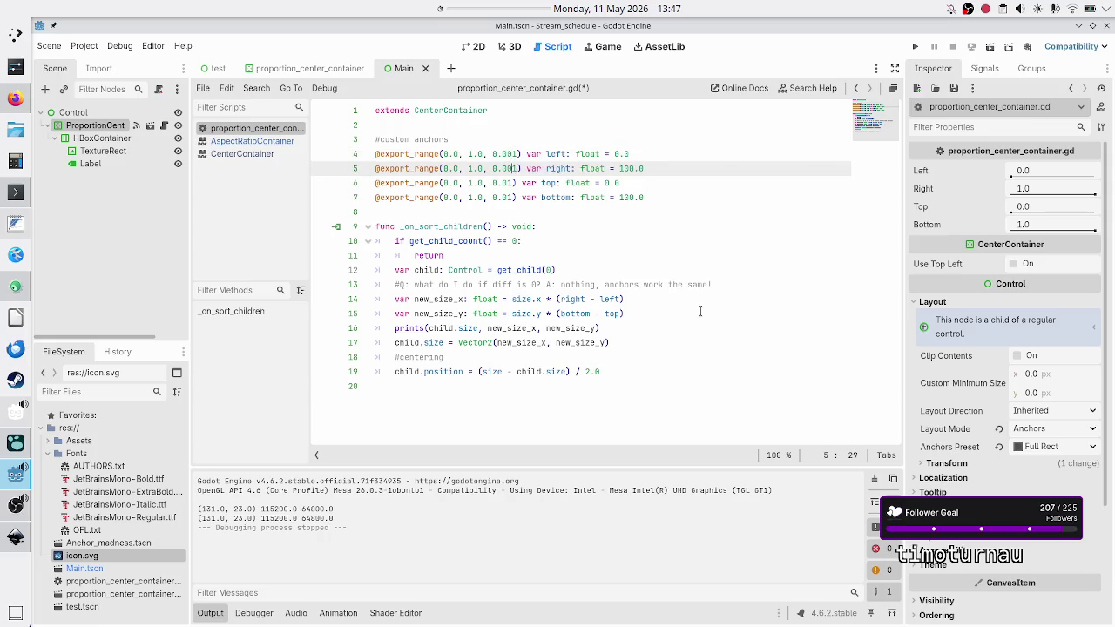
{"action": "key", "text": "Down"}
{"action": "key", "text": "Left"}
{"action": "type", "text": "0"}
{"action": "key", "text": "Down"}
{"action": "key", "text": "Left"}
{"action": "type", "text": "0"}
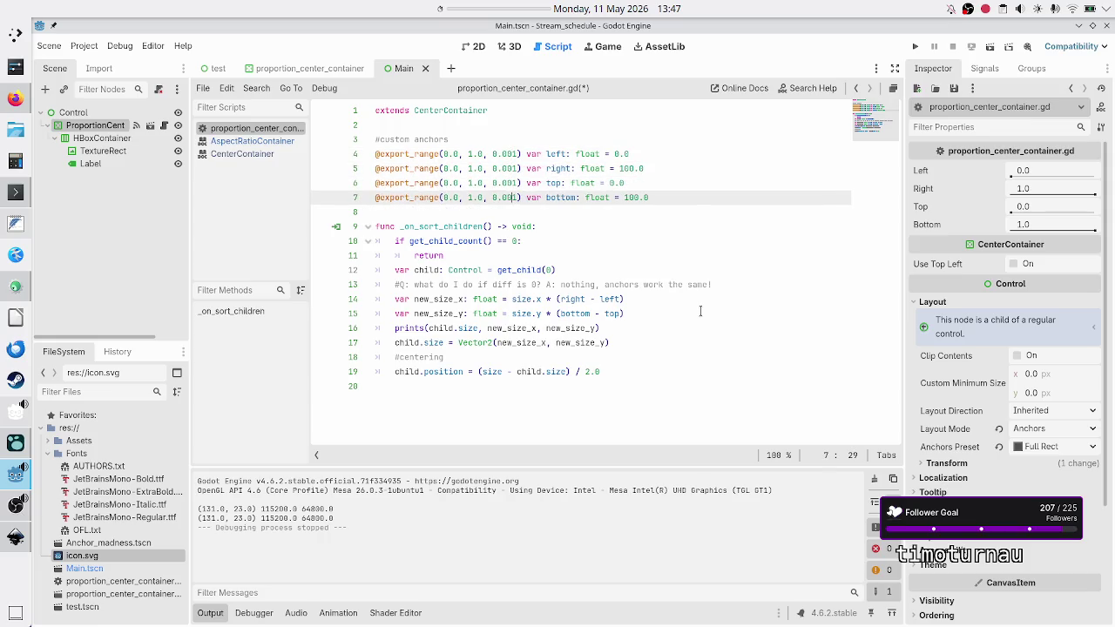
{"action": "key", "text": "Right"}
{"action": "key", "text": "Right"}
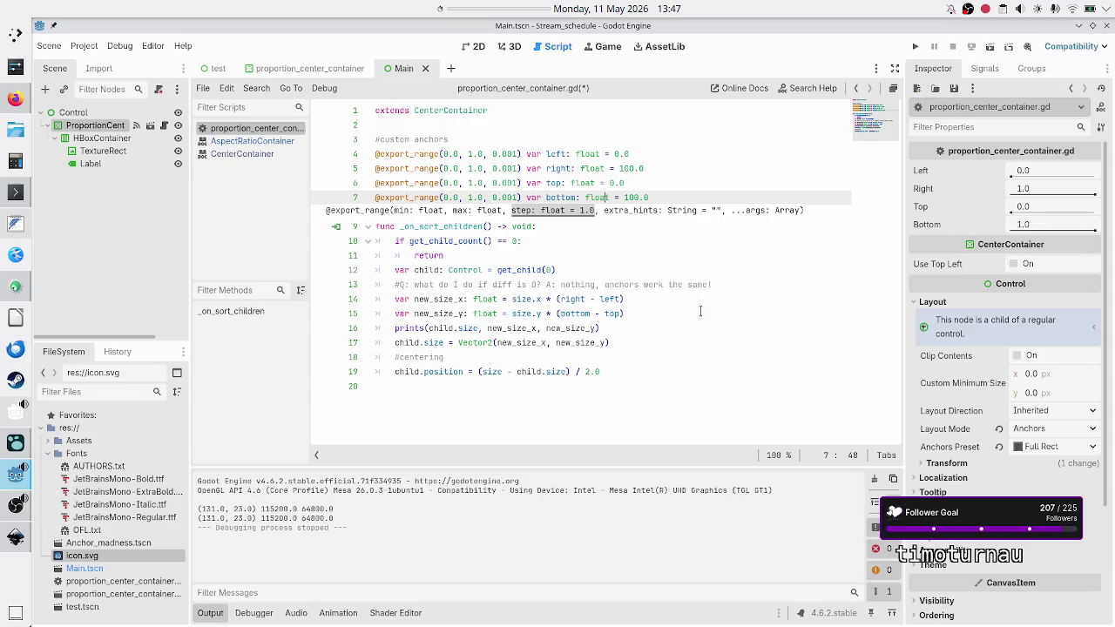
- Change the right and bottom defaults from 100.0 to 1.0 and save the script
{"action": "key", "text": "Up"}
{"action": "key", "text": "Up"}
{"action": "key", "text": "ctrl+Right"}
{"action": "key", "text": "ctrl+Right"}
{"action": "key", "text": "Right"}
{"action": "key", "text": "BackSpace"}
{"action": "key", "text": "BackSpace"}
{"action": "key", "text": "Down"}
{"action": "key", "text": "Down"}
{"action": "key", "text": "BackSpace"}
{"action": "key", "text": "BackSpace"}
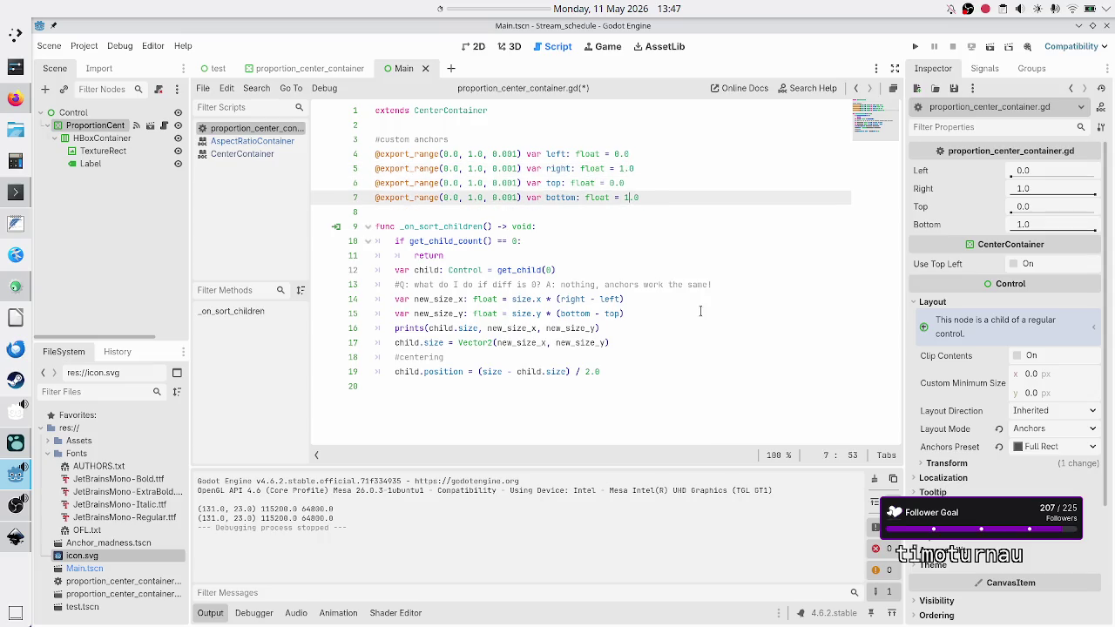
{"action": "key", "text": "Down"}
{"action": "key", "text": "Down"}
{"action": "key", "text": "Down"}
{"action": "key", "text": "ctrl+s"}
- Run the scene to test the new anchor ranges, then stop it
{"action": "left_click", "coordinate": [987, 47]}
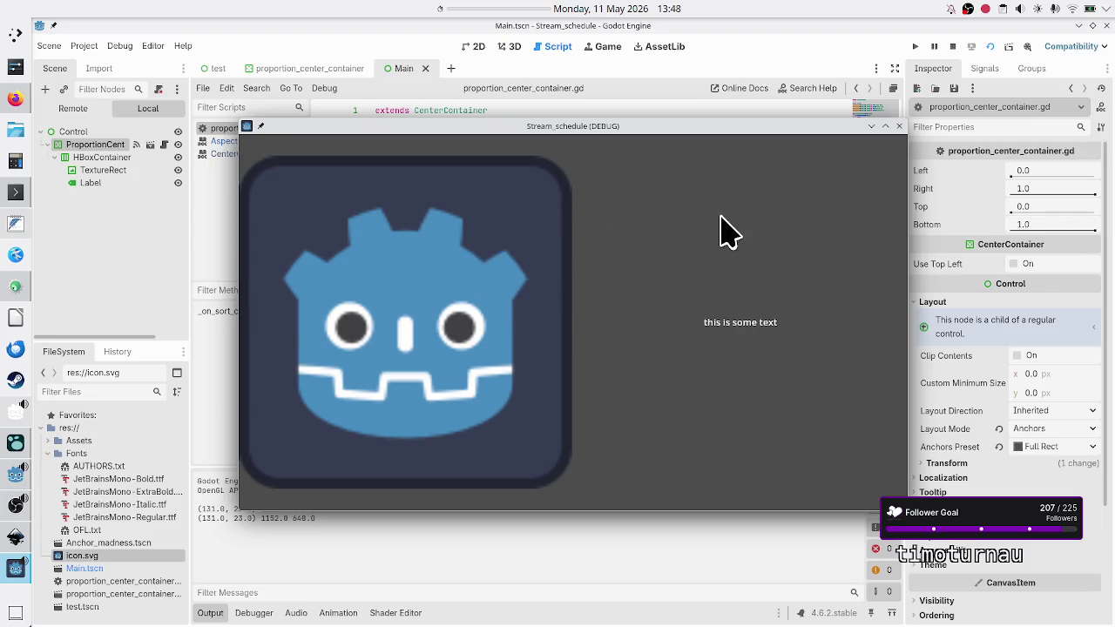
{"action": "left_click", "coordinate": [901, 128]}
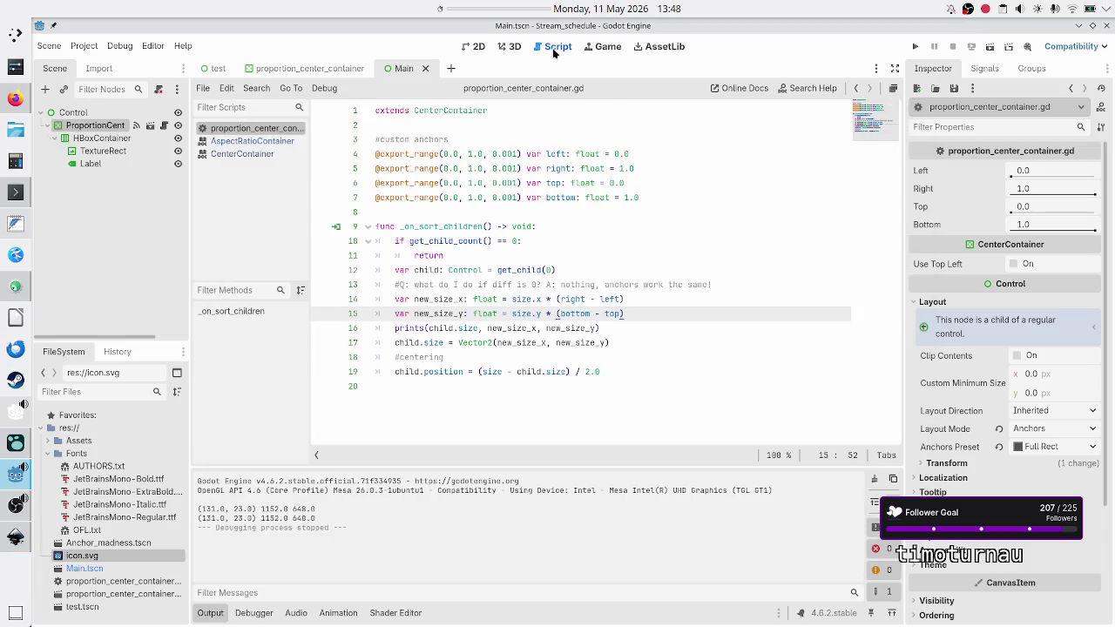
{"action": "left_click", "coordinate": [478, 48]}
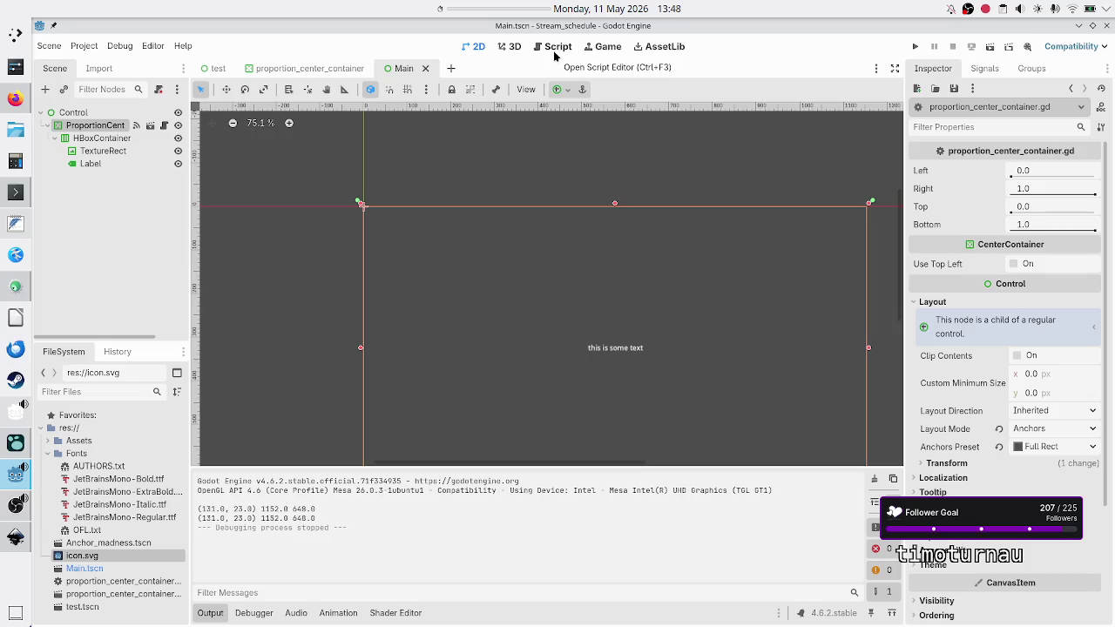
{"action": "left_click", "coordinate": [309, 68]}
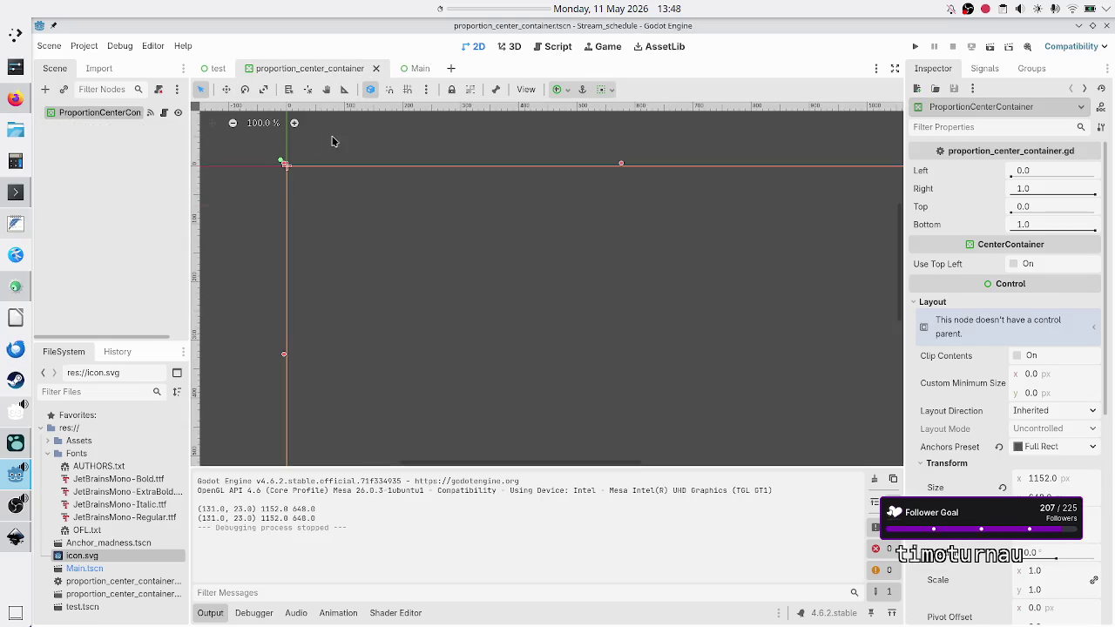
{"action": "left_click", "coordinate": [165, 112]}
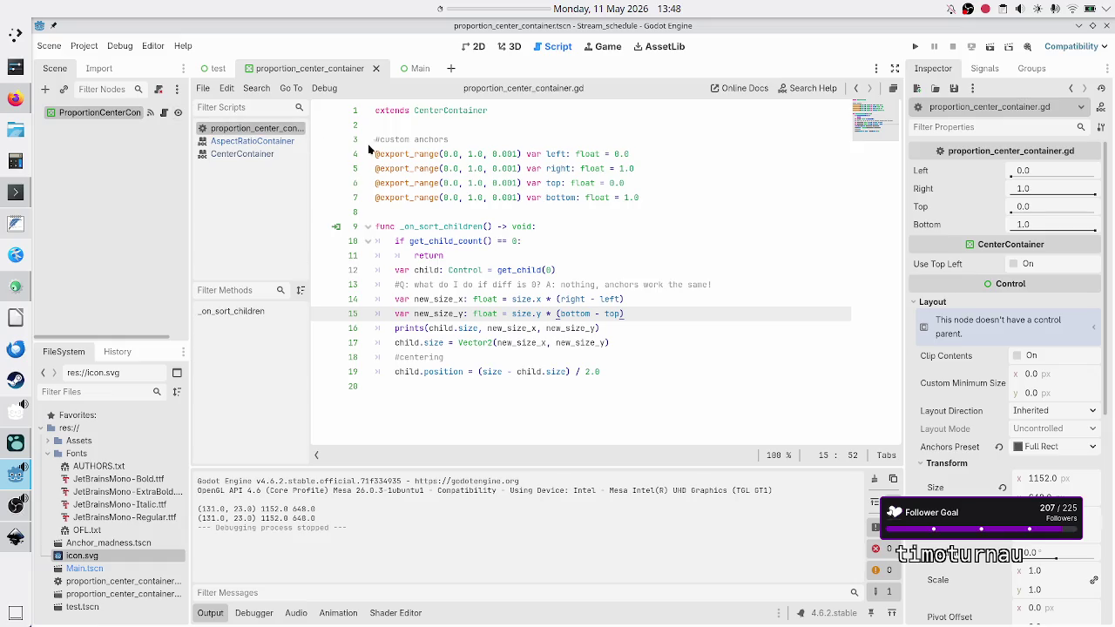
{"action": "left_click", "coordinate": [425, 131]}
{"action": "key", "text": "Up"}
{"action": "key", "text": "Return"}
{"action": "key", "text": "Up"}
{"action": "type", "text": "@tool"}
{"action": "key", "text": "ctrl+s"}
{"action": "left_click", "coordinate": [420, 68]}
{"action": "left_click", "coordinate": [475, 46]}
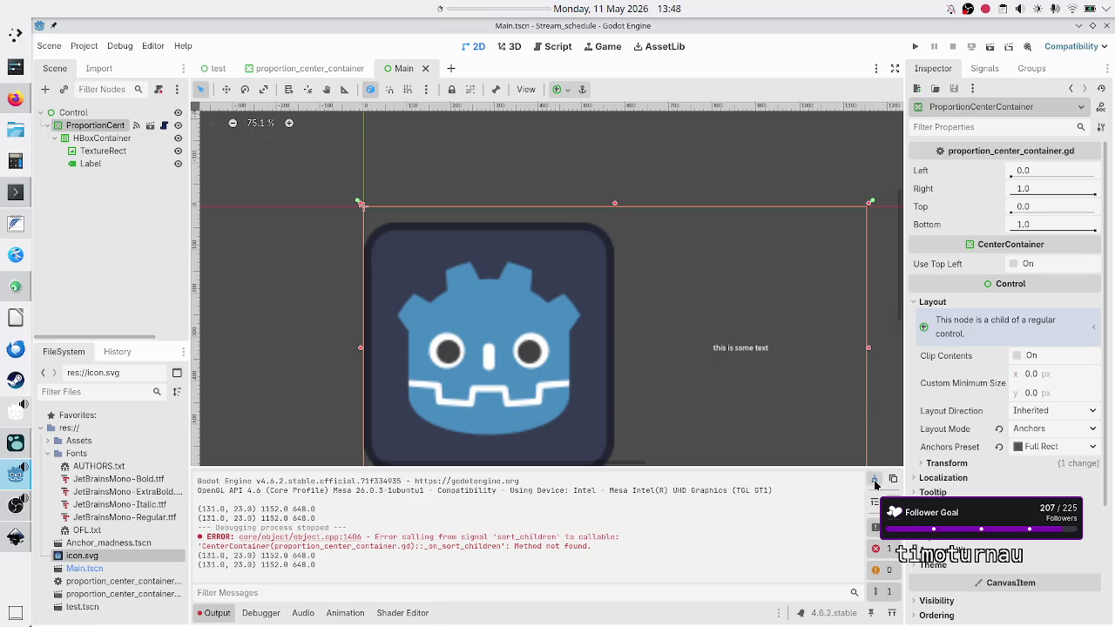
- Hide the output log and set the container's Left to 0.2 and Right to 0.8
{"action": "left_click", "coordinate": [209, 615]}
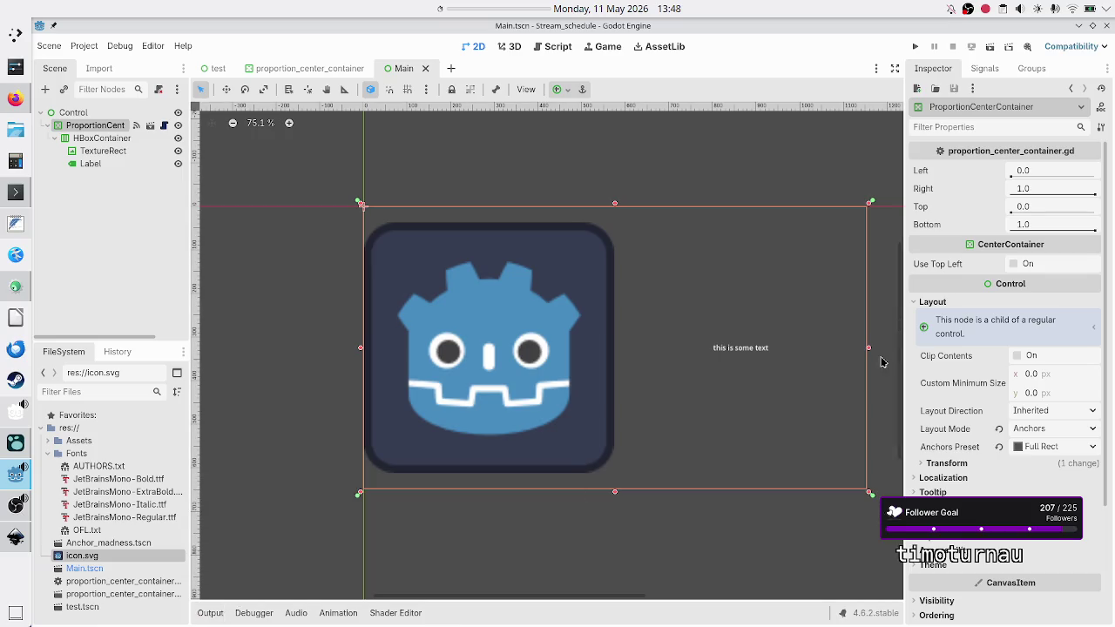
{"action": "left_click", "coordinate": [1048, 175]}
{"action": "type", "text": "0.2"}
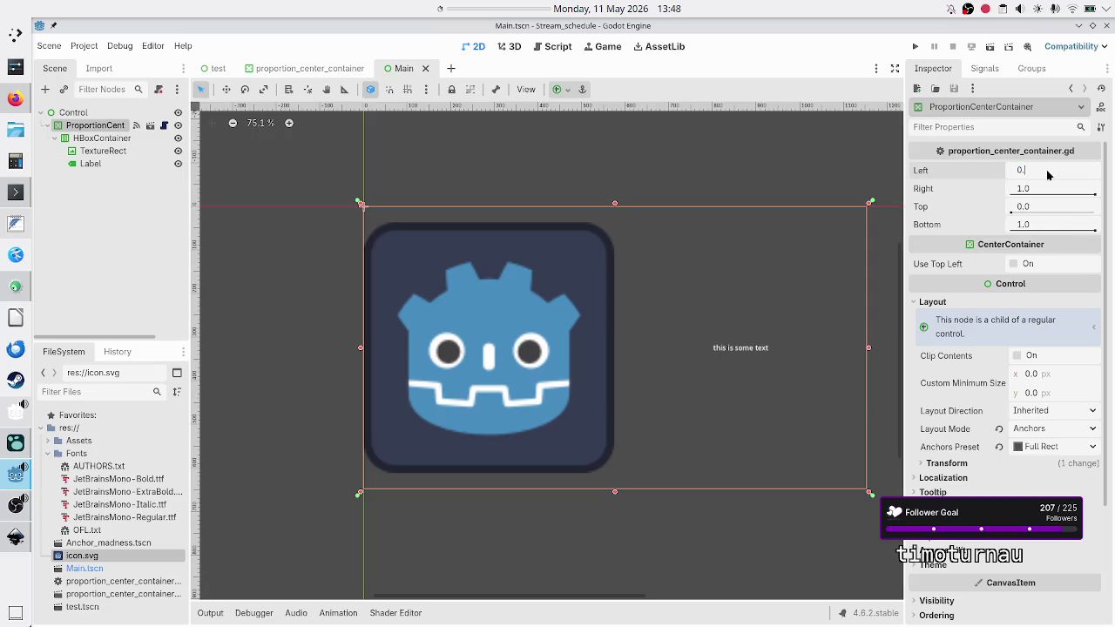
{"action": "key", "text": "Return"}
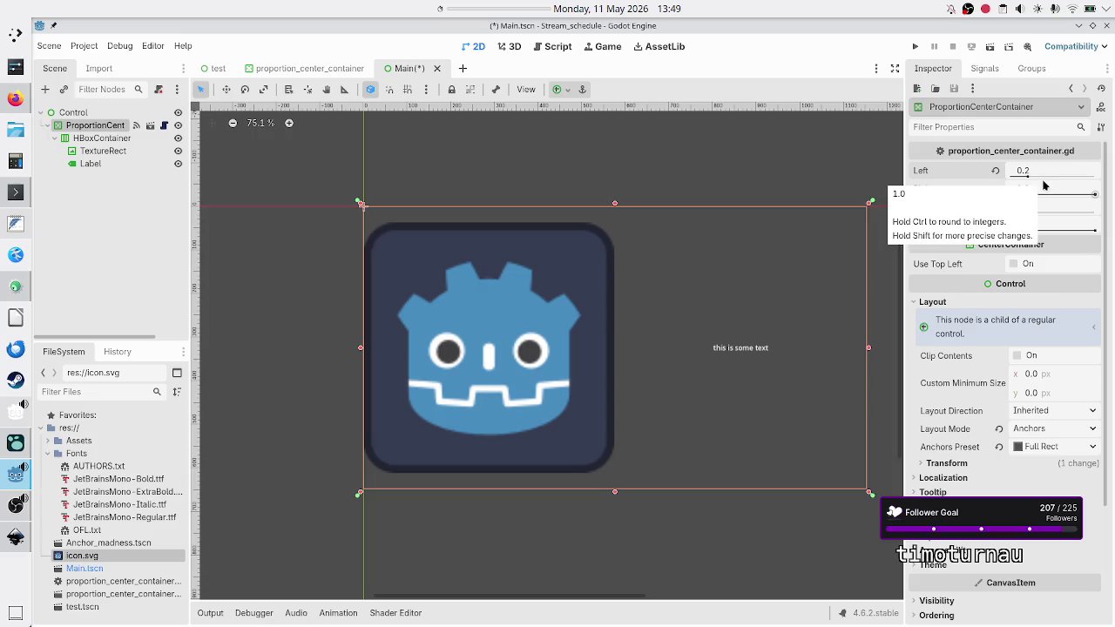
{"action": "left_click", "coordinate": [1045, 186]}
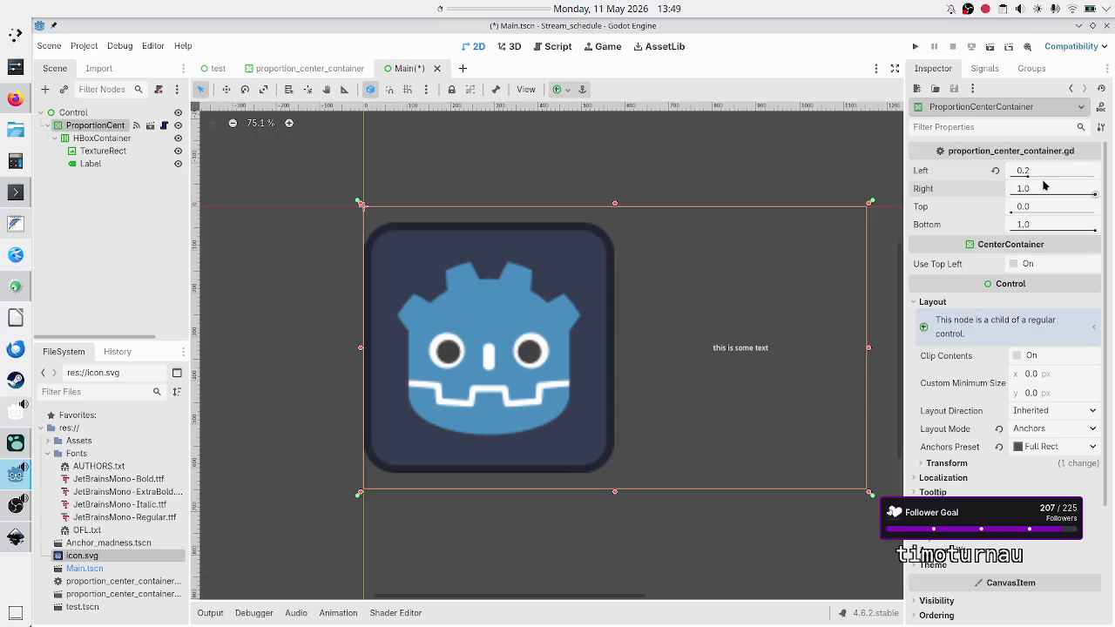
{"action": "type", "text": "0."}
{"action": "type", "text": "8"}
{"action": "key", "text": "Return"}
- Set Top to 0.2 and Bottom to 0.8, then save and run the Main scene
{"action": "left_click", "coordinate": [1040, 210]}
{"action": "type", "text": "0.2"}
{"action": "key", "text": "Return"}
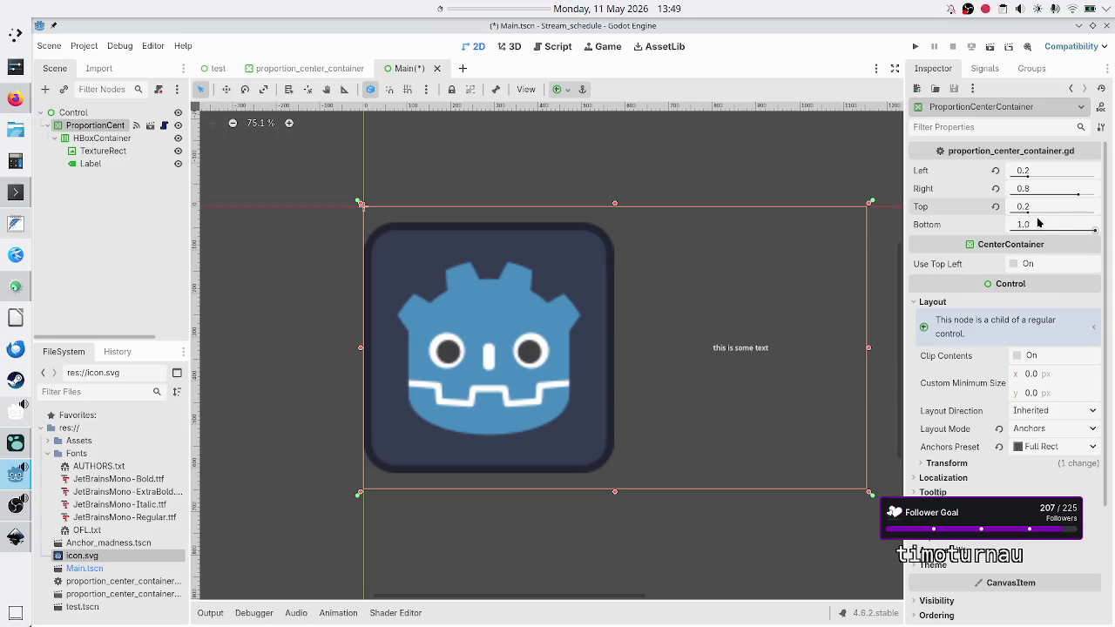
{"action": "left_click", "coordinate": [1037, 224]}
{"action": "type", "text": "0.8"}
{"action": "key", "text": "Return"}
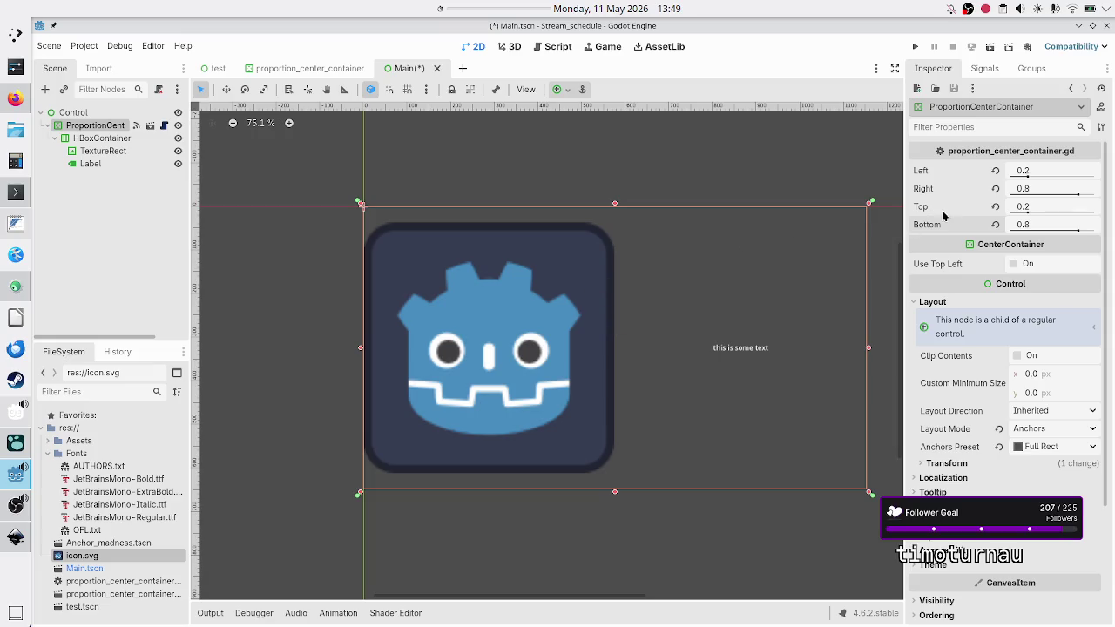
{"action": "left_click", "coordinate": [990, 48]}
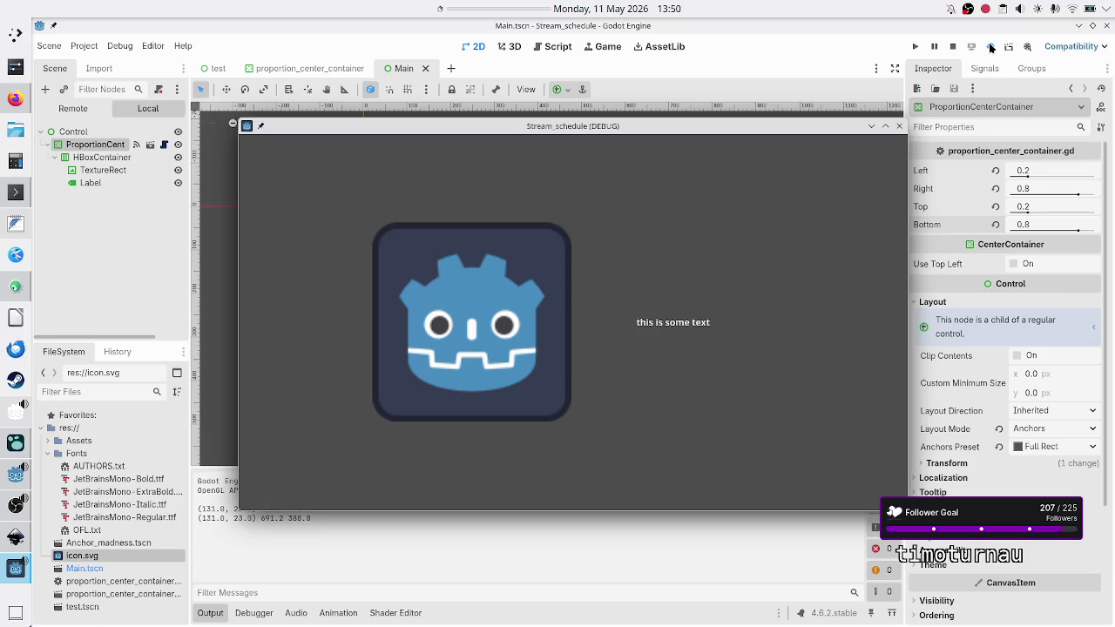
- Bring up the overview of open windows with Alt+Tab while the scene runs
{"action": "key", "text": "alt+Tab"}
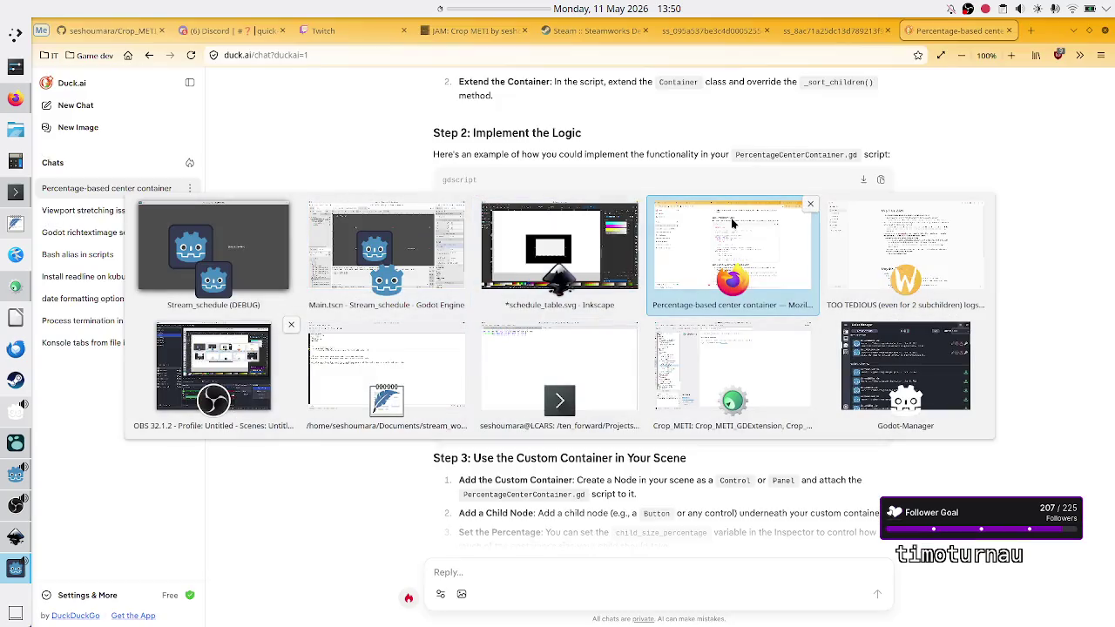
- Switch to Discord and scroll up in #quick-help to the reply about anchoring
{"action": "left_click", "coordinate": [732, 224]}
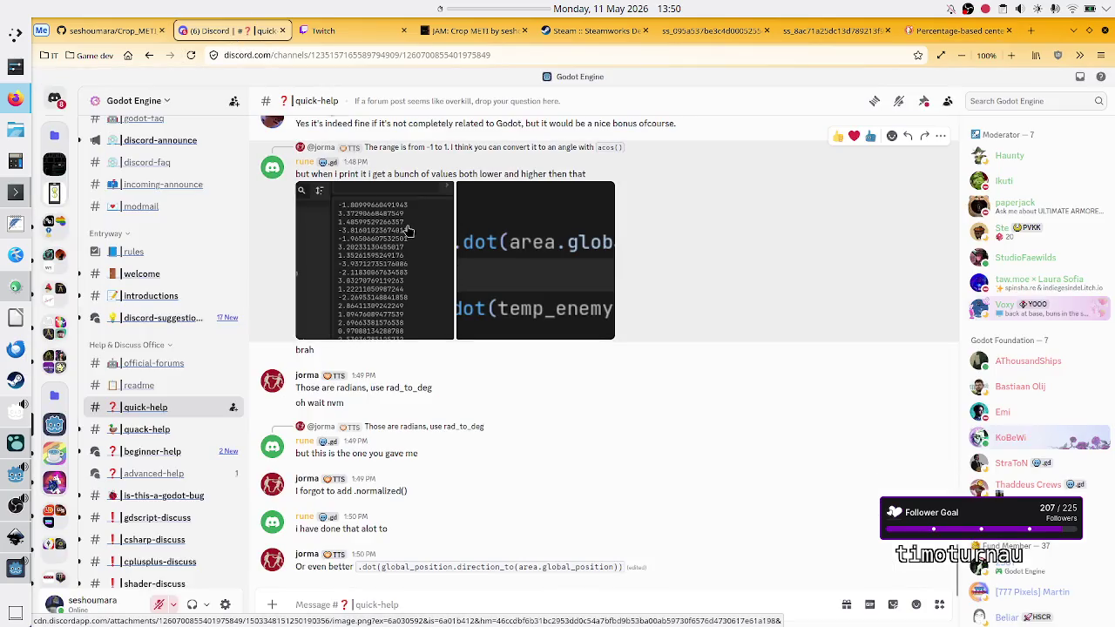
{"action": "scroll", "coordinate": [568, 366], "scroll_direction": "down", "scroll_amount": 1}
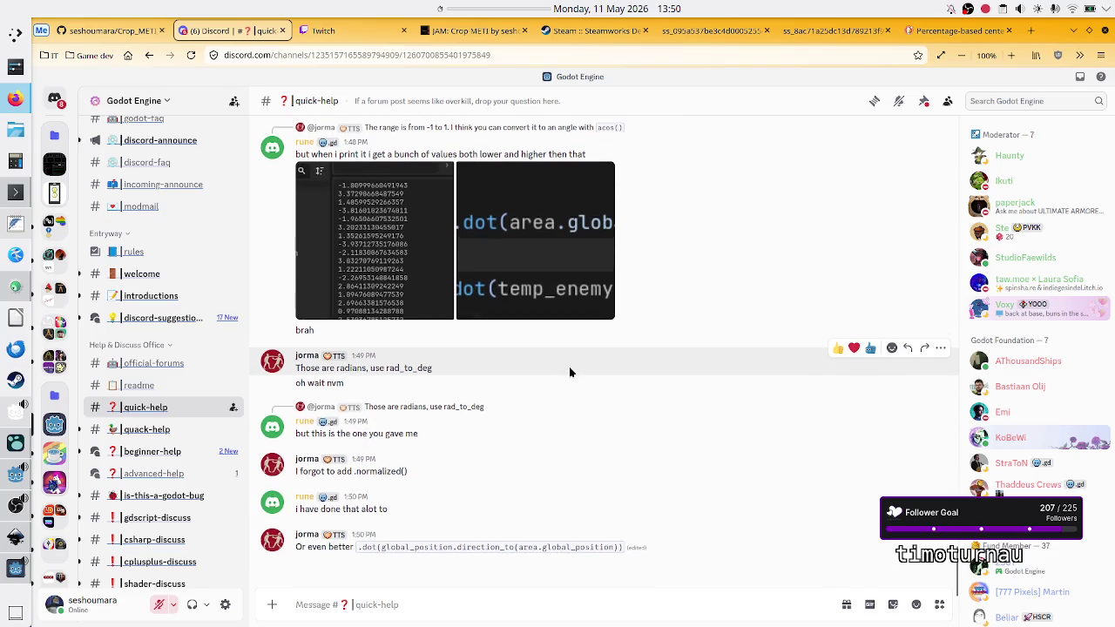
{"action": "scroll", "coordinate": [570, 366], "scroll_direction": "up", "scroll_amount": 1}
{"action": "scroll", "coordinate": [575, 337], "scroll_direction": "down", "scroll_amount": 2}
{"action": "scroll", "coordinate": [582, 322], "scroll_direction": "up", "scroll_amount": 2}
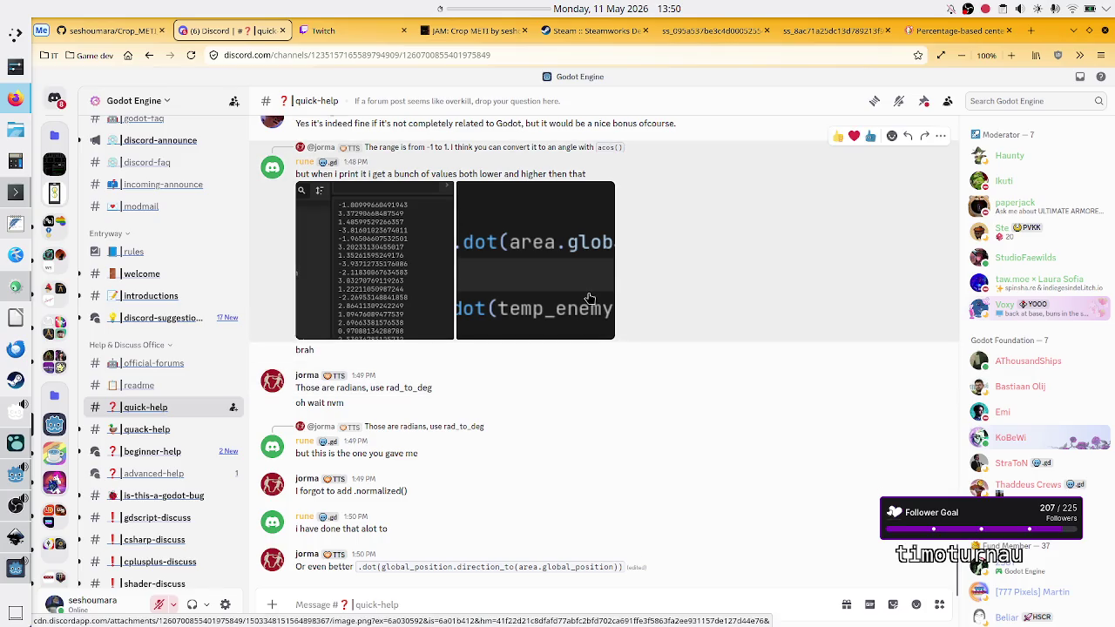
{"action": "scroll", "coordinate": [589, 297], "scroll_direction": "up", "scroll_amount": 10}
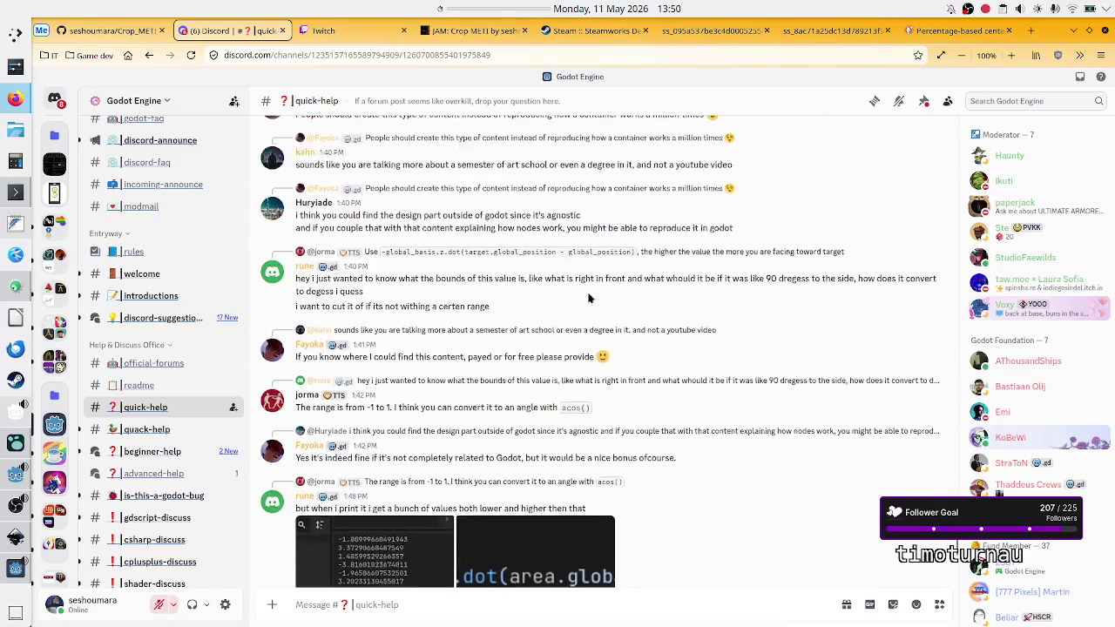
{"action": "scroll", "coordinate": [588, 298], "scroll_direction": "up", "scroll_amount": 10}
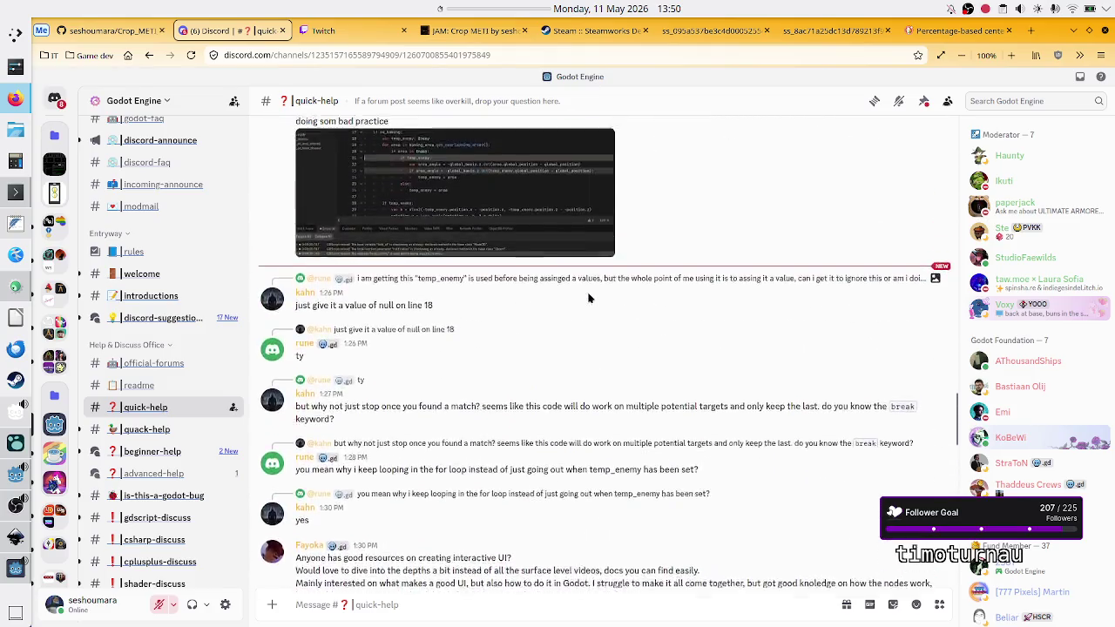
{"action": "scroll", "coordinate": [589, 298], "scroll_direction": "up", "scroll_amount": 10}
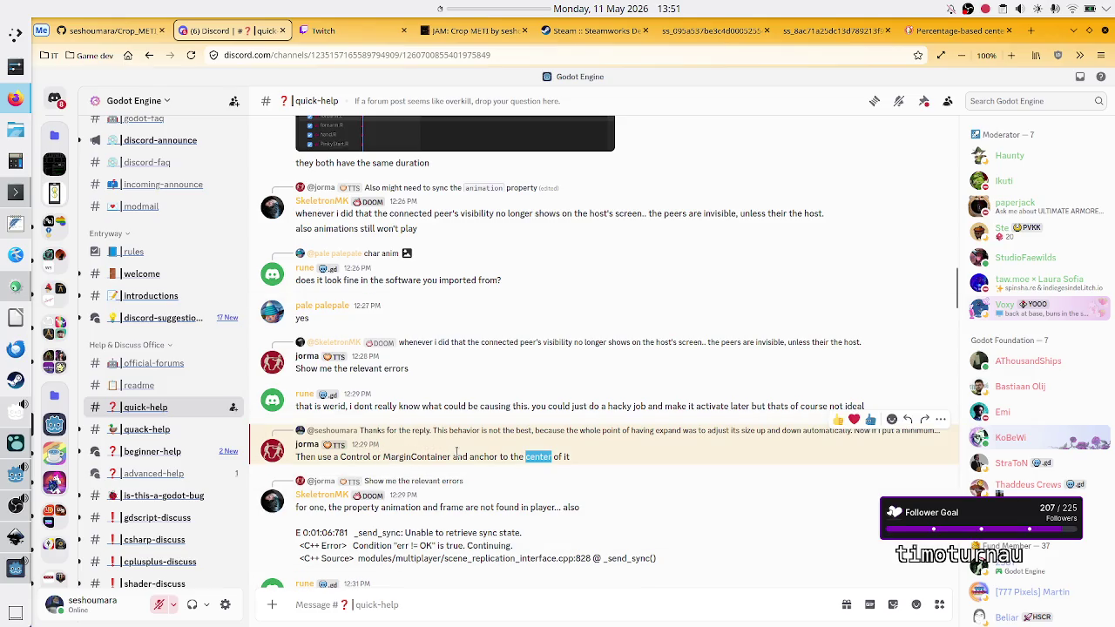
- Highlight the advice about anchoring to the center, selecting the word MarginContainer
{"action": "left_click_drag", "start_coordinate": [479, 457], "coordinate": [570, 456]}
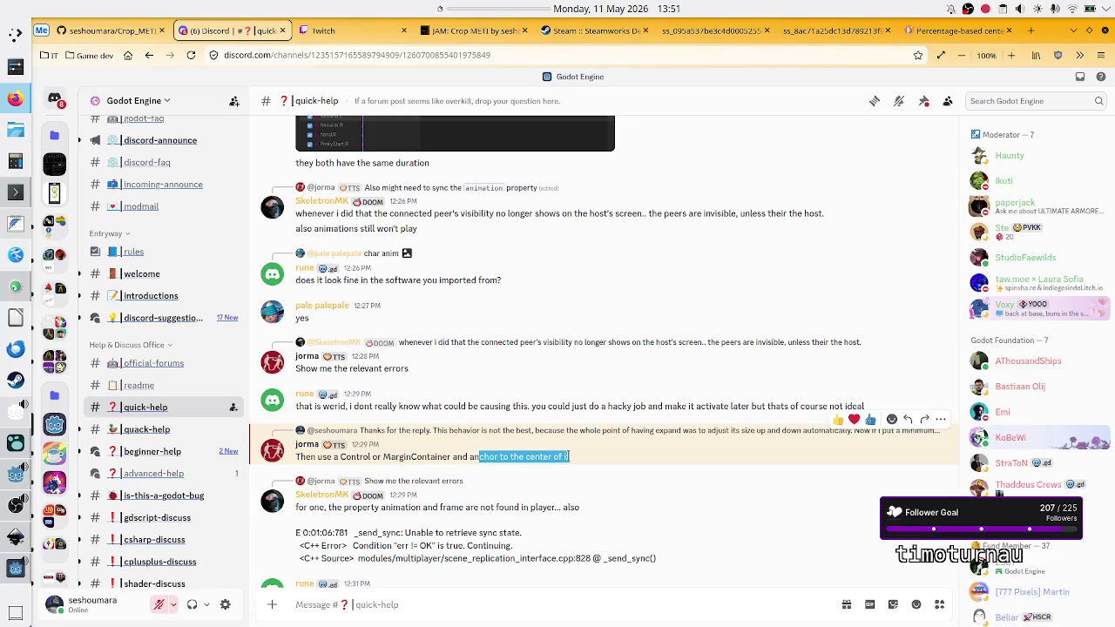
{"action": "left_click", "coordinate": [511, 457]}
{"action": "left_click_drag", "start_coordinate": [524, 456], "coordinate": [578, 460]}
{"action": "left_click", "coordinate": [578, 459]}
{"action": "double_click", "coordinate": [438, 456]}
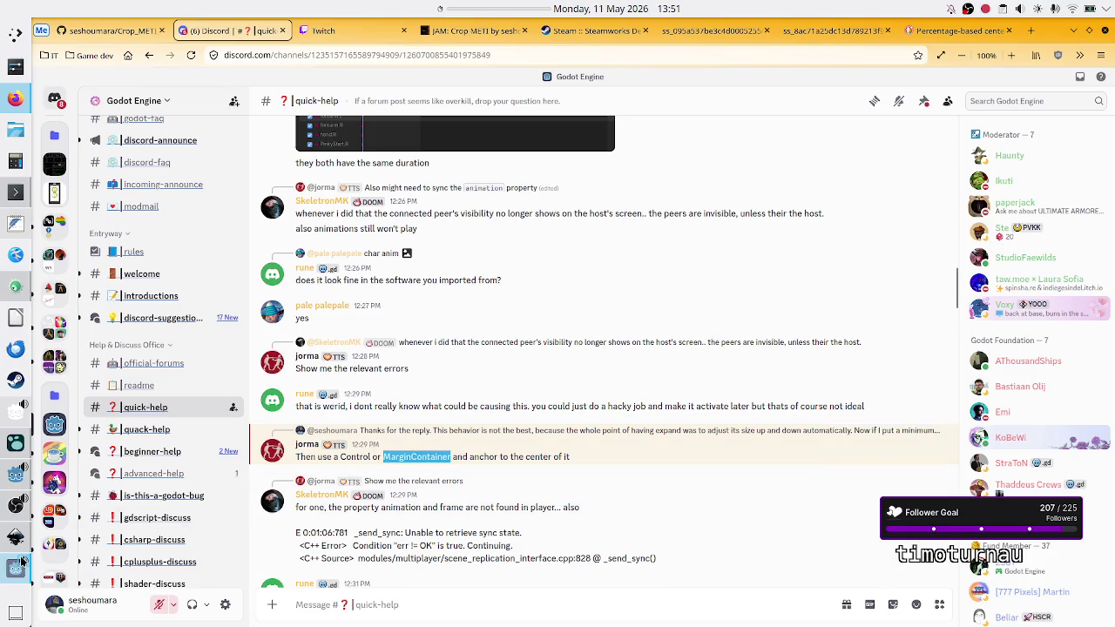
- Close the running DEBUG game window and return to the Godot editor
{"action": "mouse_move", "coordinate": [18, 543]}
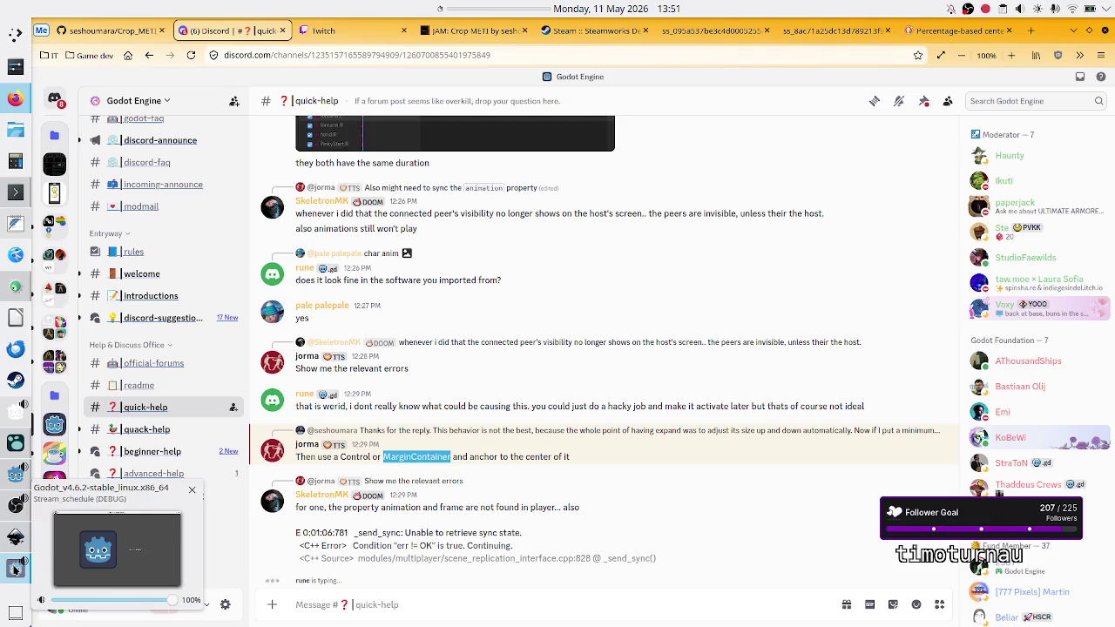
{"action": "left_click", "coordinate": [13, 571]}
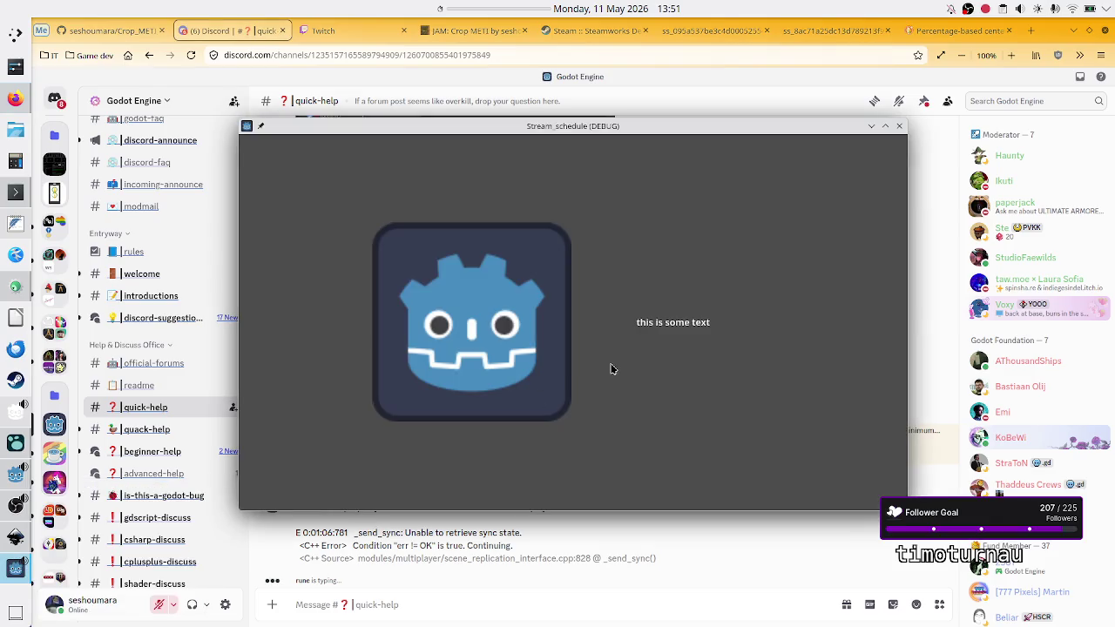
{"action": "left_click", "coordinate": [900, 127]}
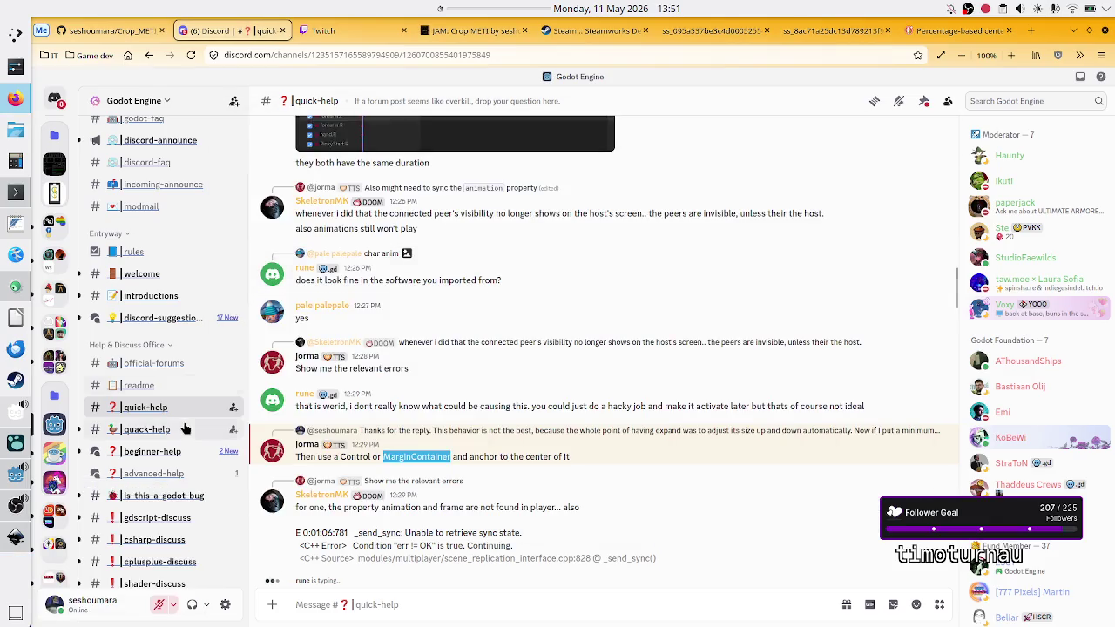
{"action": "left_click", "coordinate": [15, 474]}
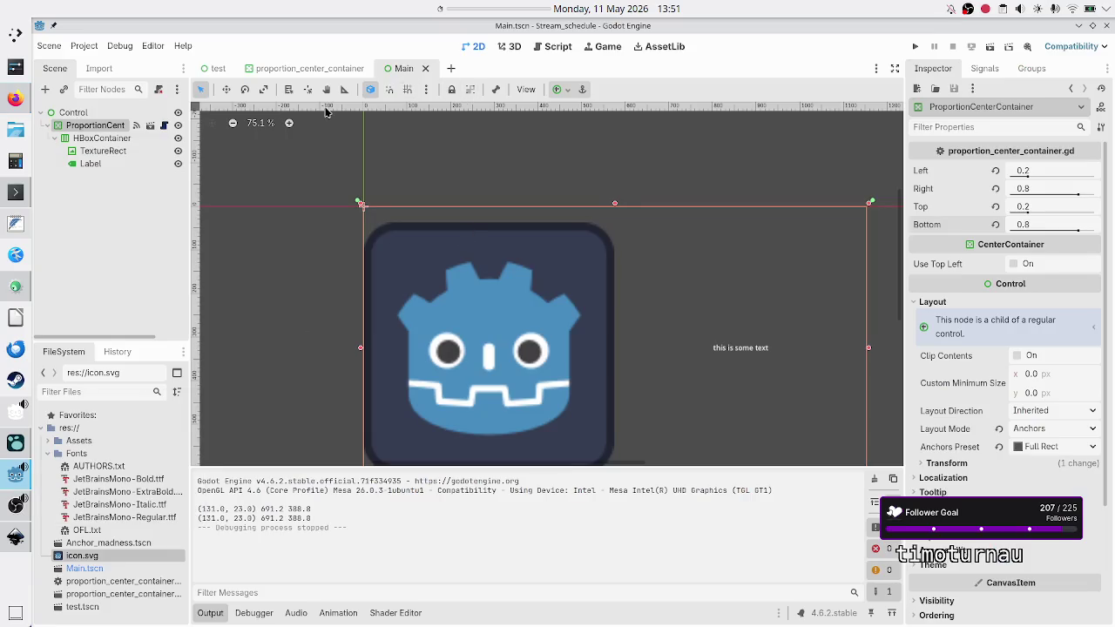
- Add a MarginContainer node under the root Control
{"action": "mouse_move", "coordinate": [277, 70]}
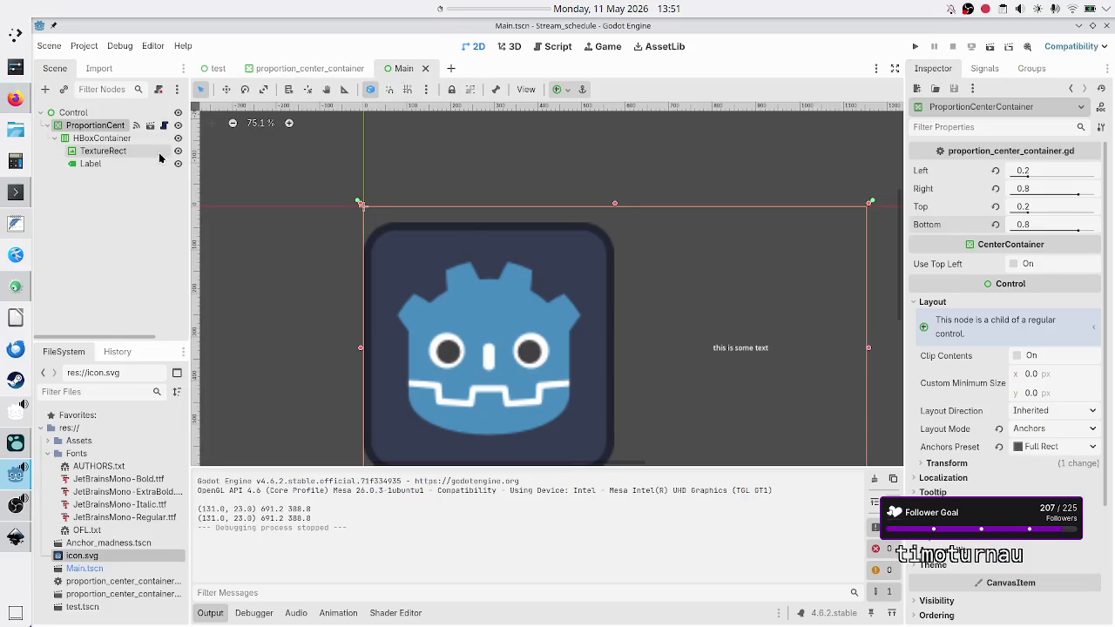
{"action": "left_click", "coordinate": [73, 112]}
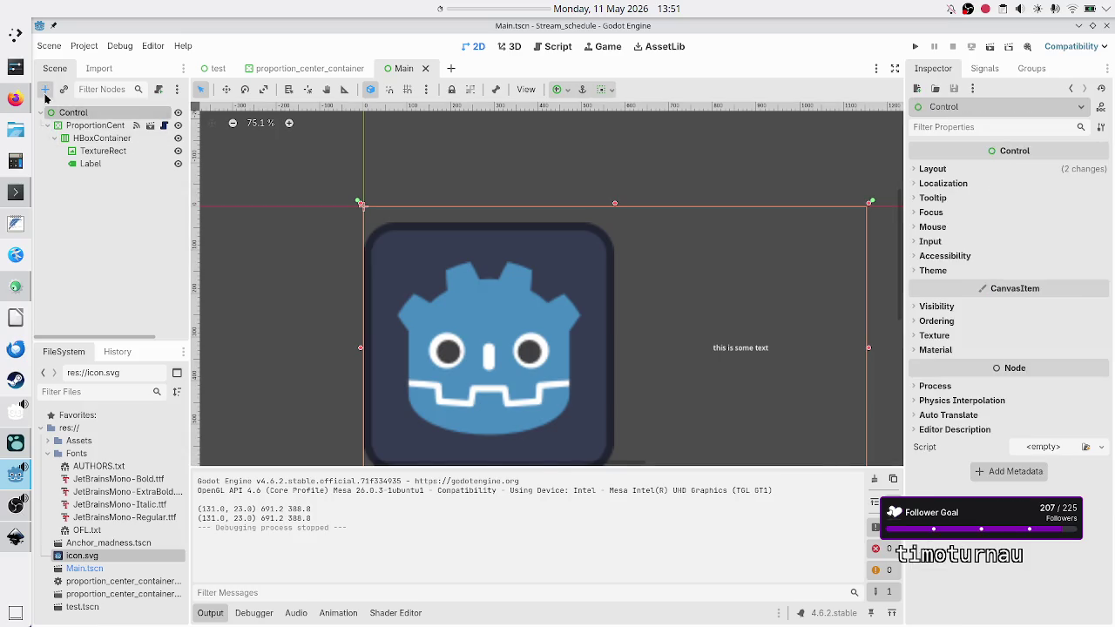
{"action": "left_click", "coordinate": [46, 90]}
{"action": "type", "text": "margin"}
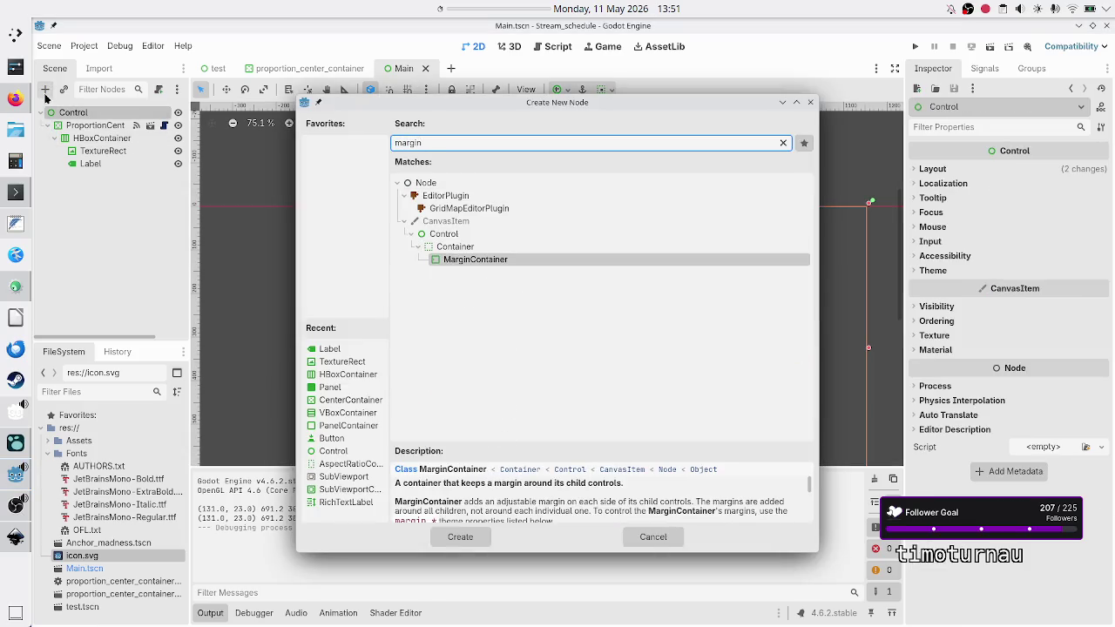
{"action": "key", "text": "Return"}
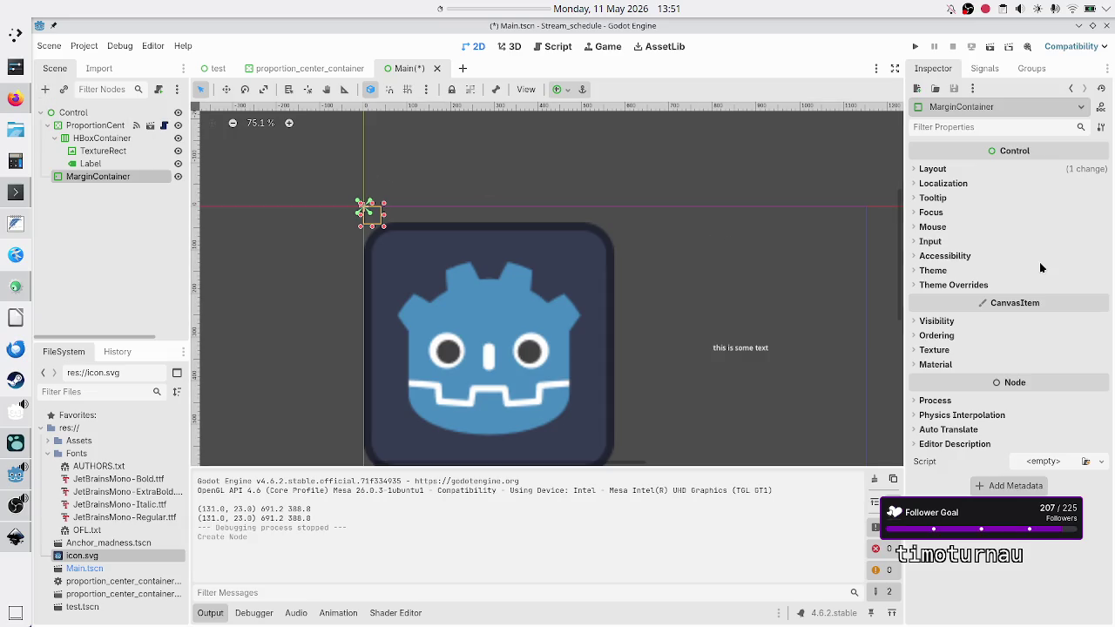
- Enlarge the MarginContainer over the image area and reveal its margin constant overrides
{"action": "left_click", "coordinate": [950, 285]}
{"action": "left_click", "coordinate": [952, 301]}
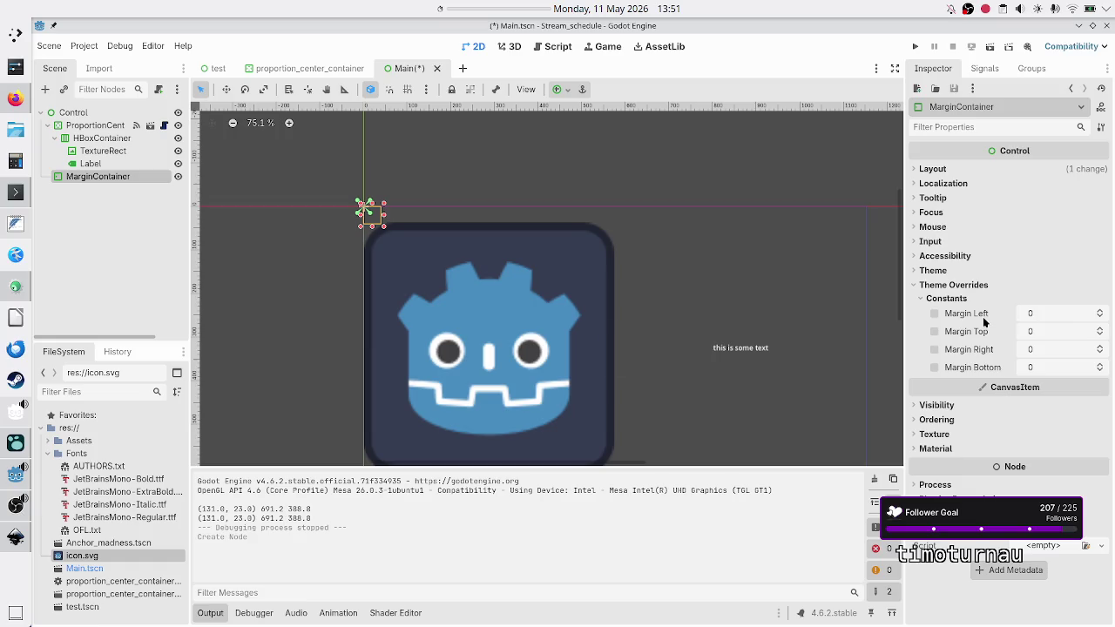
{"action": "mouse_move", "coordinate": [981, 316]}
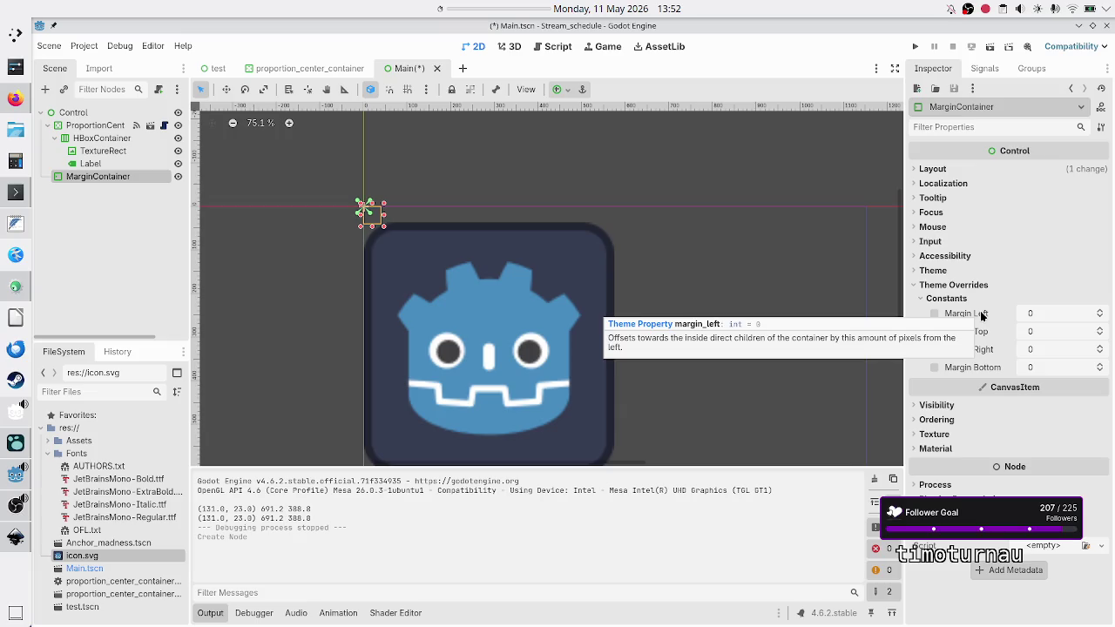
{"action": "mouse_move", "coordinate": [383, 228]}
{"action": "left_mouse_down"}
{"action": "mouse_move", "coordinate": [608, 281]}
{"action": "mouse_move", "coordinate": [670, 345]}
{"action": "left_mouse_up"}
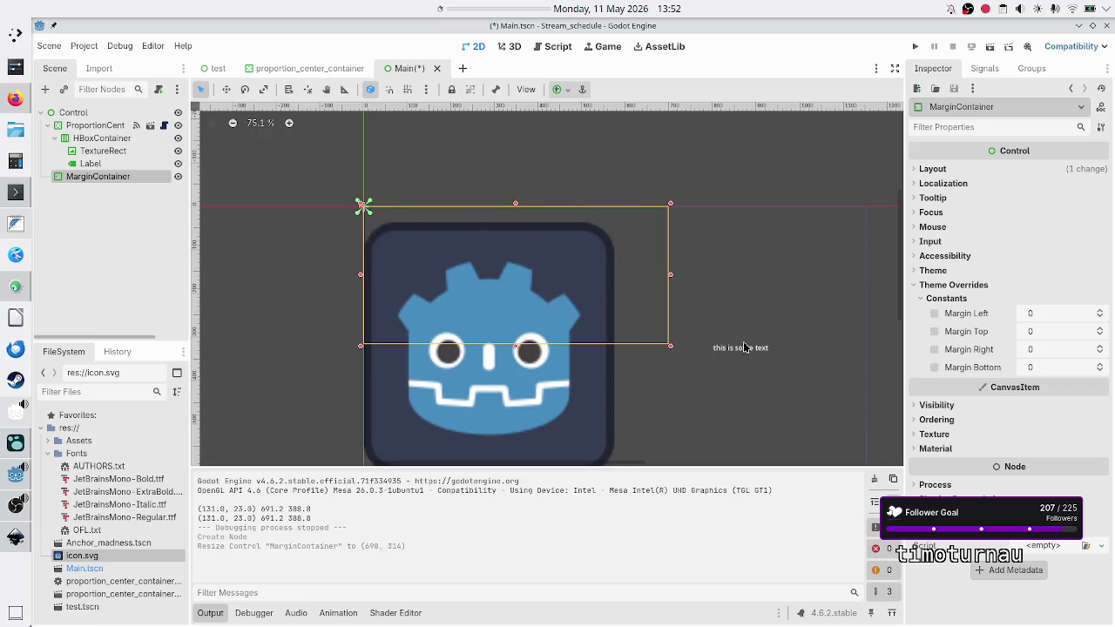
- Set the margin overrides to 200 left and right, 50 top and bottom
{"action": "left_click", "coordinate": [1047, 312]}
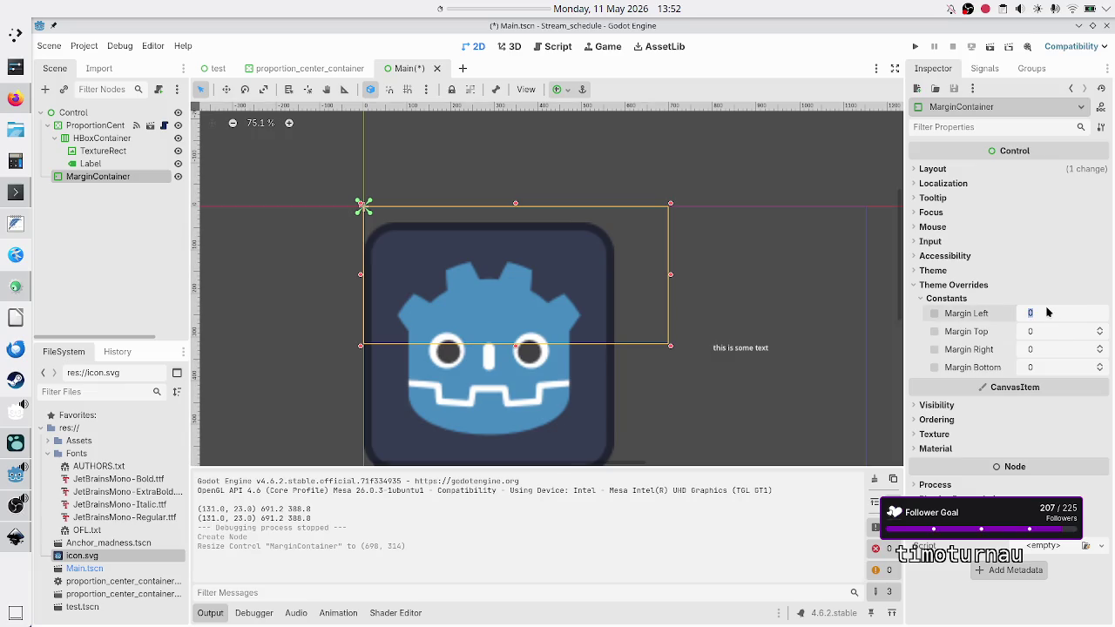
{"action": "type", "text": "200"}
{"action": "key", "text": "Return"}
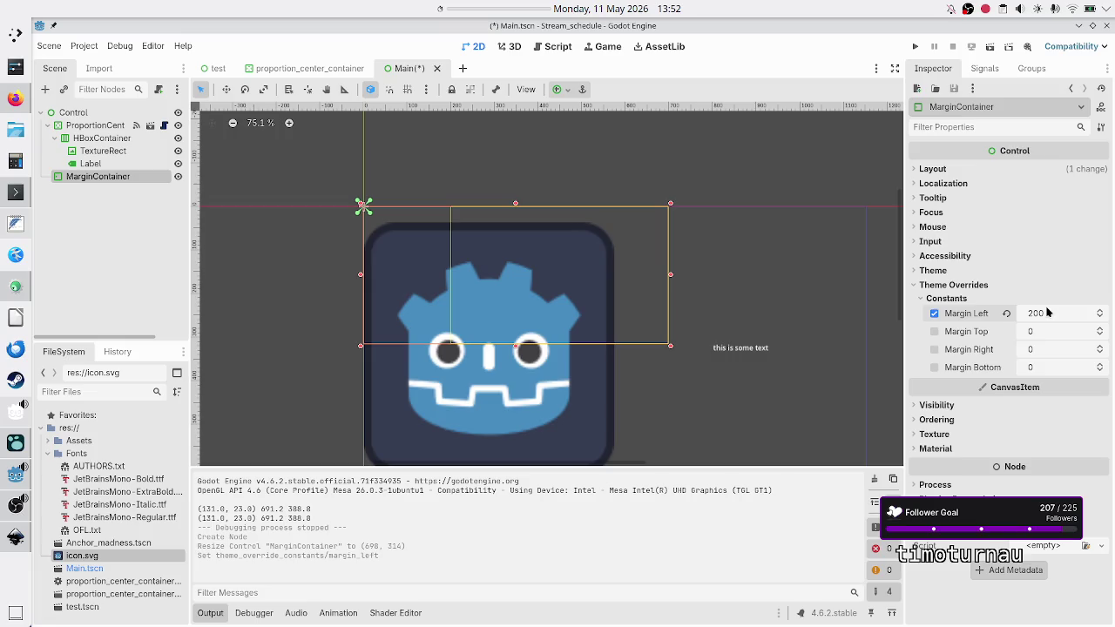
{"action": "left_click", "coordinate": [1035, 349]}
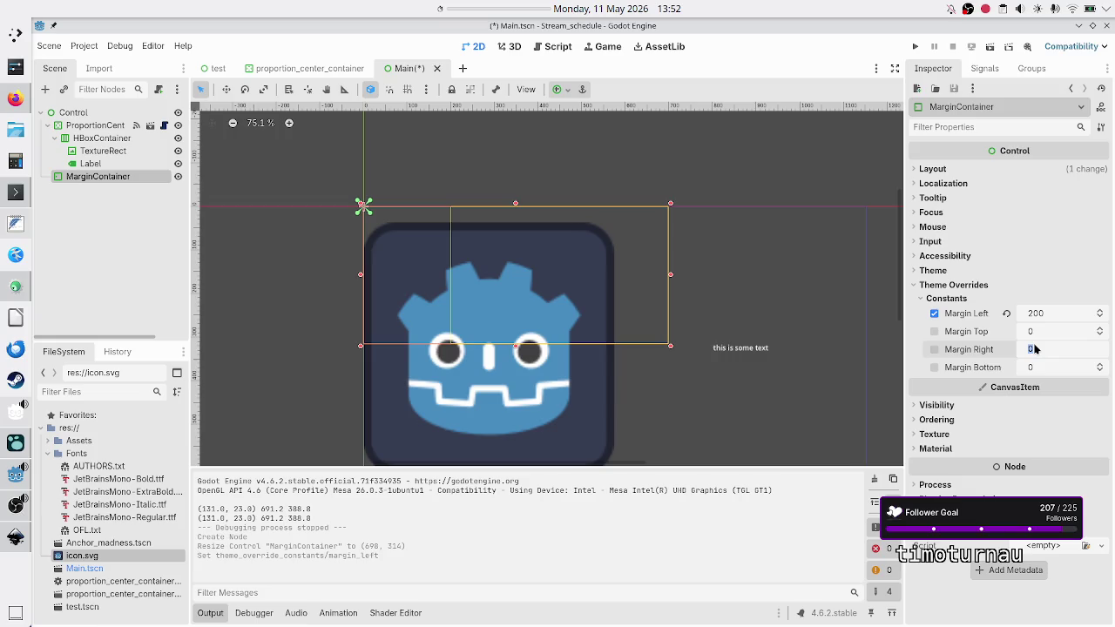
{"action": "type", "text": "40"}
{"action": "key", "text": "Return"}
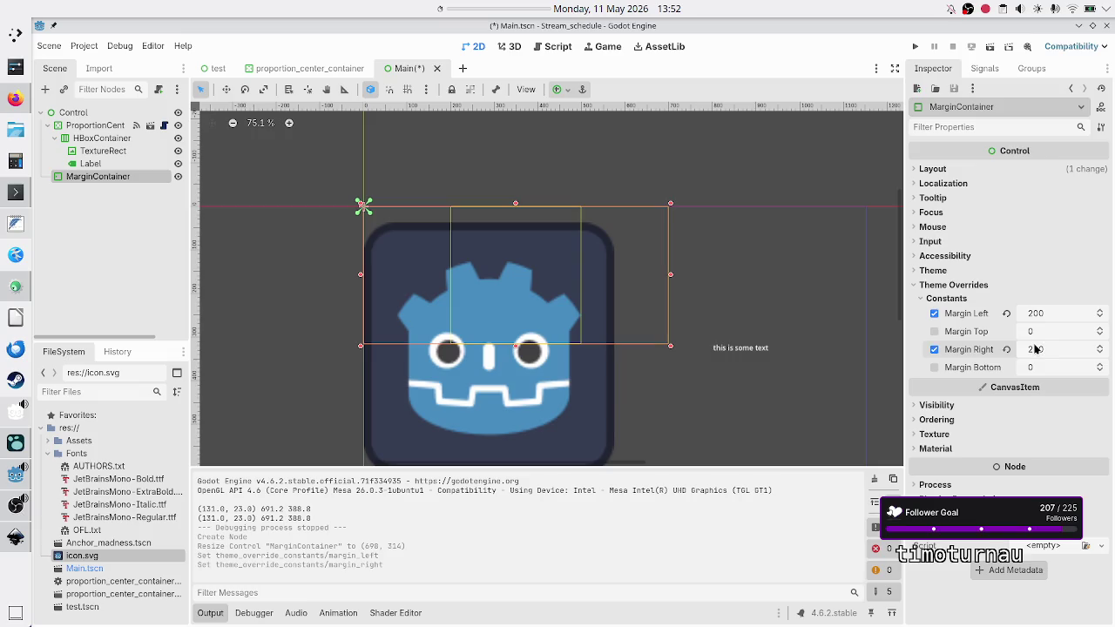
{"action": "left_click", "coordinate": [1043, 336]}
{"action": "type", "text": "50"}
{"action": "key", "text": "Return"}
{"action": "left_click", "coordinate": [1040, 367]}
{"action": "type", "text": "50"}
{"action": "key", "text": "Return"}
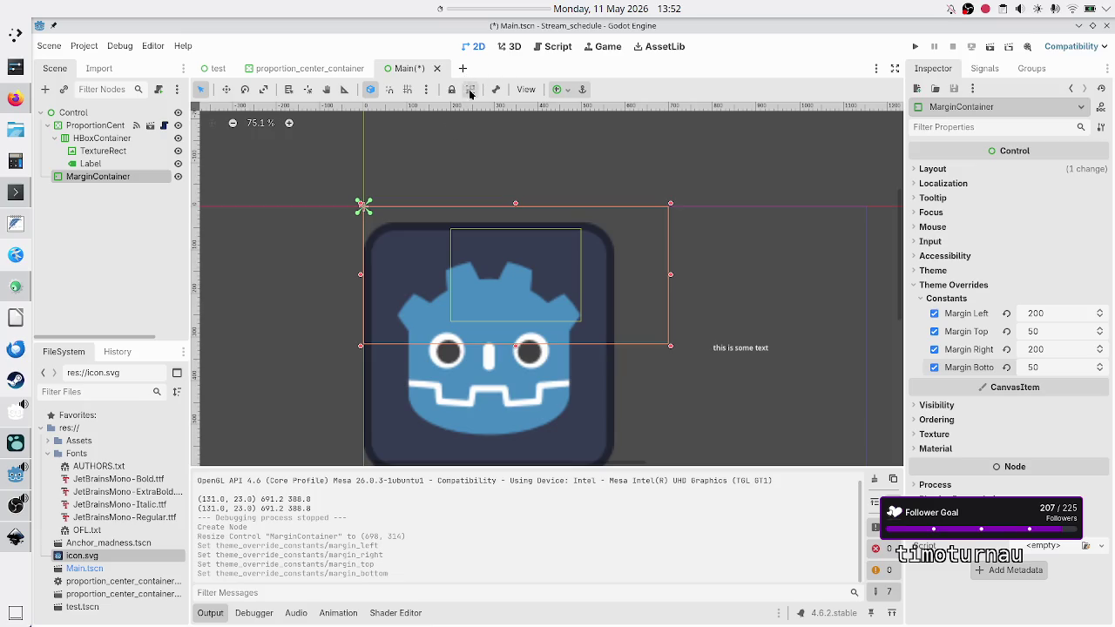
{"action": "left_click", "coordinate": [561, 89]}
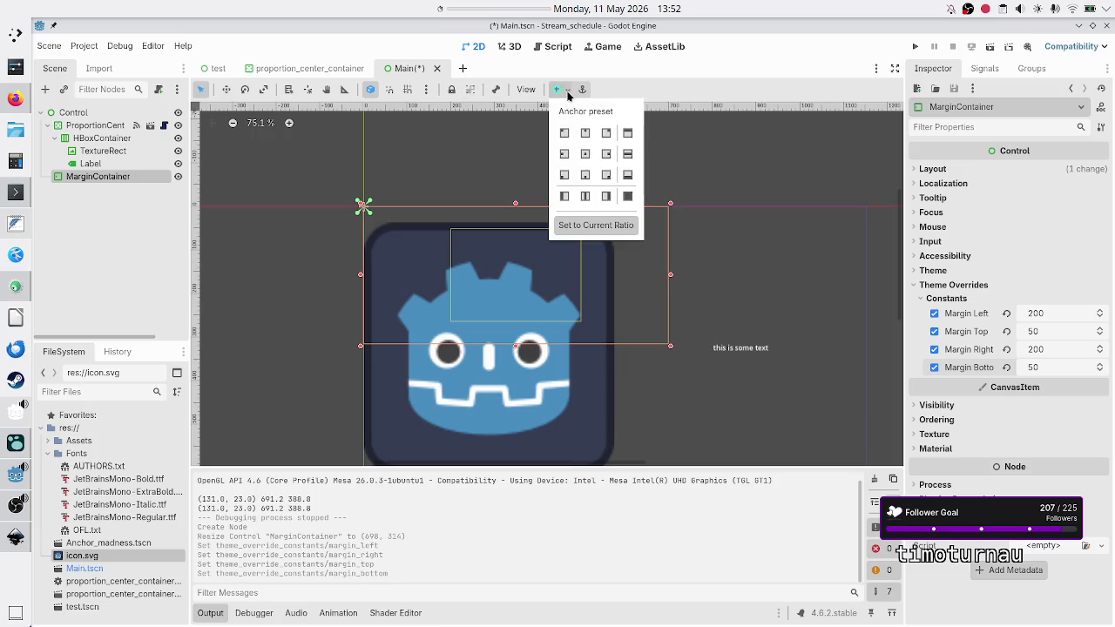
- Anchor the MarginContainer with the Full Rect preset so it fills the scene
{"action": "left_click", "coordinate": [628, 199]}
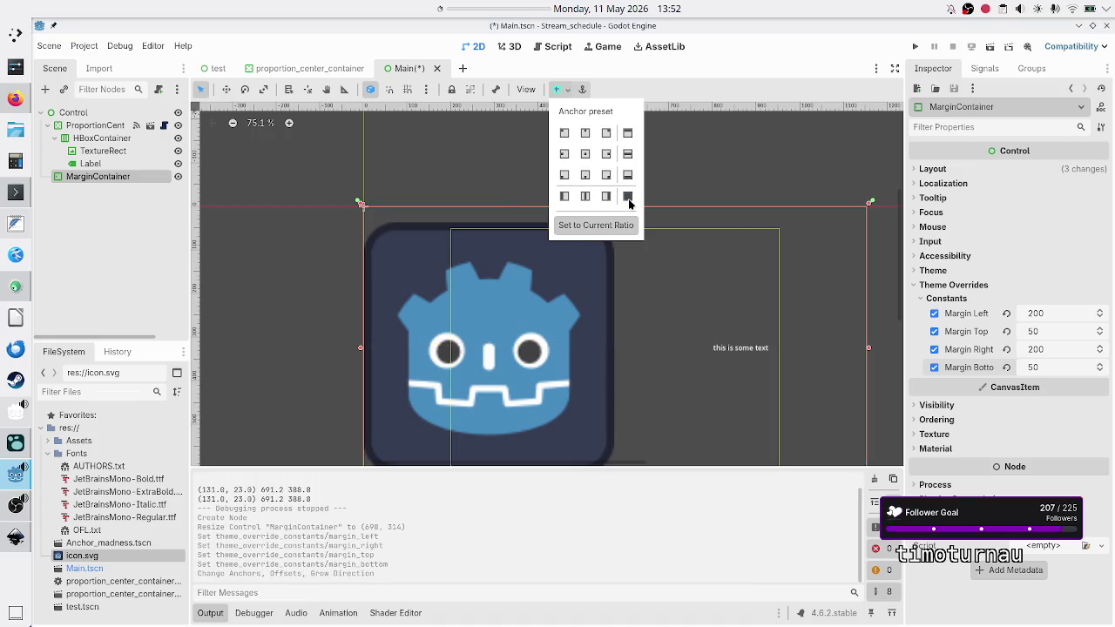
{"action": "left_click", "coordinate": [129, 178]}
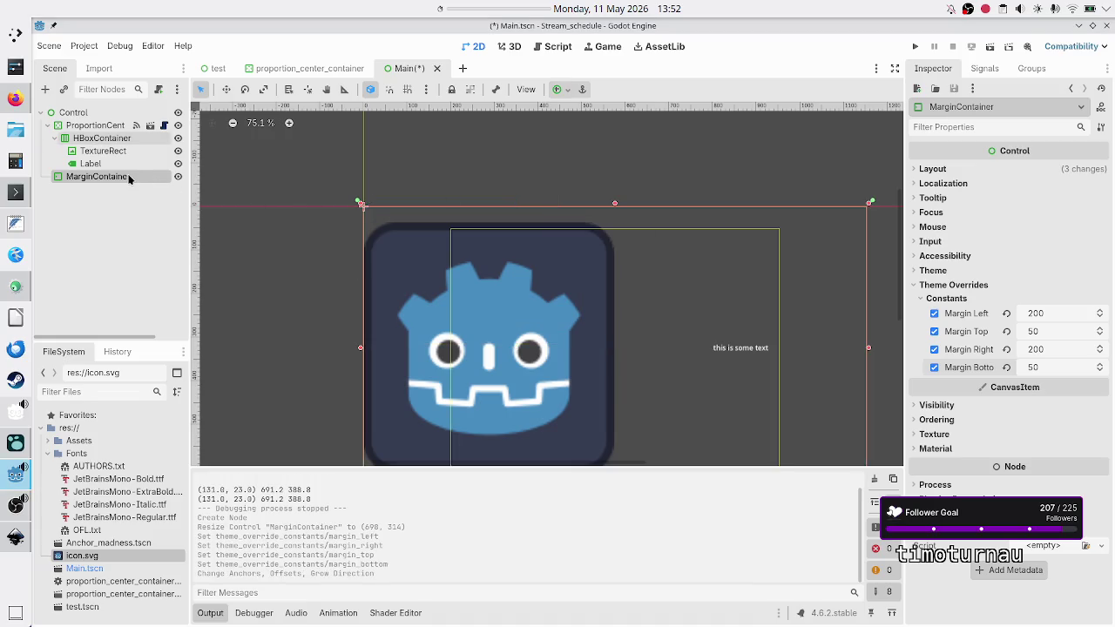
{"action": "left_click", "coordinate": [129, 178]}
- Add a Panel child inside the MarginContainer
{"action": "left_click", "coordinate": [45, 89]}
{"action": "type", "text": "panel"}
{"action": "key", "text": "Return"}
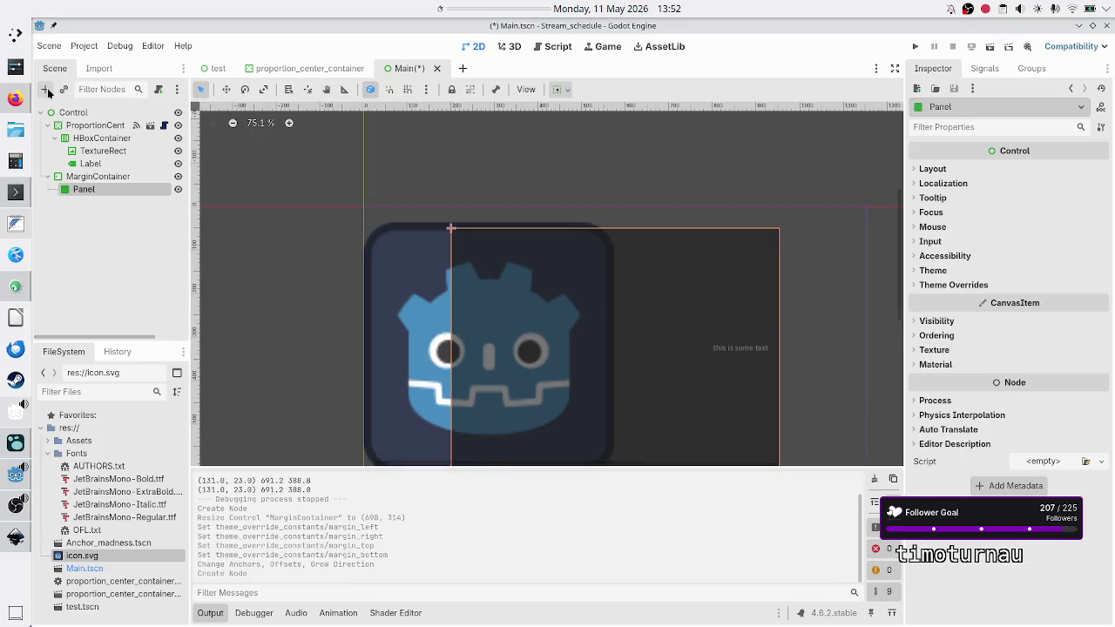
- Collapse the Output dock, then save and run the current scene
{"action": "left_click", "coordinate": [96, 178]}
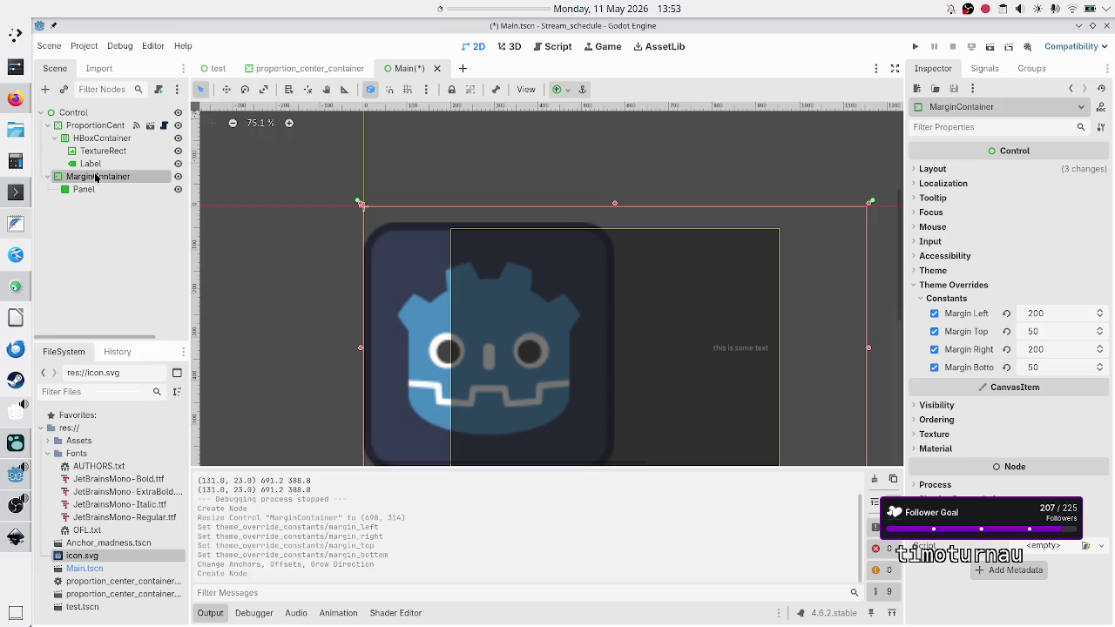
{"action": "left_click", "coordinate": [211, 613]}
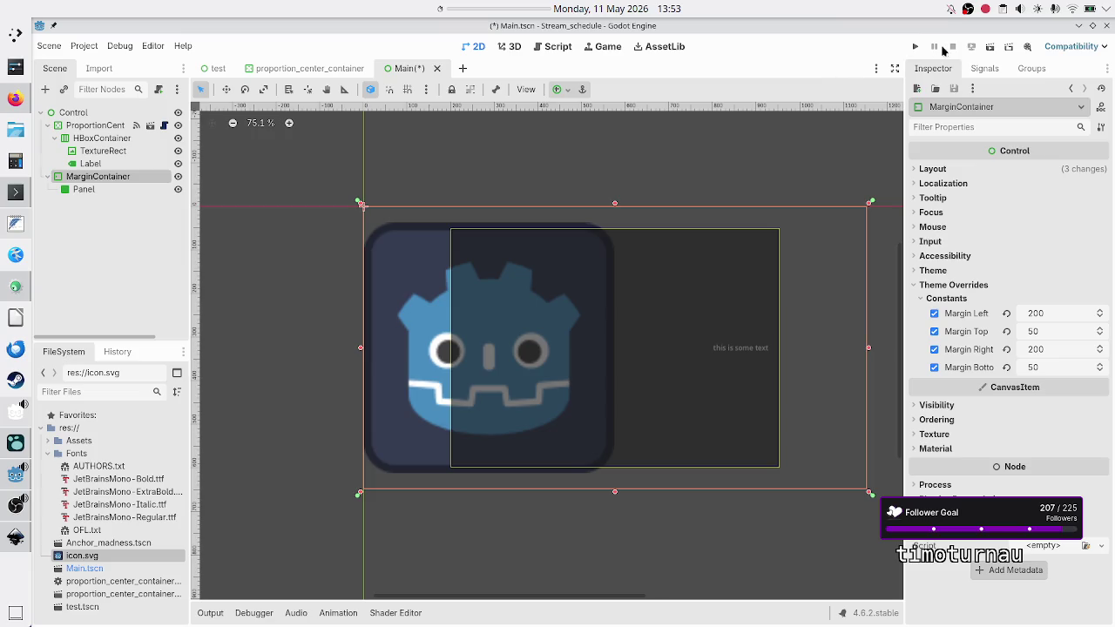
{"action": "left_click", "coordinate": [991, 47]}
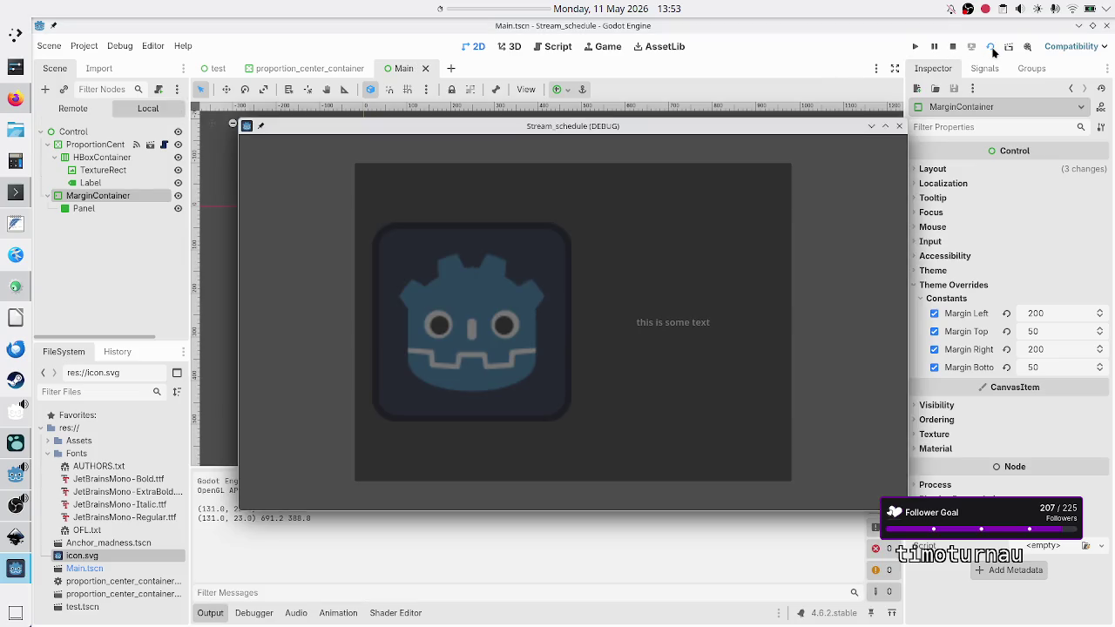
- Narrow, widen and reposition the running game window to check how the layout adapts
{"action": "left_click_drag", "start_coordinate": [907, 432], "coordinate": [758, 440]}
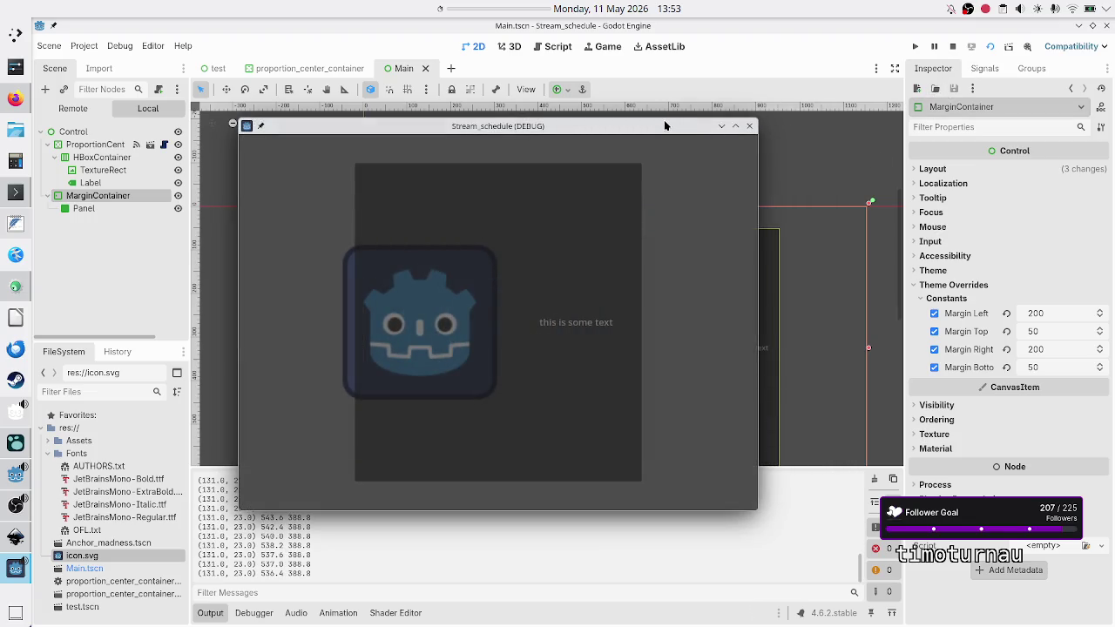
{"action": "mouse_move", "coordinate": [658, 125]}
{"action": "left_mouse_down"}
{"action": "mouse_move", "coordinate": [861, 212]}
{"action": "mouse_move", "coordinate": [876, 138]}
{"action": "left_mouse_up"}
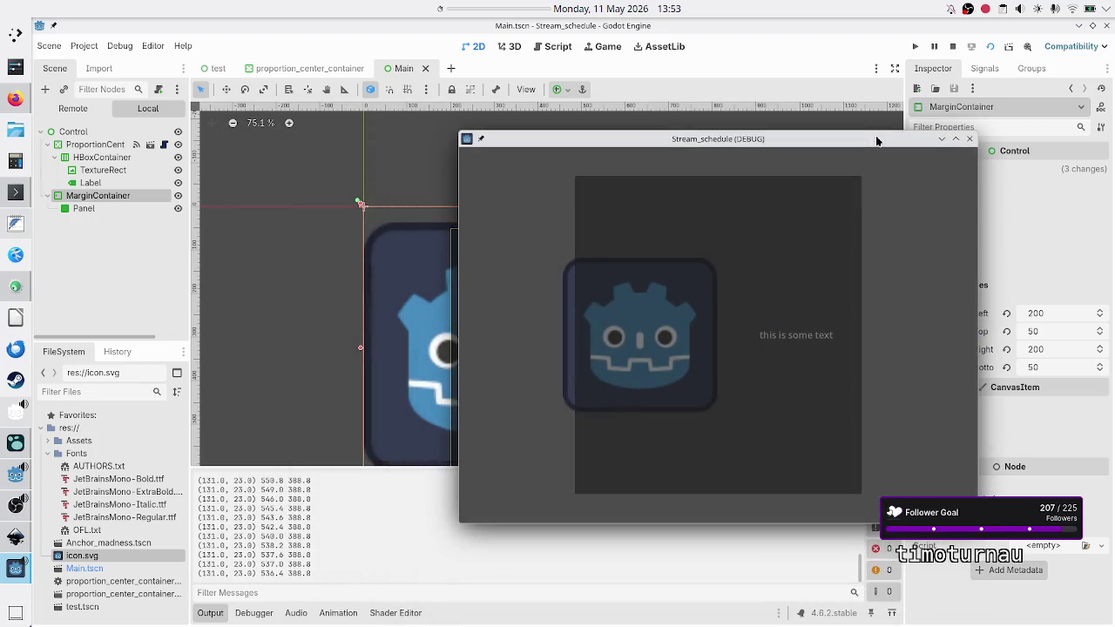
{"action": "left_click_drag", "start_coordinate": [977, 277], "coordinate": [837, 305]}
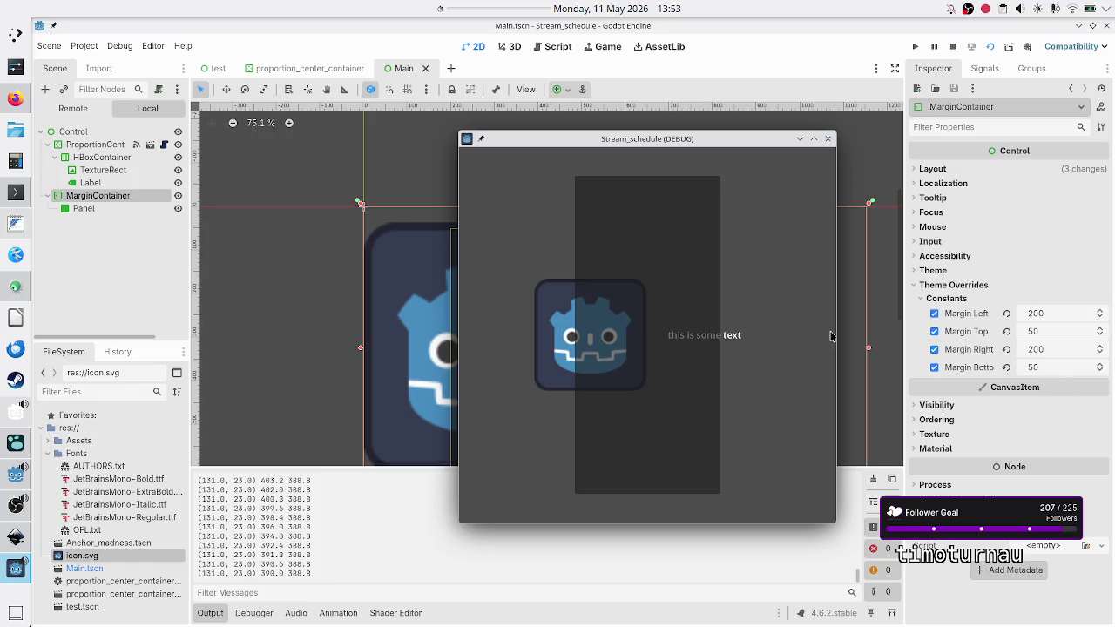
{"action": "left_click_drag", "start_coordinate": [711, 139], "coordinate": [817, 143]}
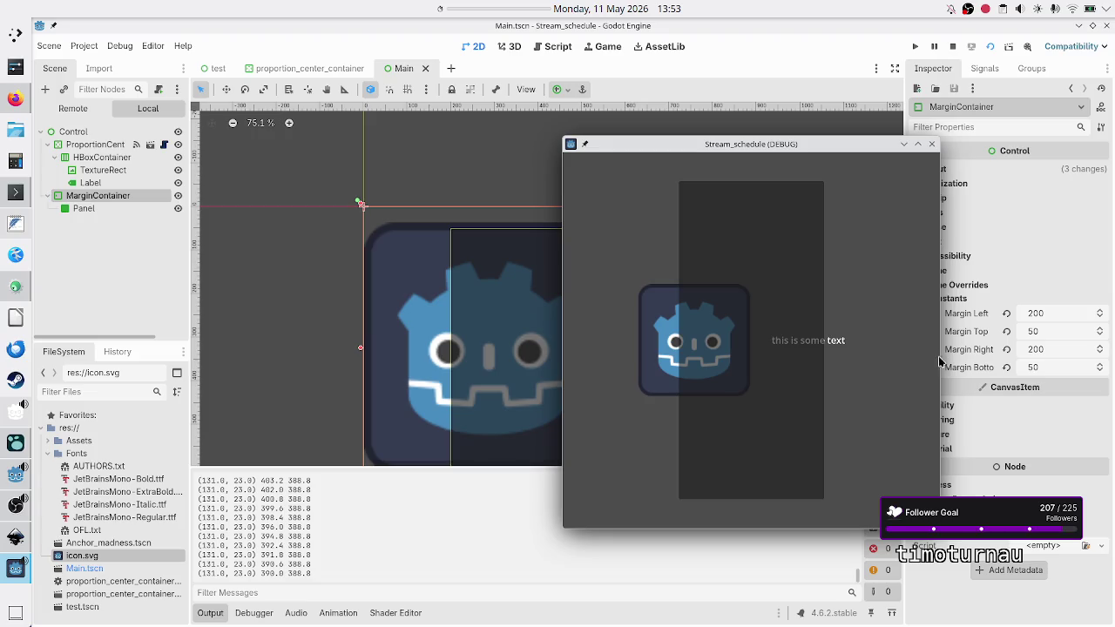
{"action": "left_click_drag", "start_coordinate": [939, 361], "coordinate": [1110, 350]}
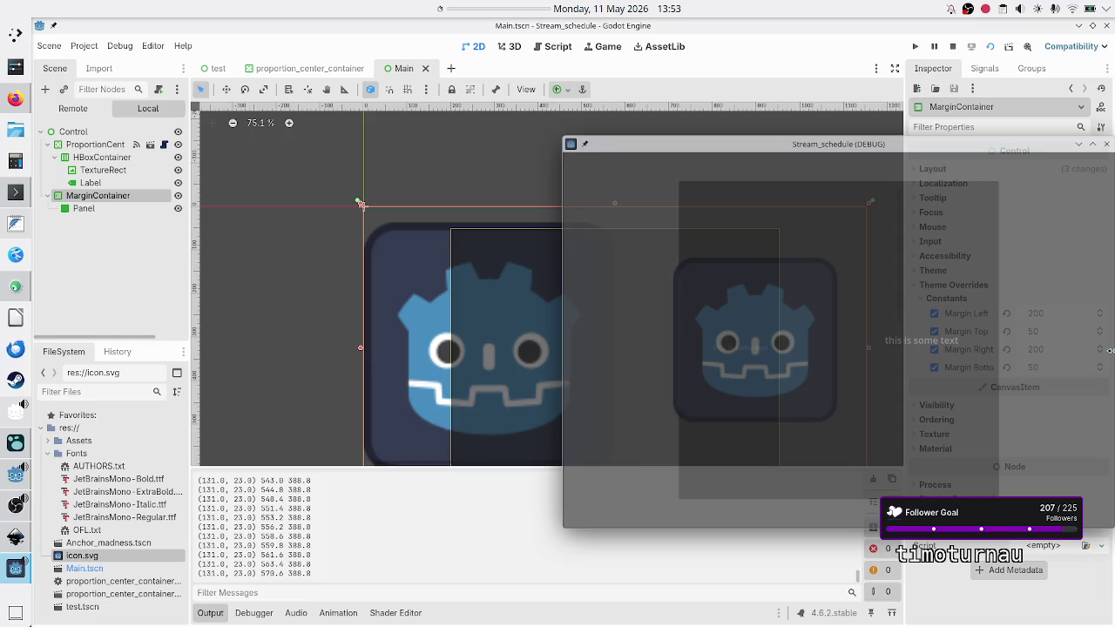
{"action": "mouse_move", "coordinate": [1110, 350]}
{"action": "left_mouse_down"}
{"action": "mouse_move", "coordinate": [1001, 364]}
{"action": "mouse_move", "coordinate": [1112, 353]}
{"action": "left_mouse_up"}
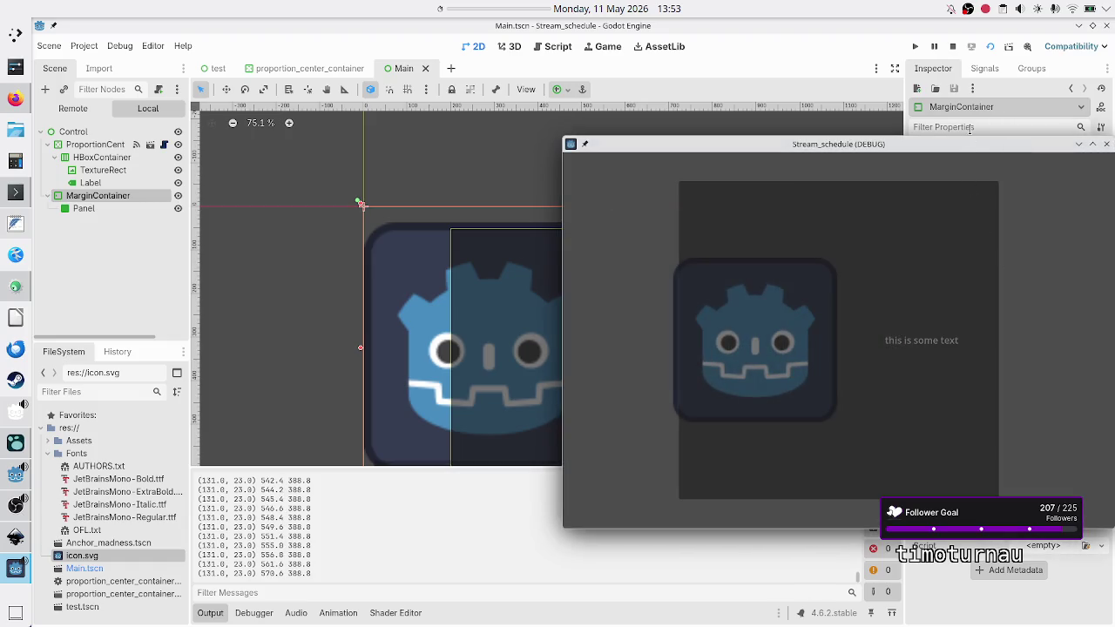
- Shrink the game window further, close it, and hide the ProportionCenterContainer
{"action": "left_click_drag", "start_coordinate": [949, 151], "coordinate": [644, 183]}
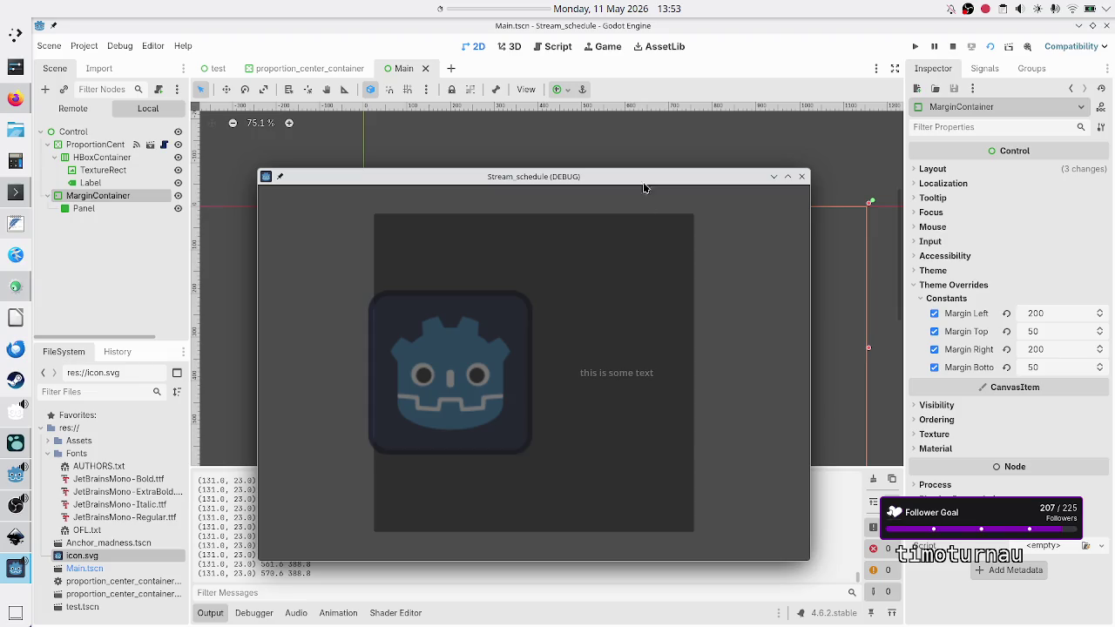
{"action": "left_click_drag", "start_coordinate": [810, 326], "coordinate": [778, 341]}
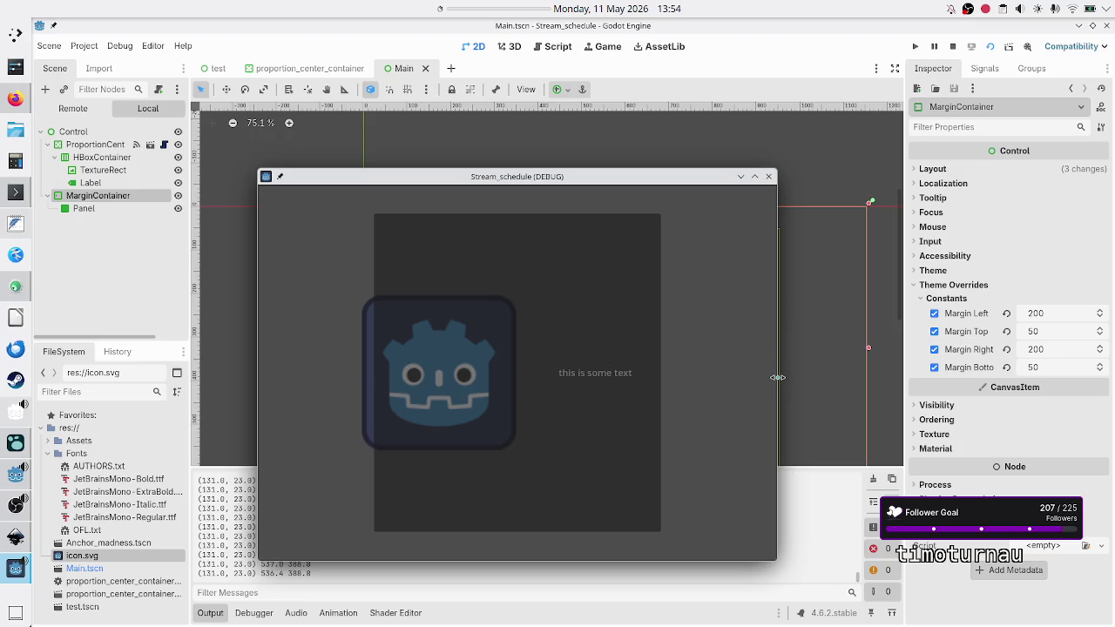
{"action": "left_click_drag", "start_coordinate": [619, 564], "coordinate": [629, 402]}
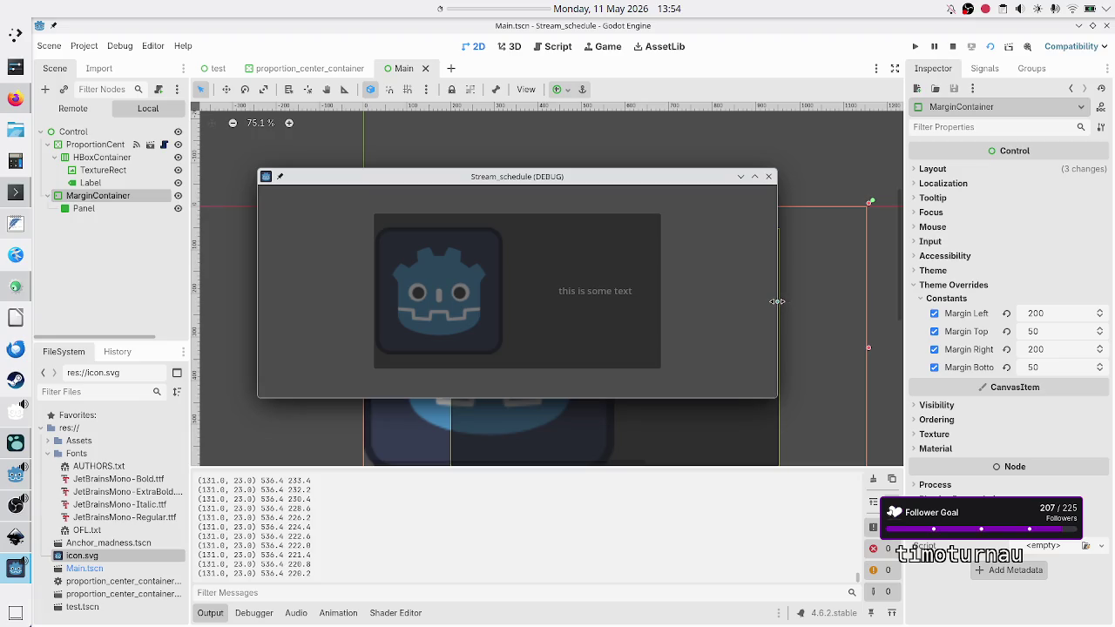
{"action": "left_click_drag", "start_coordinate": [777, 301], "coordinate": [544, 307]}
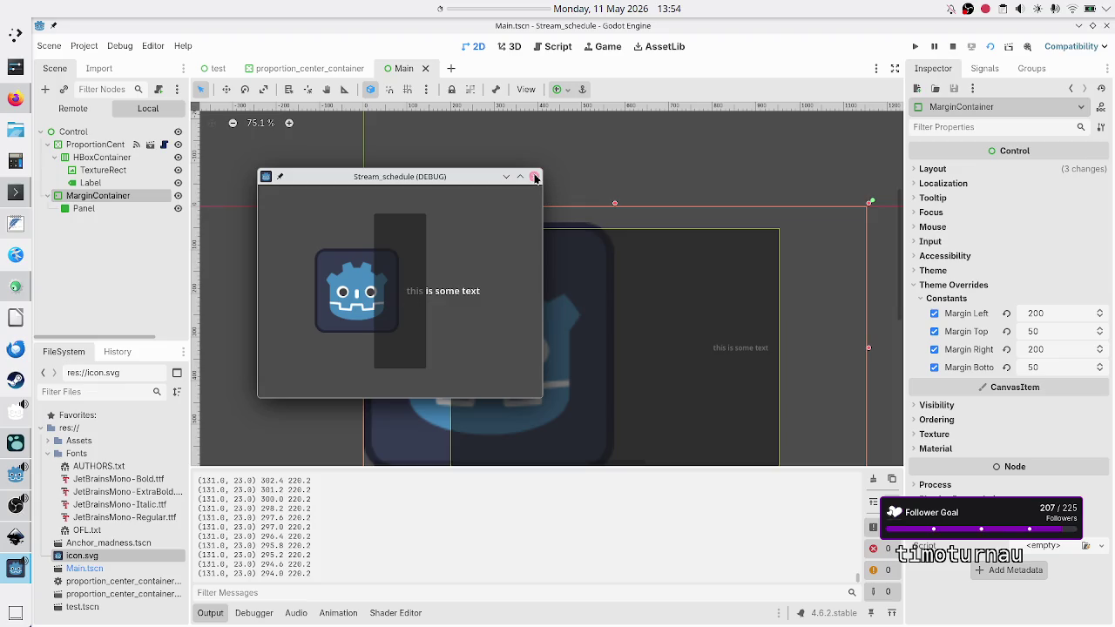
{"action": "left_click", "coordinate": [534, 176]}
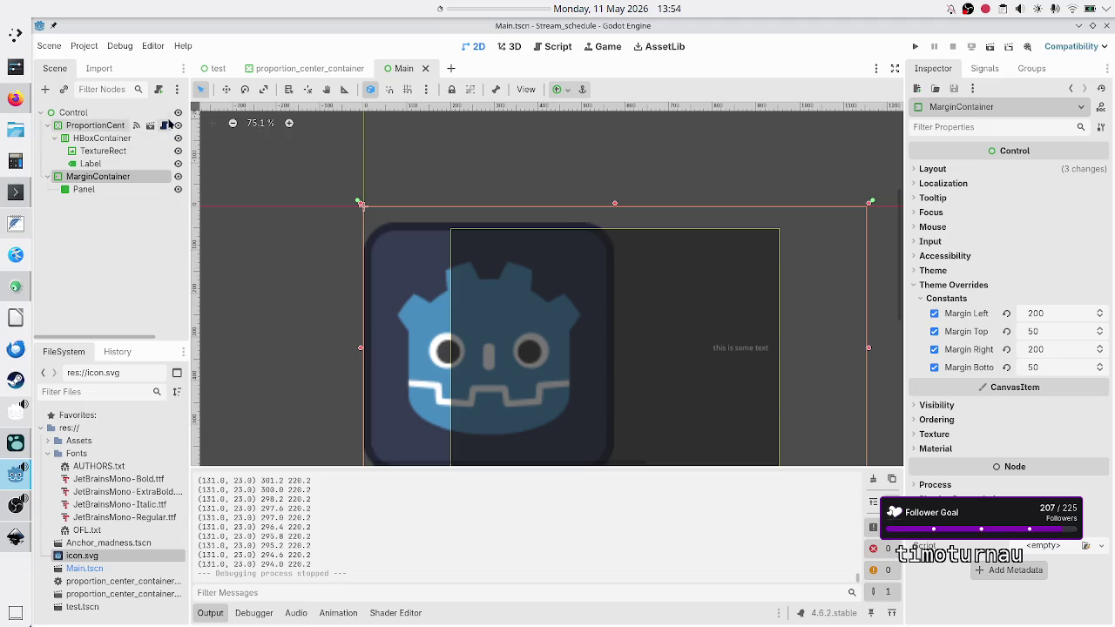
{"action": "left_click", "coordinate": [177, 125]}
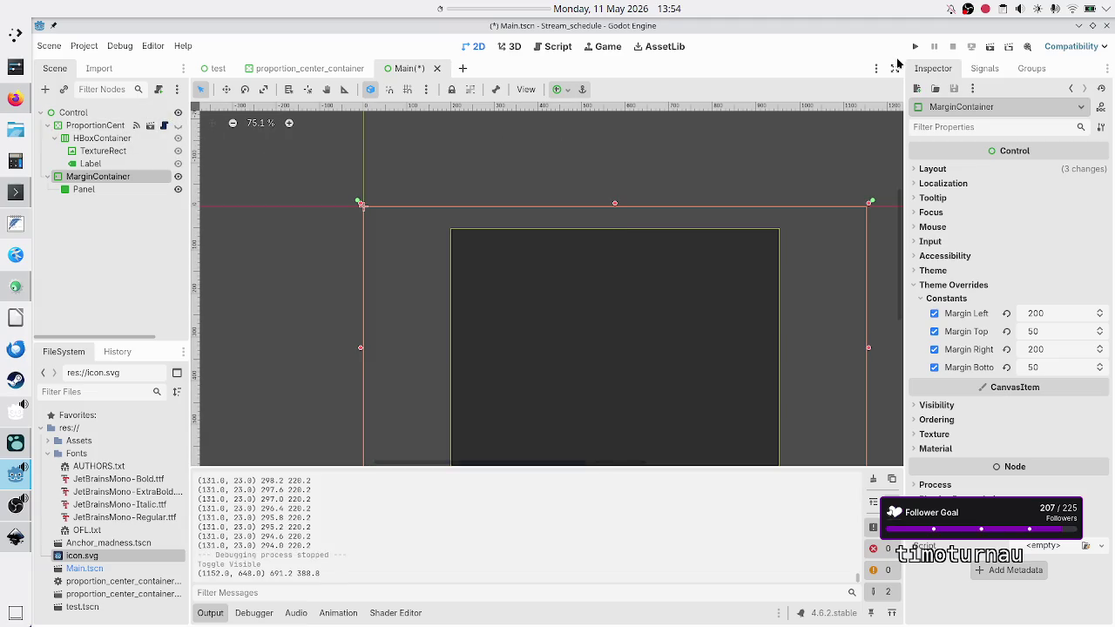
- Run the scene with only the dark panel showing, close it, and reselect the root Control
{"action": "left_click", "coordinate": [987, 48]}
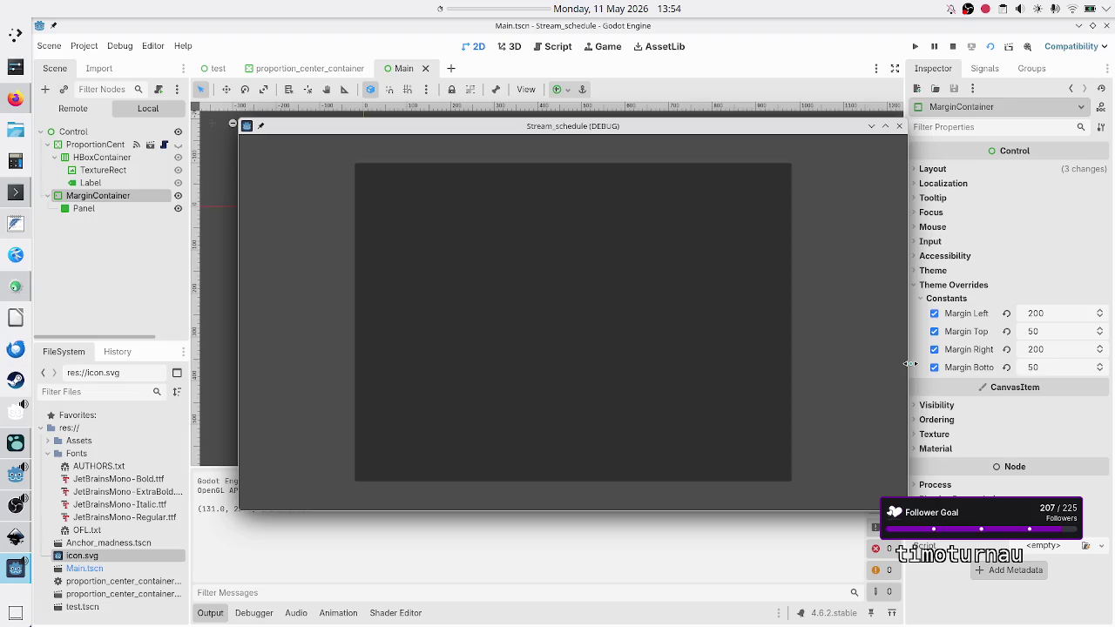
{"action": "left_click", "coordinate": [900, 128]}
{"action": "left_click", "coordinate": [210, 613]}
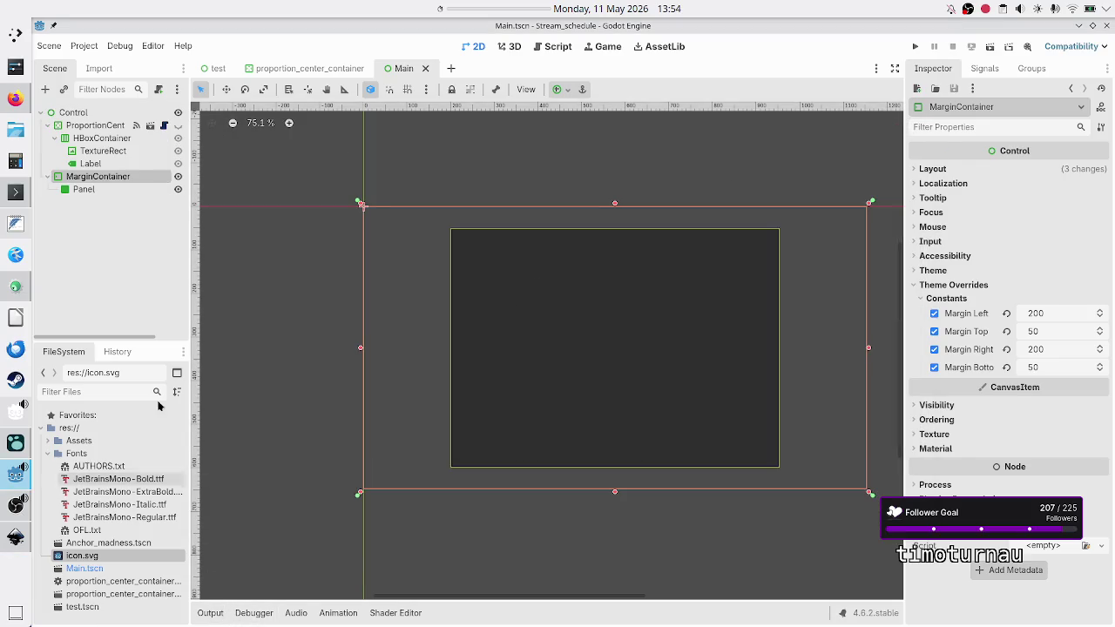
{"action": "left_click", "coordinate": [67, 114]}
{"action": "left_click", "coordinate": [46, 90]}
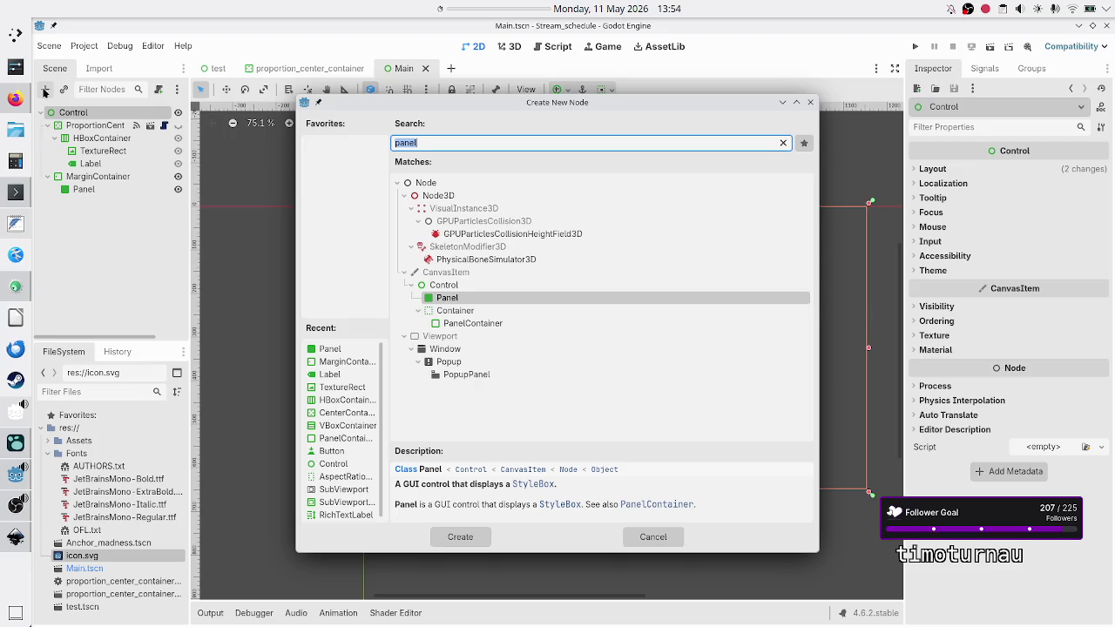
- Create a Control node under the root and drag out a small box for it
{"action": "type", "text": "control"}
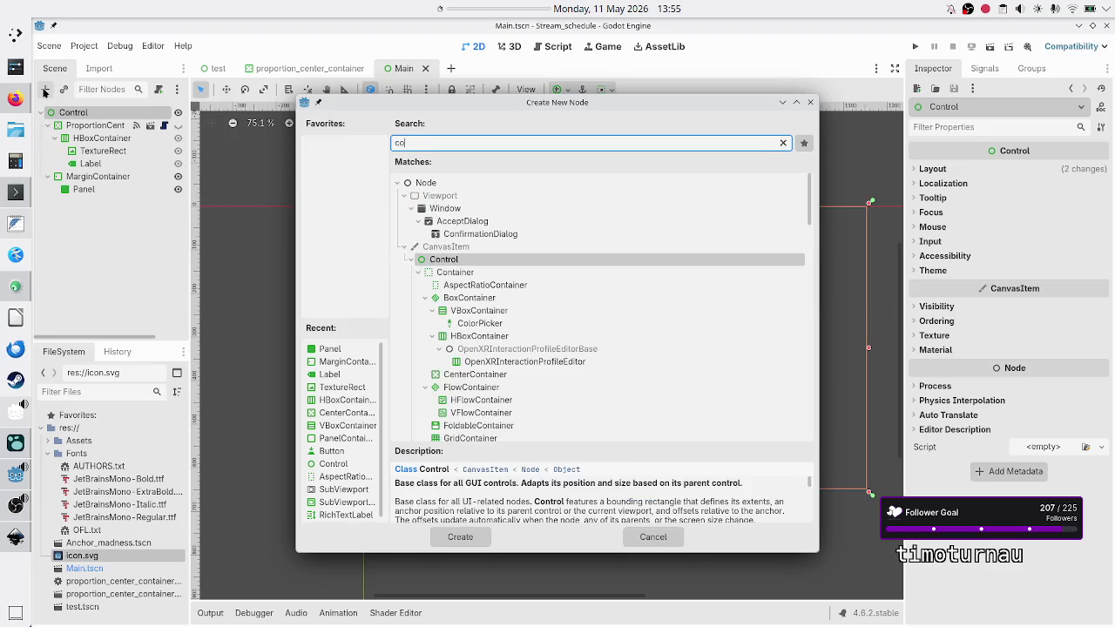
{"action": "key", "text": "Return"}
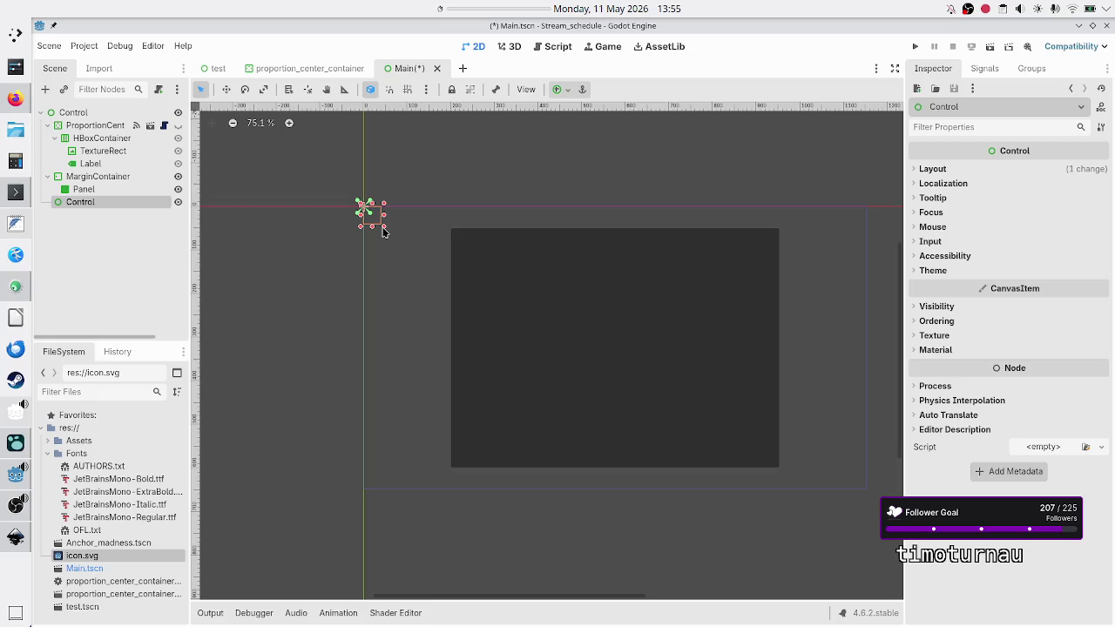
{"action": "left_click_drag", "start_coordinate": [384, 228], "coordinate": [420, 241]}
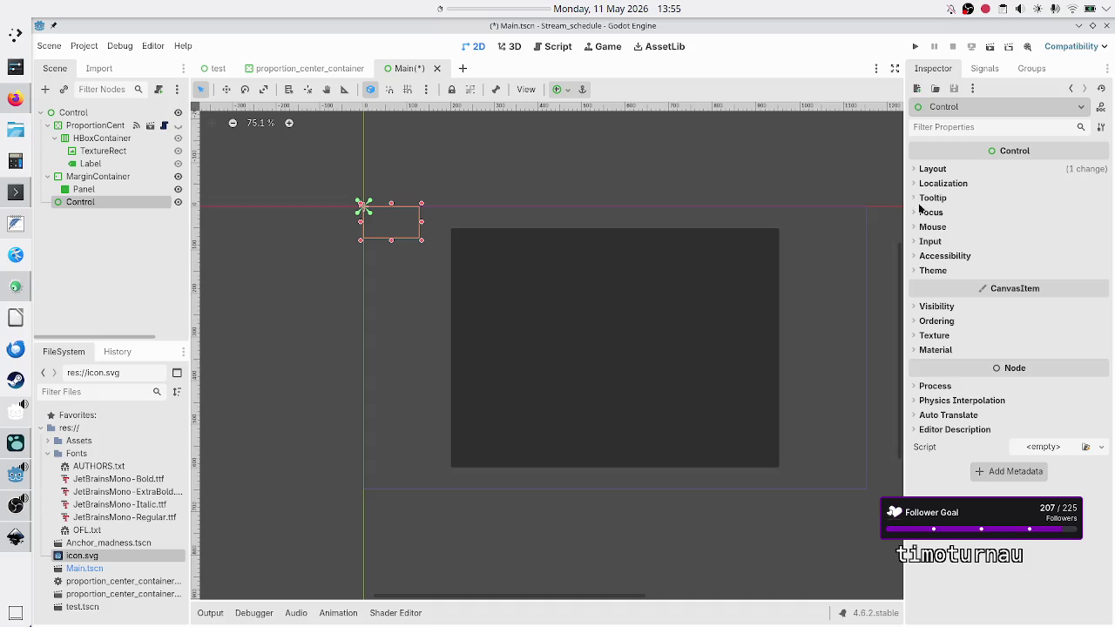
- Switch the new Control's Layout Mode to Anchors with a Custom anchor preset
{"action": "left_click", "coordinate": [941, 169]}
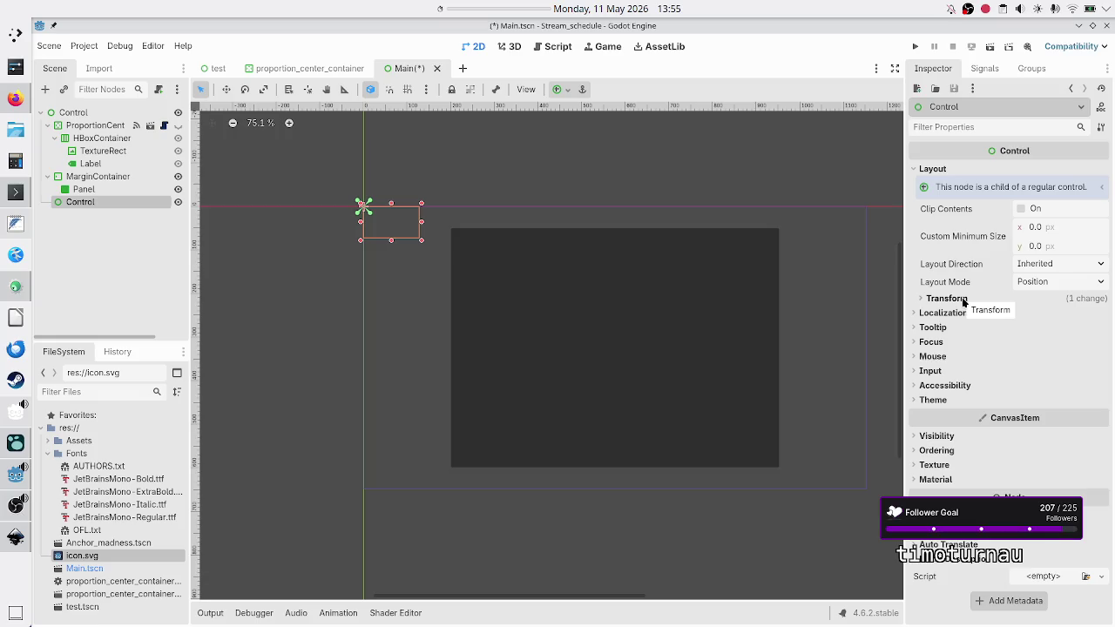
{"action": "left_click", "coordinate": [948, 299]}
{"action": "left_click", "coordinate": [953, 312]}
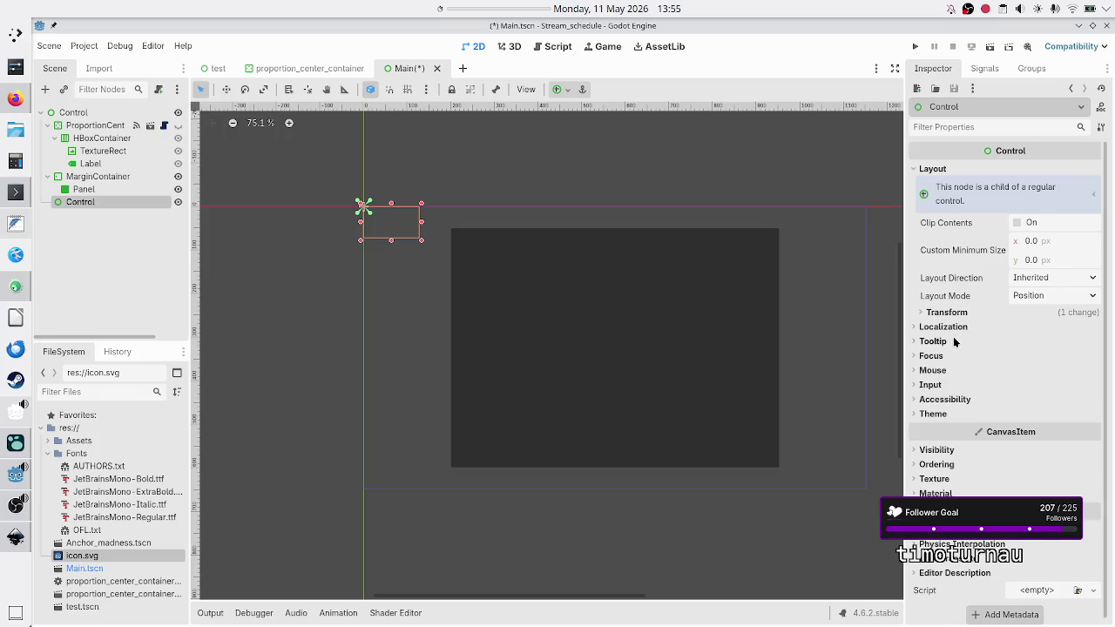
{"action": "left_click", "coordinate": [1034, 296]}
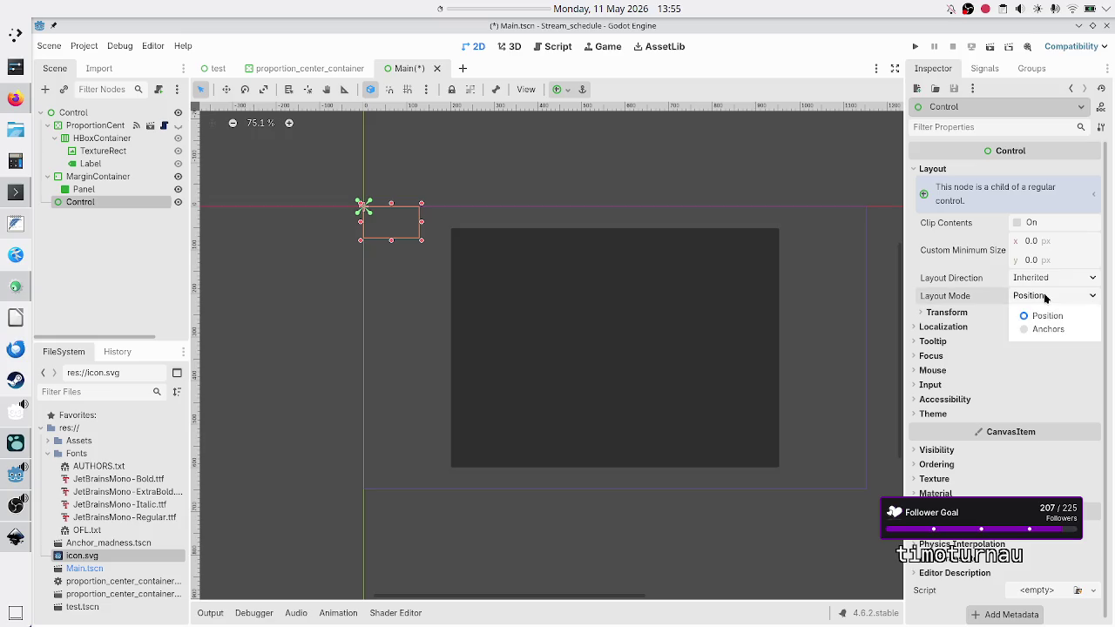
{"action": "left_click", "coordinate": [1044, 329]}
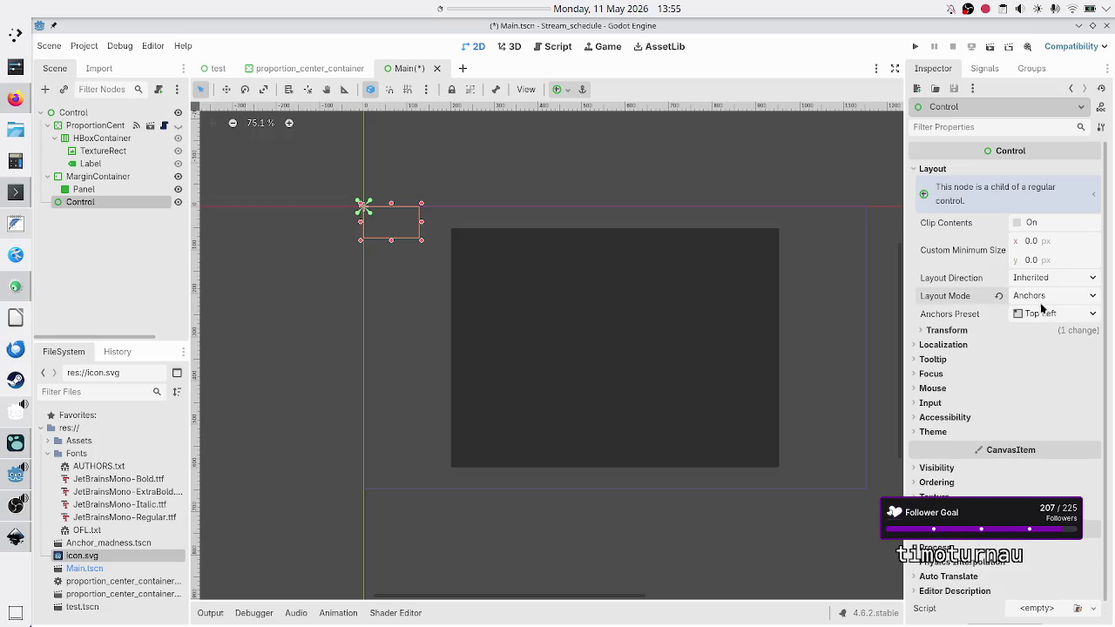
{"action": "left_click", "coordinate": [1037, 315]}
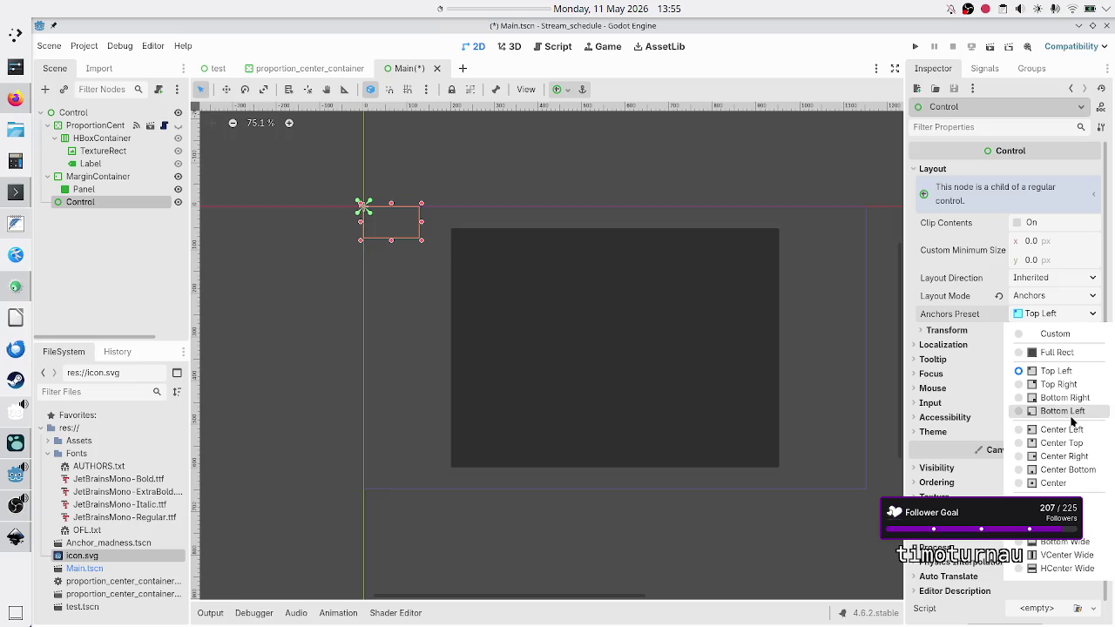
{"action": "left_click", "coordinate": [1061, 338]}
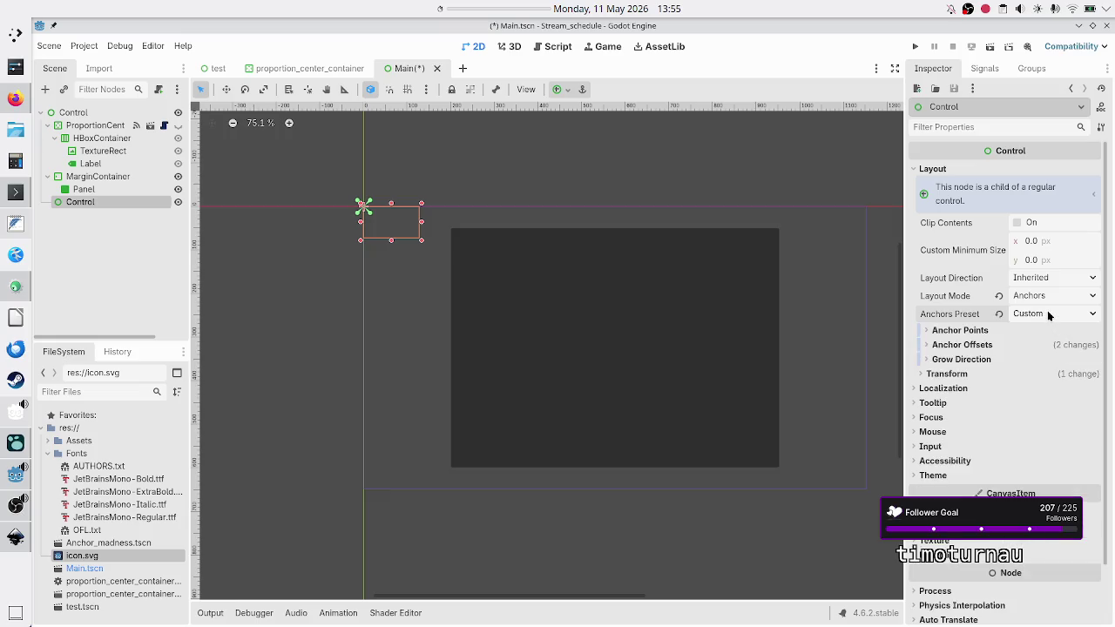
- Zero the offsets, set anchors Right 0.5 and Bottom 1, and move Control above MarginContainer
{"action": "left_click", "coordinate": [979, 331]}
{"action": "left_click", "coordinate": [974, 416]}
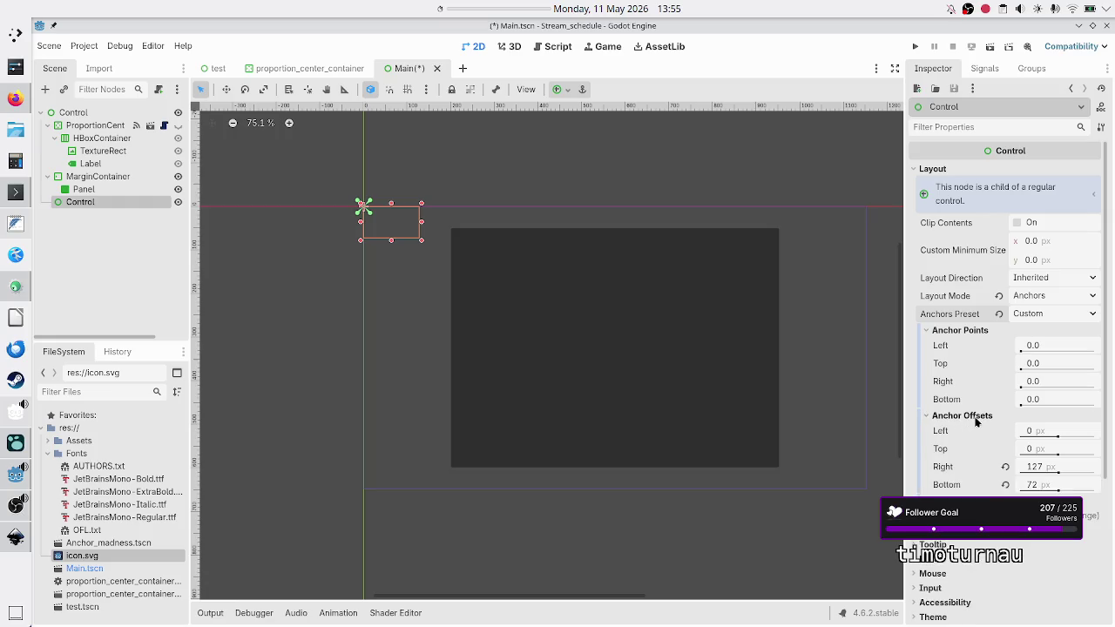
{"action": "left_click", "coordinate": [1005, 467]}
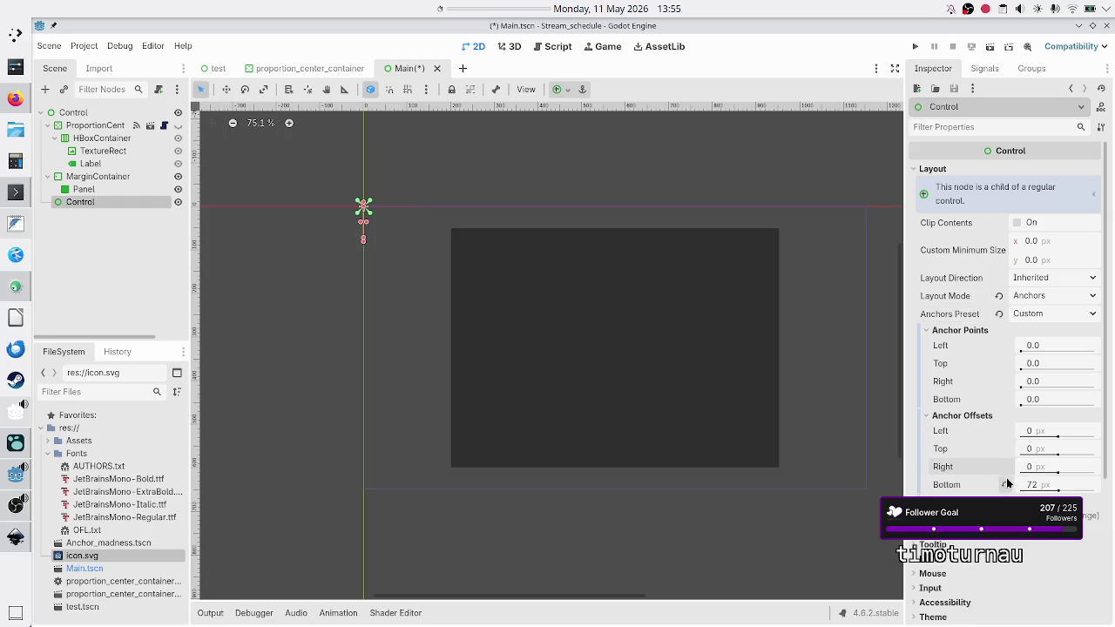
{"action": "left_click", "coordinate": [1005, 484]}
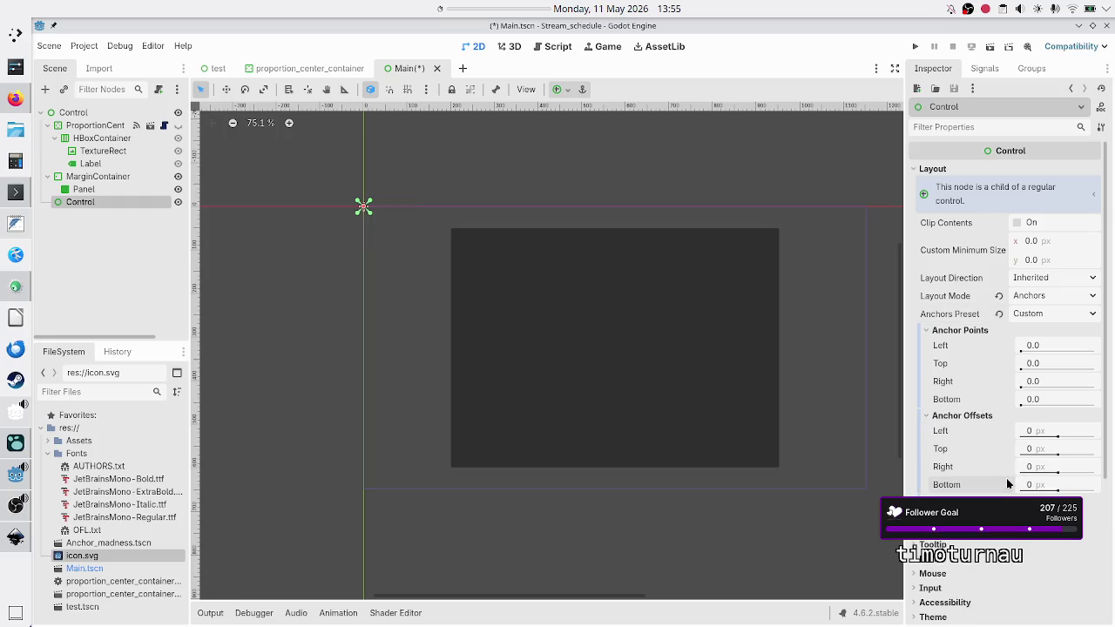
{"action": "left_click", "coordinate": [1043, 383]}
{"action": "type", "text": "0.5"}
{"action": "key", "text": "Return"}
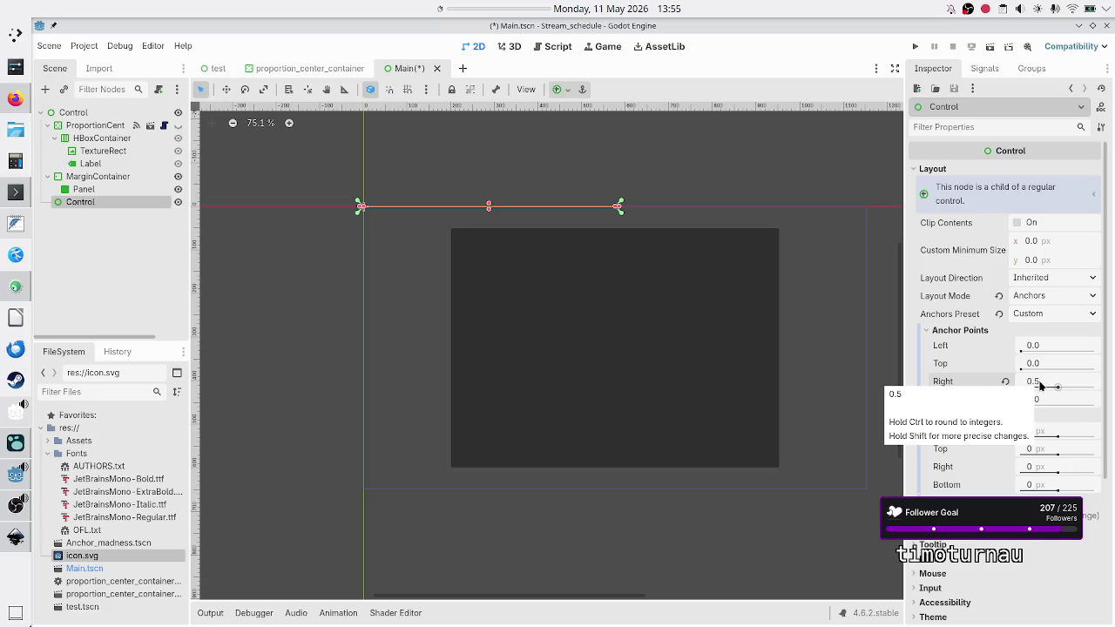
{"action": "left_click", "coordinate": [1049, 400]}
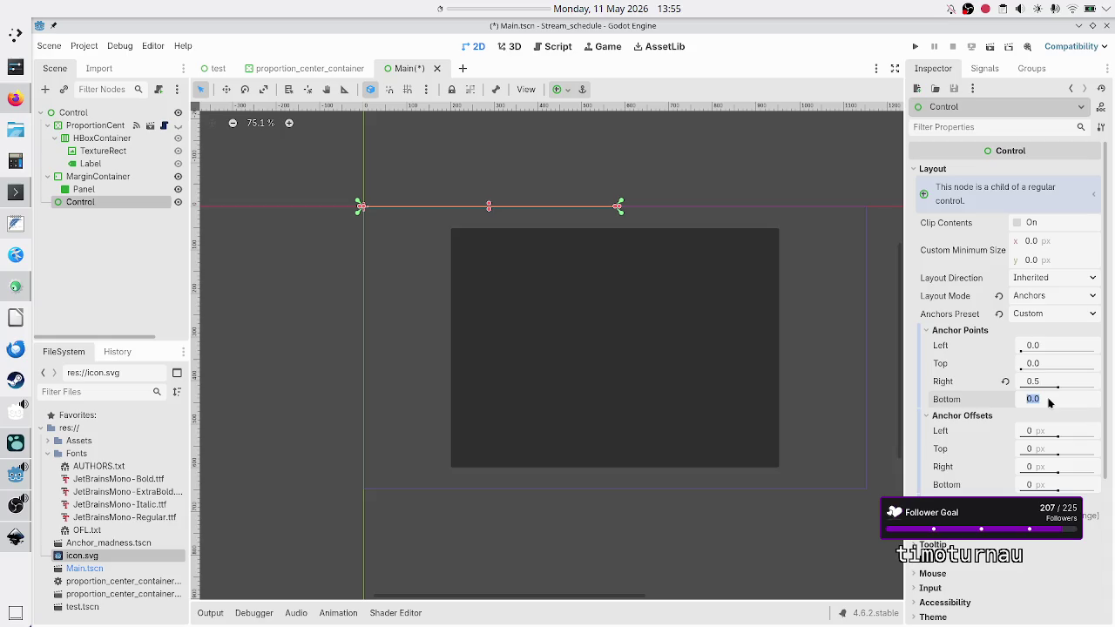
{"action": "type", "text": "1"}
{"action": "key", "text": "Return"}
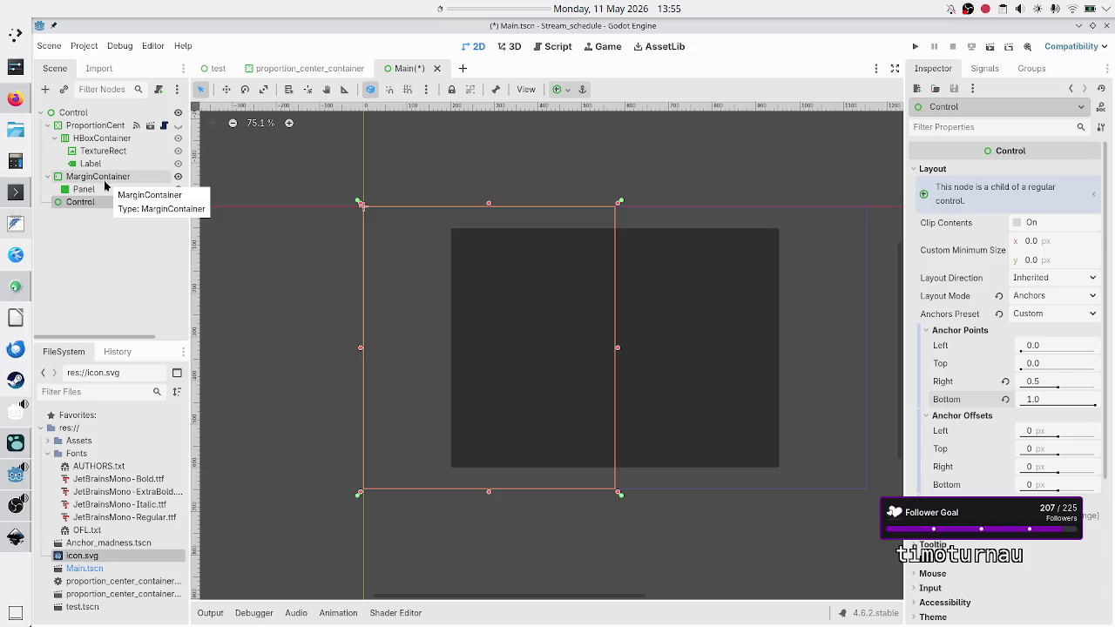
{"action": "left_click_drag", "start_coordinate": [77, 201], "coordinate": [69, 177]}
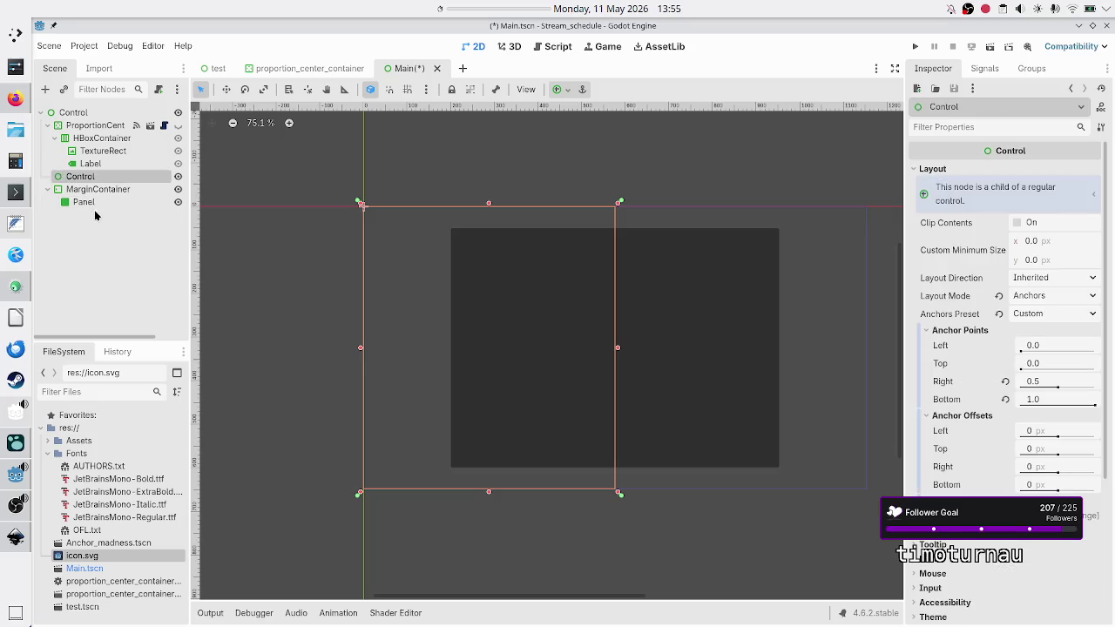
{"action": "left_click", "coordinate": [91, 189]}
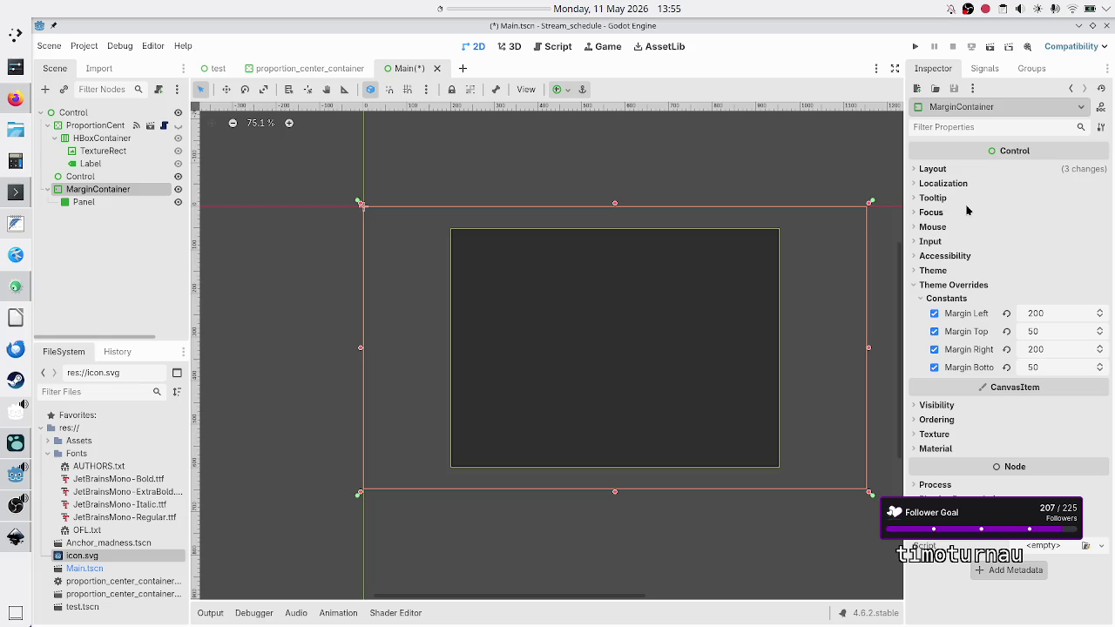
- Give the MarginContainer custom anchors with Left anchor 0.5
{"action": "left_click", "coordinate": [934, 169]}
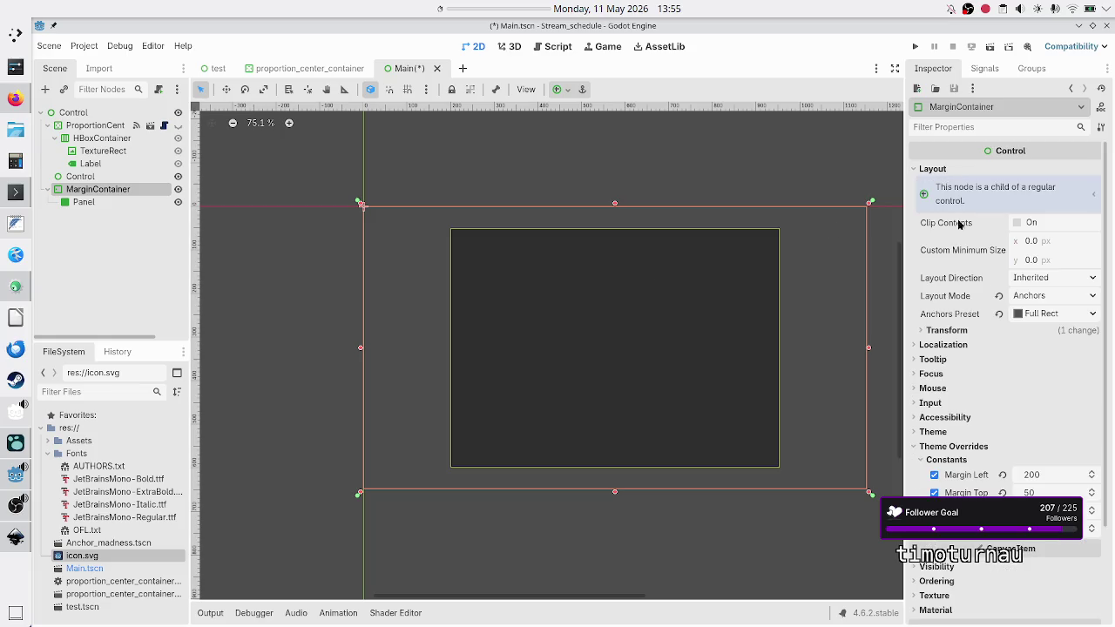
{"action": "left_click", "coordinate": [1081, 317]}
{"action": "left_click", "coordinate": [1057, 332]}
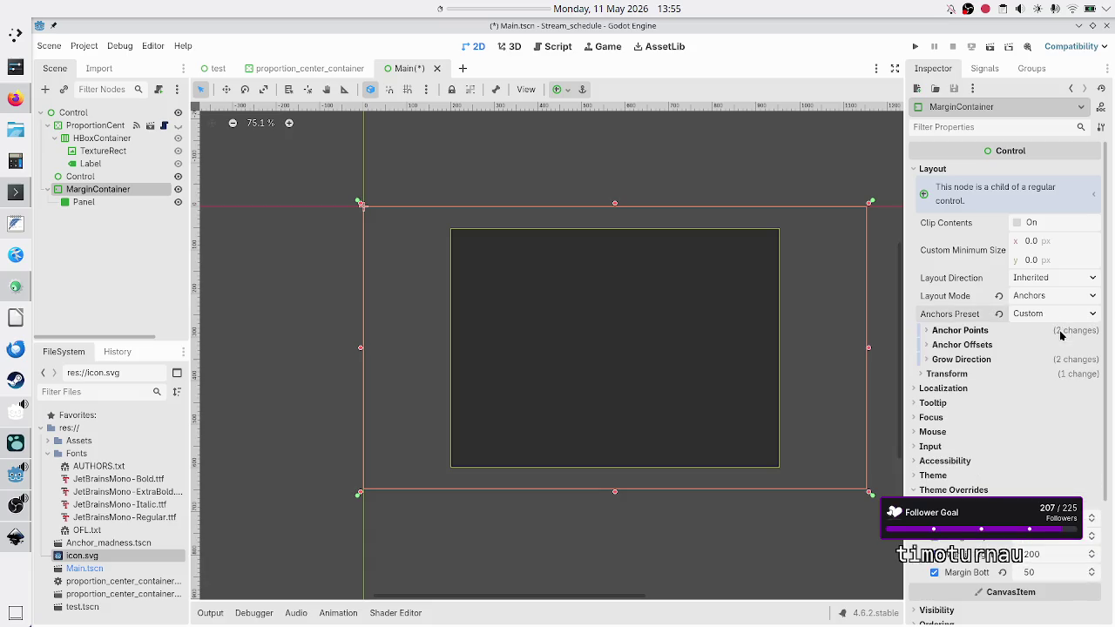
{"action": "left_click", "coordinate": [965, 346]}
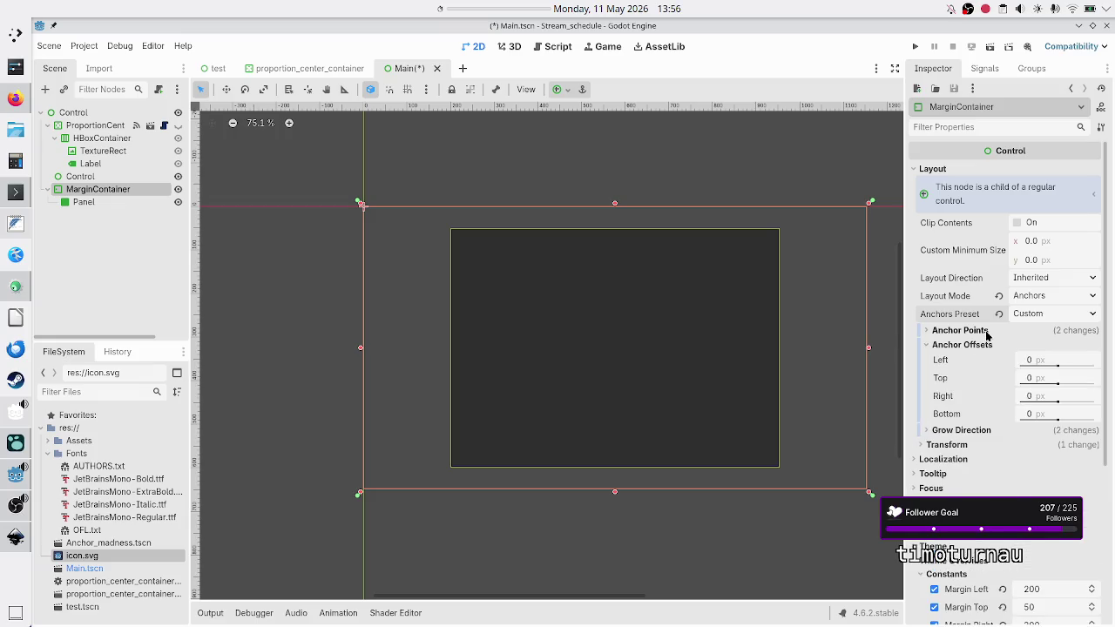
{"action": "left_click", "coordinate": [986, 335]}
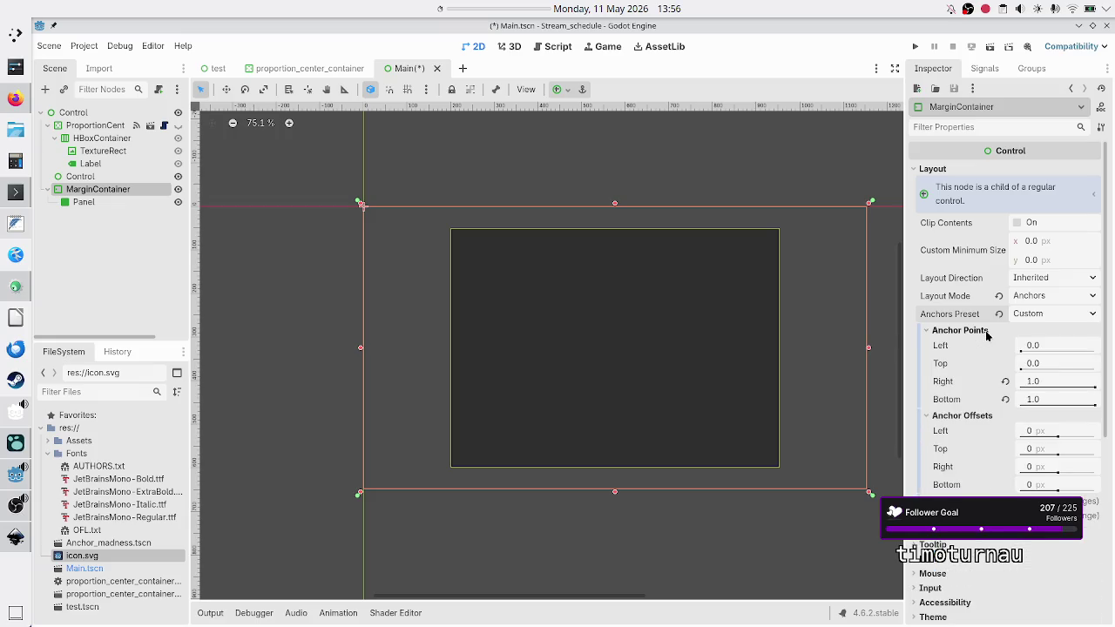
{"action": "left_click", "coordinate": [1059, 347]}
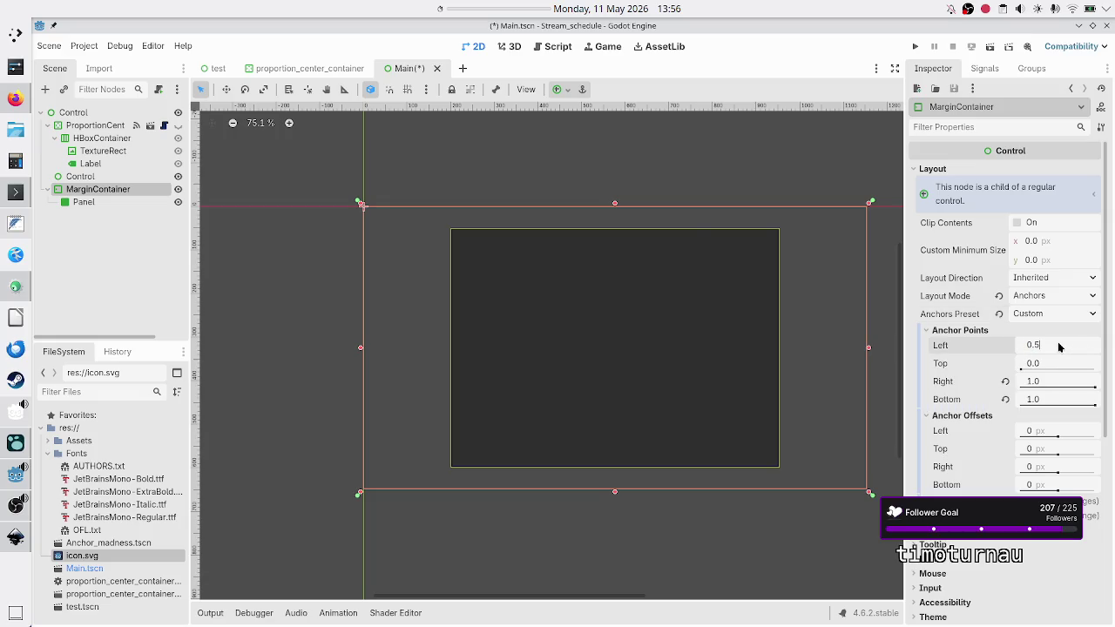
{"action": "key", "text": "Return"}
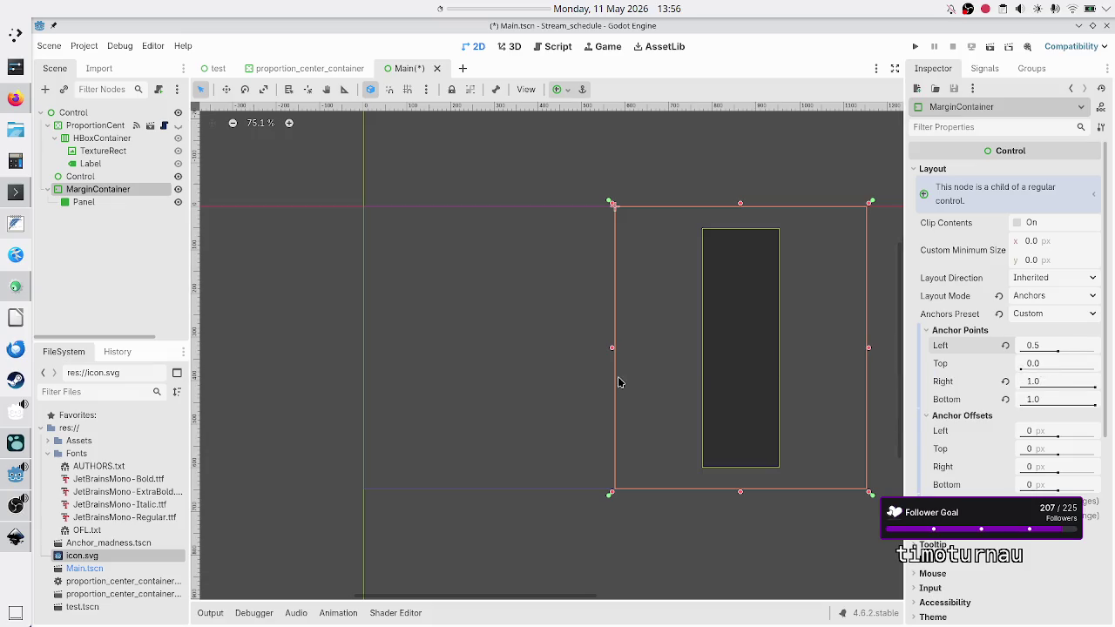
- Verify the MarginContainer now fills the right half at 576 × 648 px
{"action": "left_click", "coordinate": [96, 176], "text": "ctrl"}
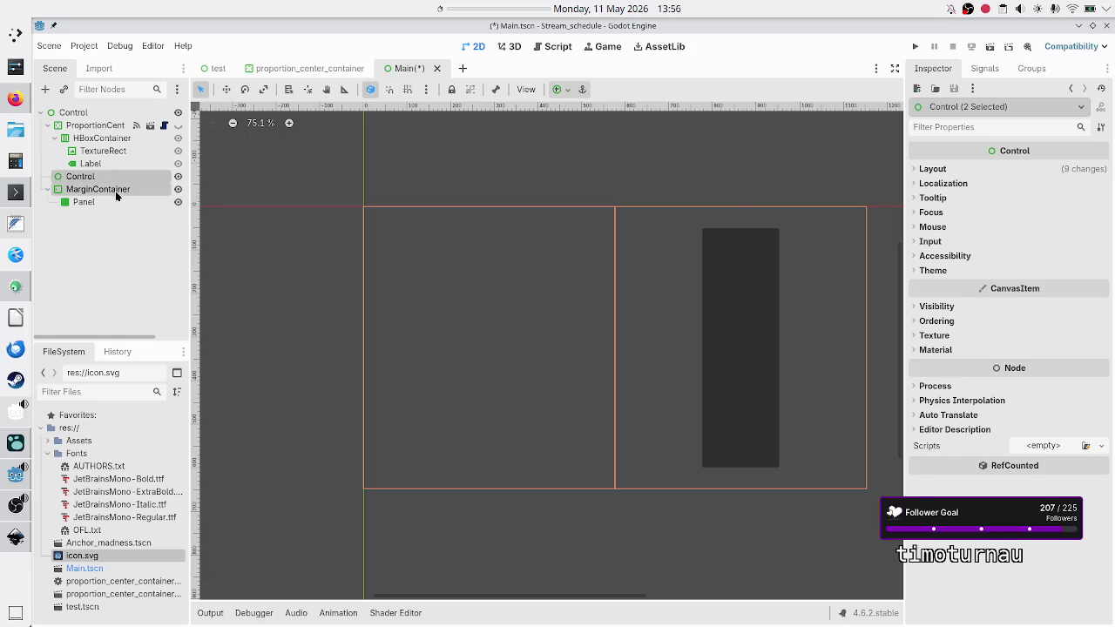
{"action": "left_click", "coordinate": [115, 192]}
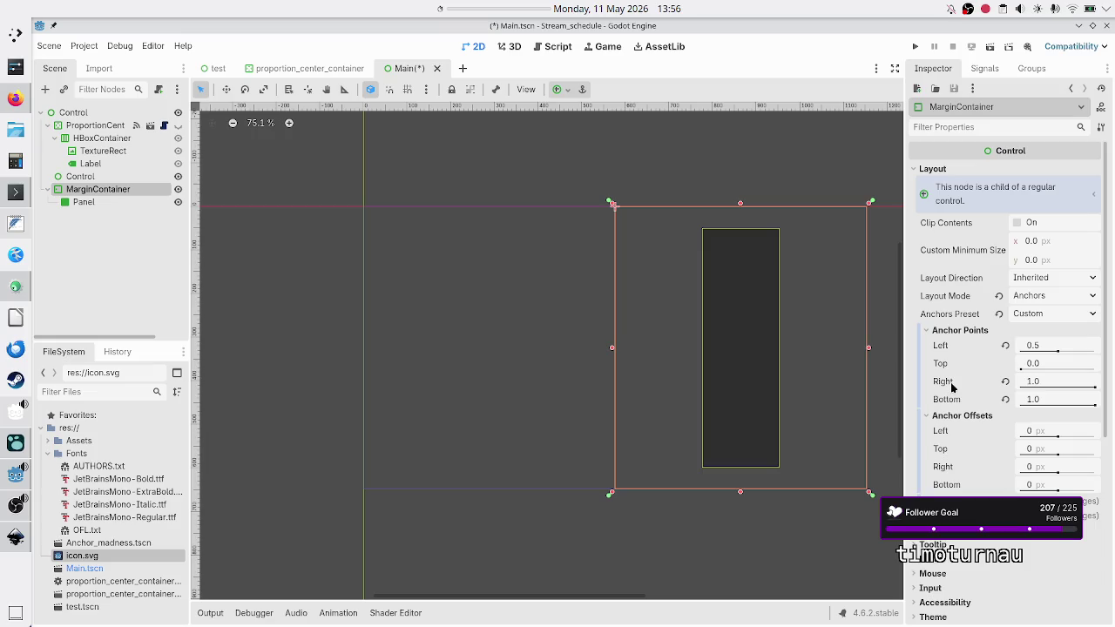
{"action": "scroll", "coordinate": [958, 419], "scroll_direction": "down", "scroll_amount": 5}
{"action": "scroll", "coordinate": [964, 440], "scroll_direction": "up", "scroll_amount": 5}
{"action": "scroll", "coordinate": [963, 442], "scroll_direction": "down", "scroll_amount": 2}
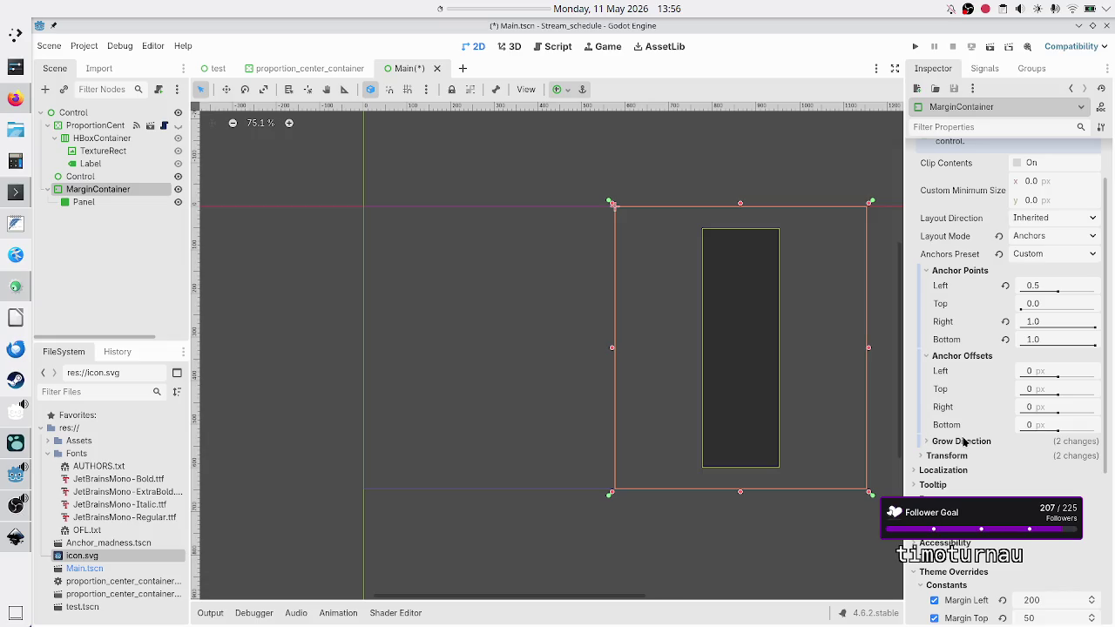
{"action": "left_click", "coordinate": [958, 457]}
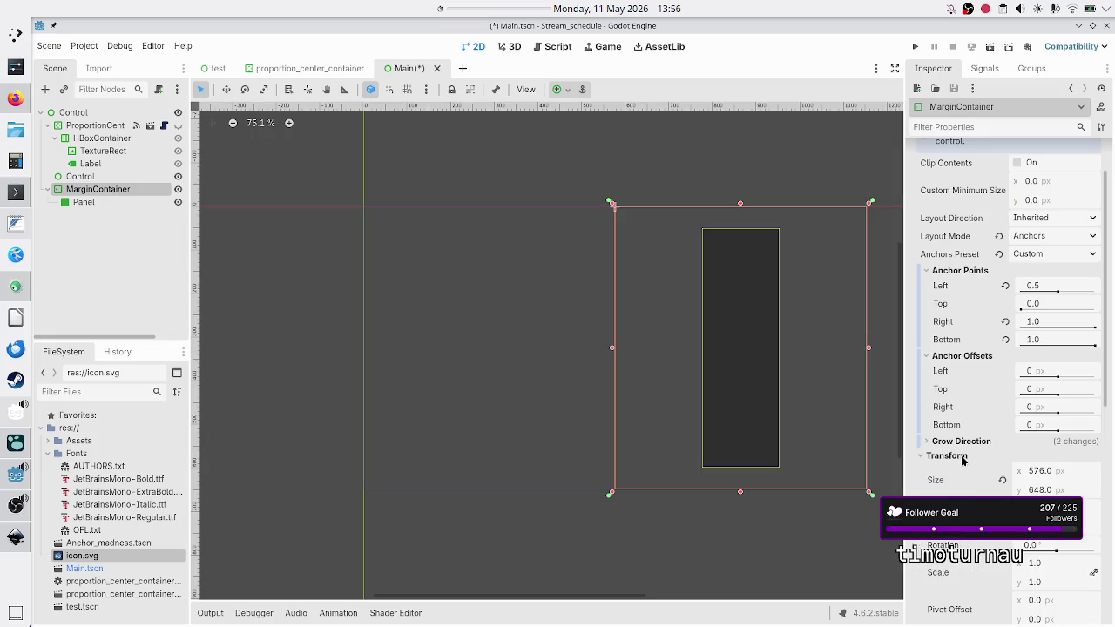
- Reduce the MarginContainer's margins to 58 left and right and 65 top and bottom
{"action": "scroll", "coordinate": [966, 493], "scroll_direction": "down", "scroll_amount": 5}
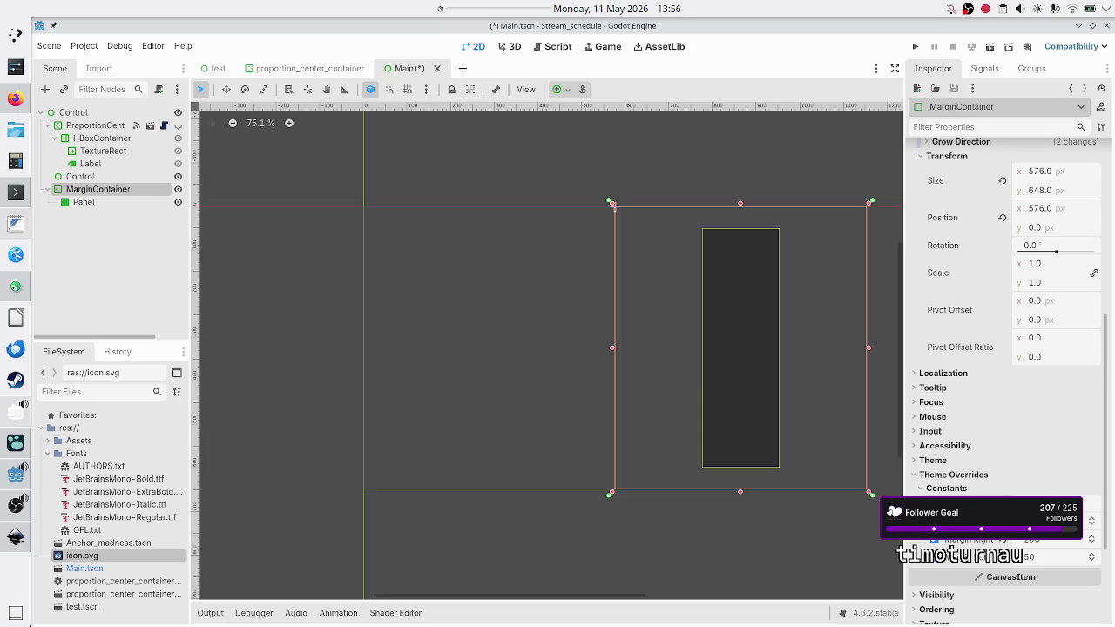
{"action": "key", "text": "Return"}
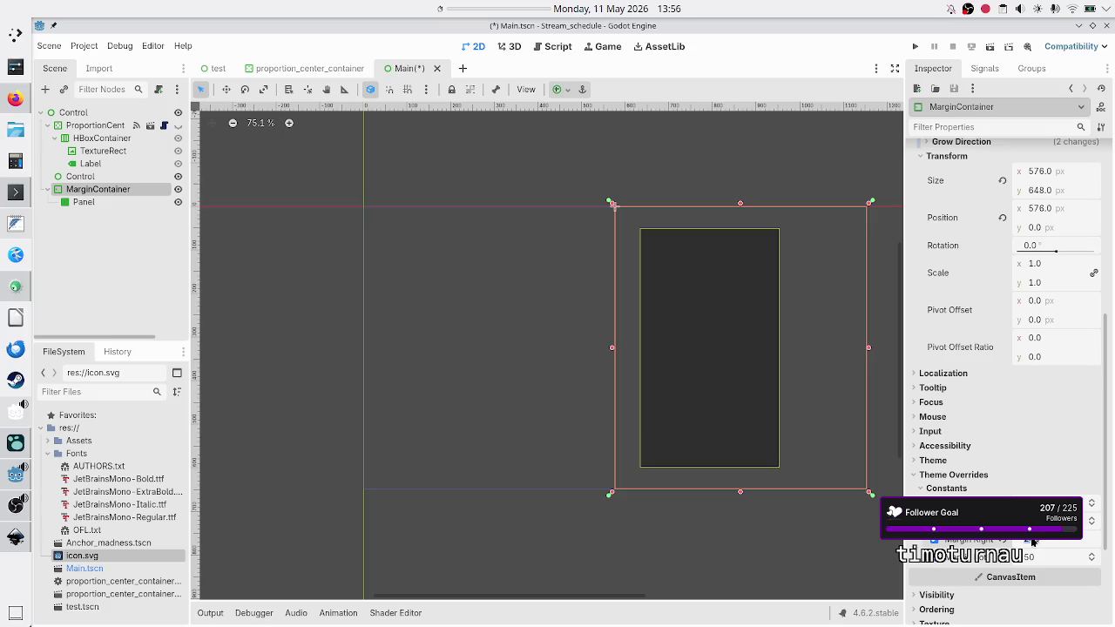
{"action": "key", "text": "Return"}
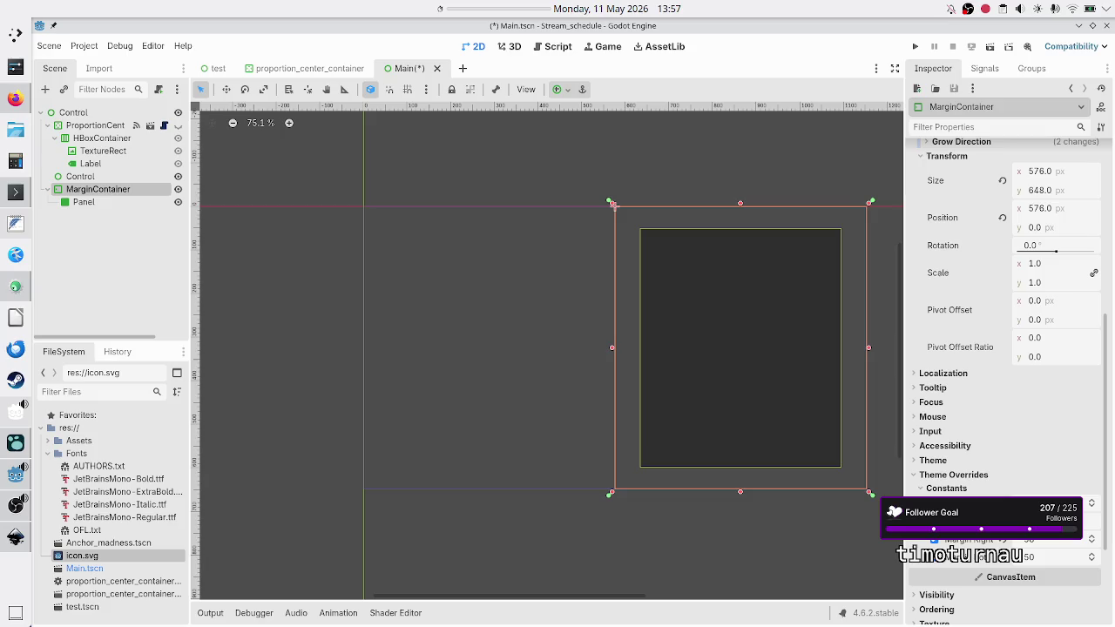
{"action": "left_click_drag", "start_coordinate": [1044, 523], "coordinate": [1071, 522]}
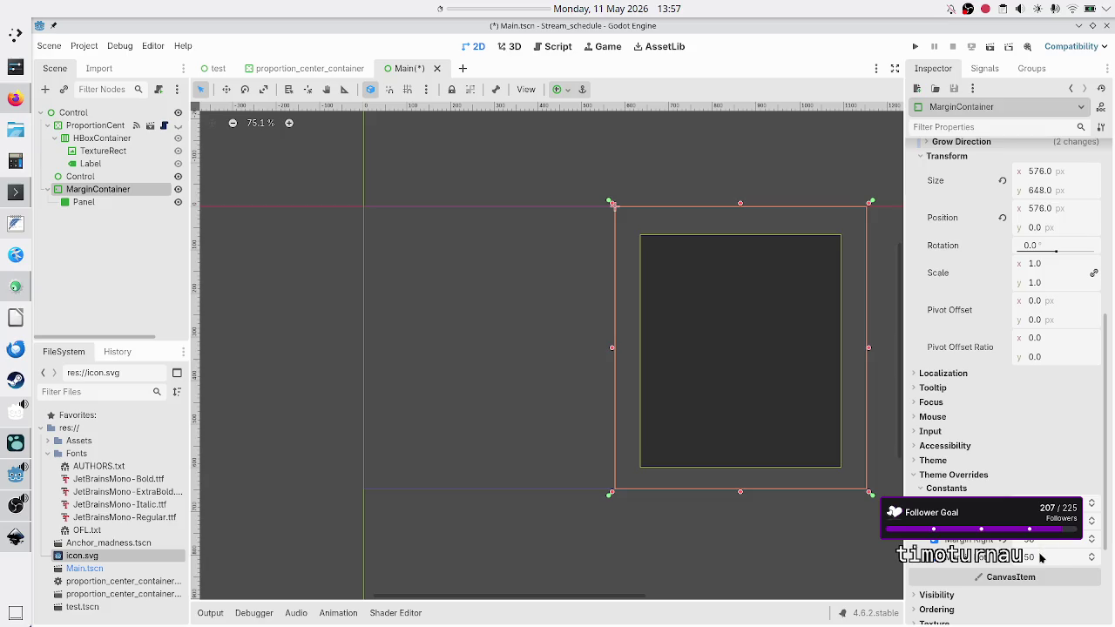
{"action": "type", "text": "65"}
{"action": "key", "text": "Return"}
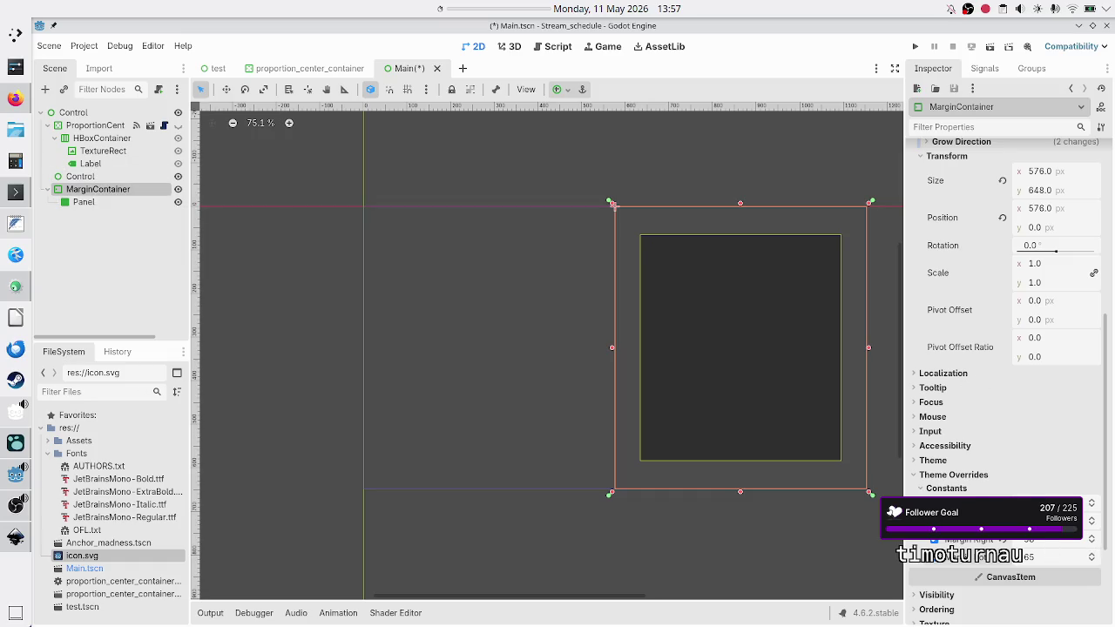
{"action": "scroll", "coordinate": [960, 488], "scroll_direction": "down", "scroll_amount": 2}
{"action": "scroll", "coordinate": [1050, 394], "scroll_direction": "up", "scroll_amount": 4}
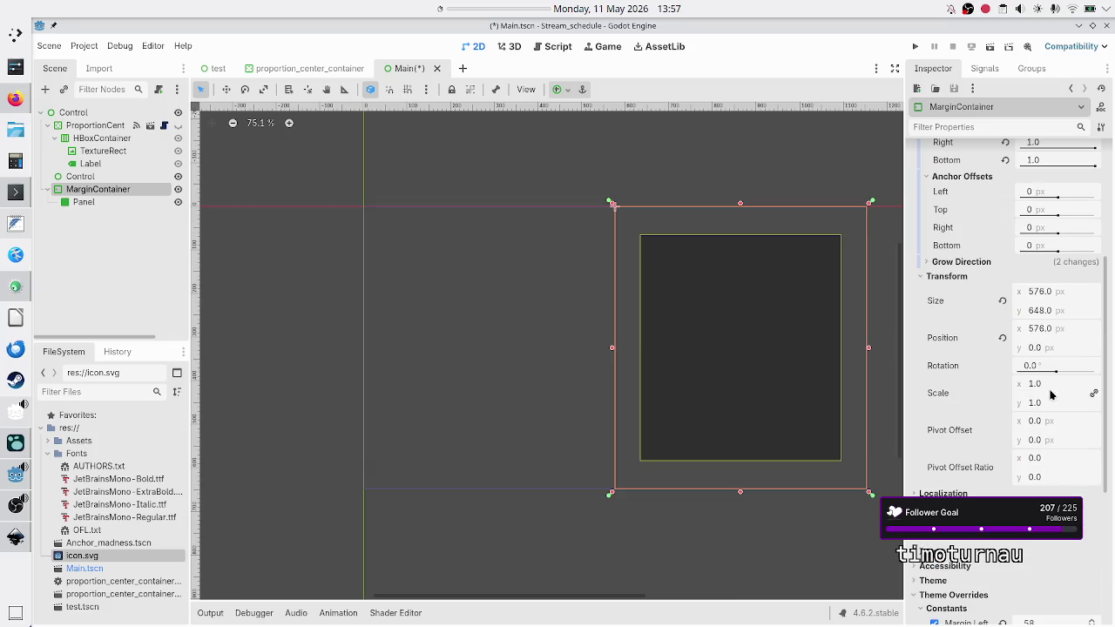
{"action": "scroll", "coordinate": [1050, 394], "scroll_direction": "down", "scroll_amount": 6}
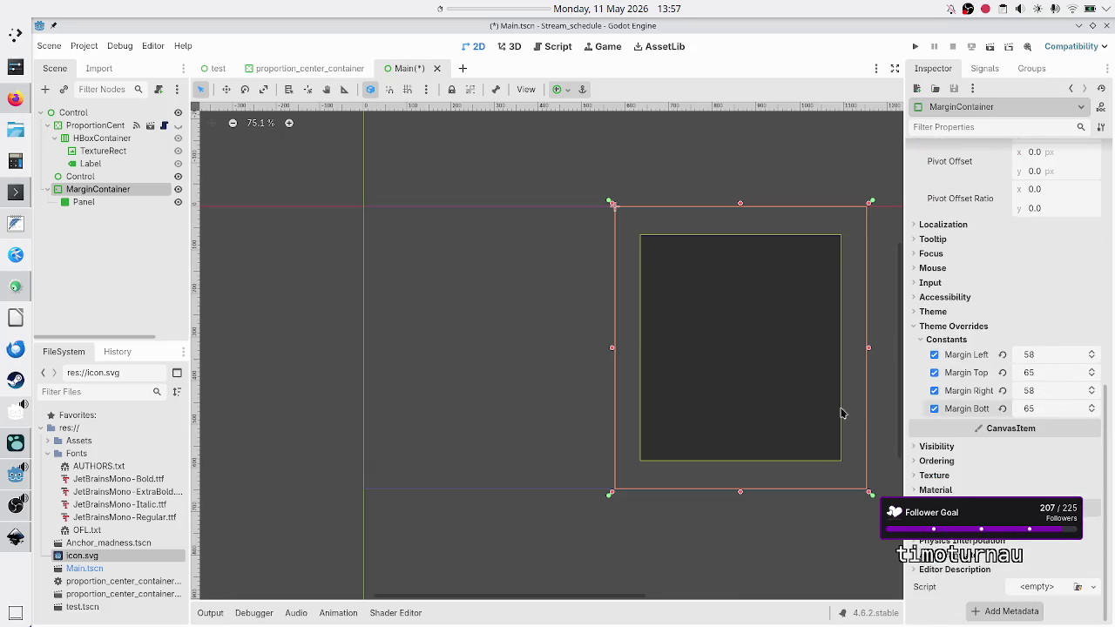
- Add a Panel child under the left-half Control node
{"action": "left_click", "coordinate": [99, 176]}
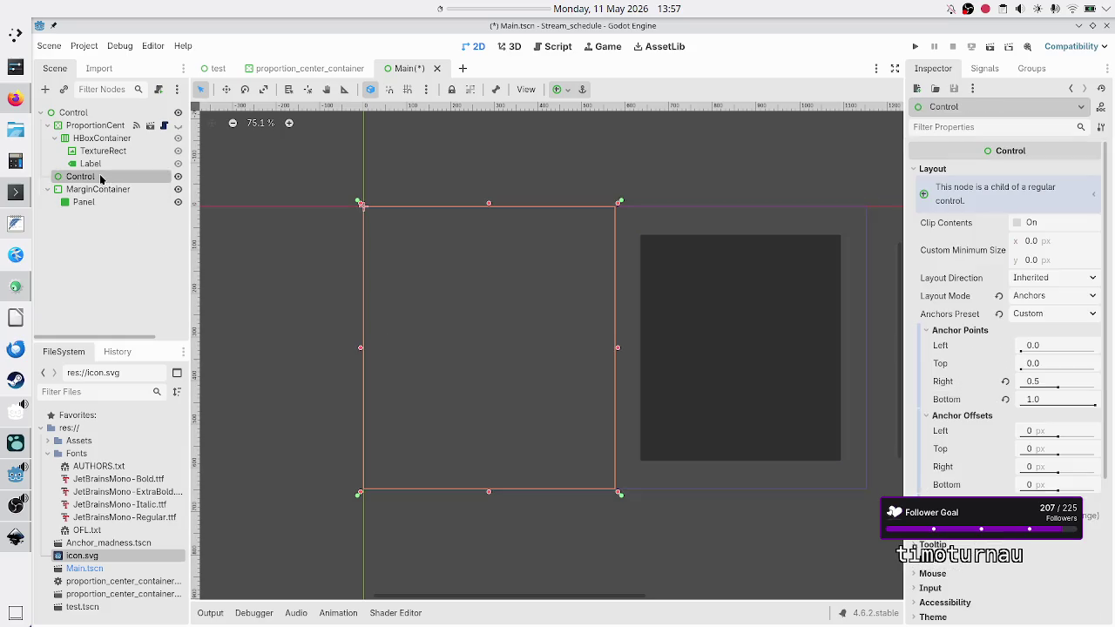
{"action": "left_click", "coordinate": [45, 89]}
{"action": "type", "text": "panel"}
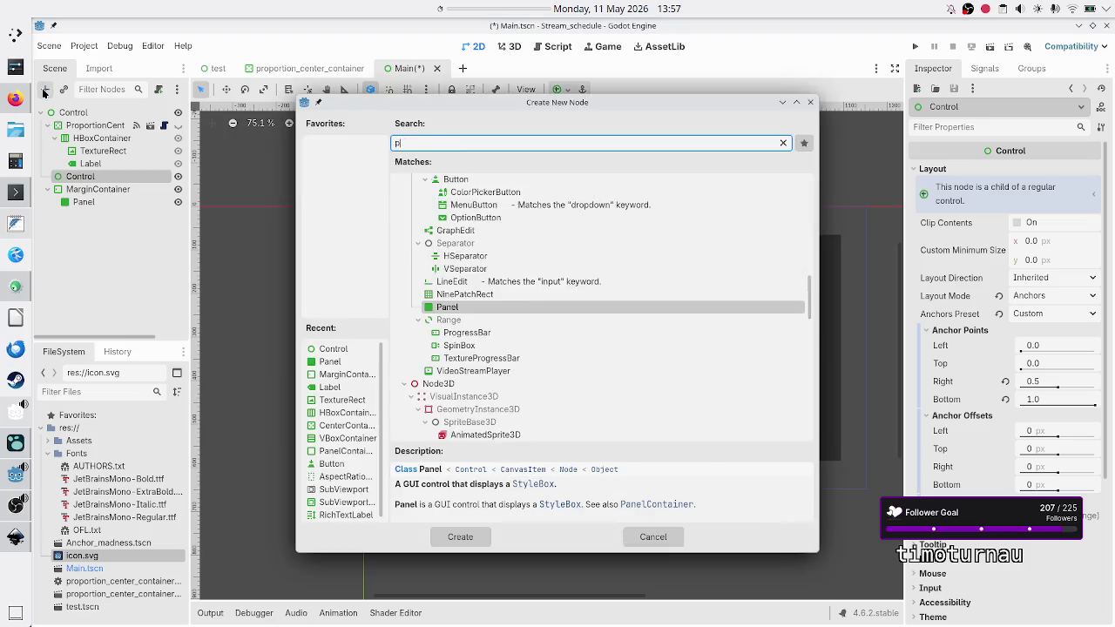
{"action": "key", "text": "Return"}
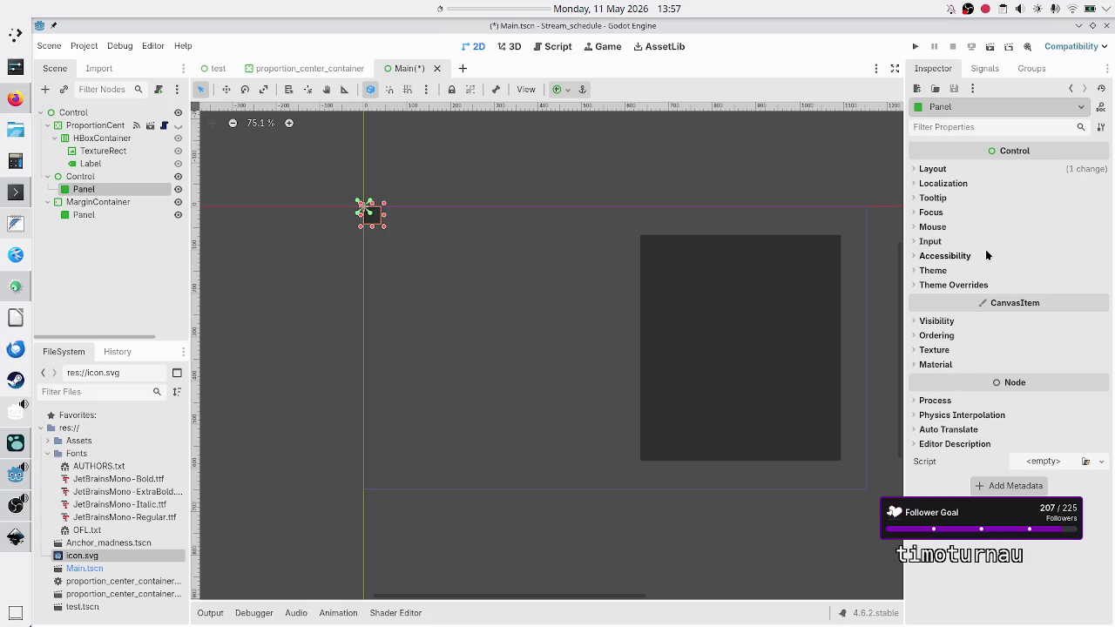
- Switch the Panel to Anchors layout with a Custom preset and zero right and bottom offsets
{"action": "left_click", "coordinate": [946, 168]}
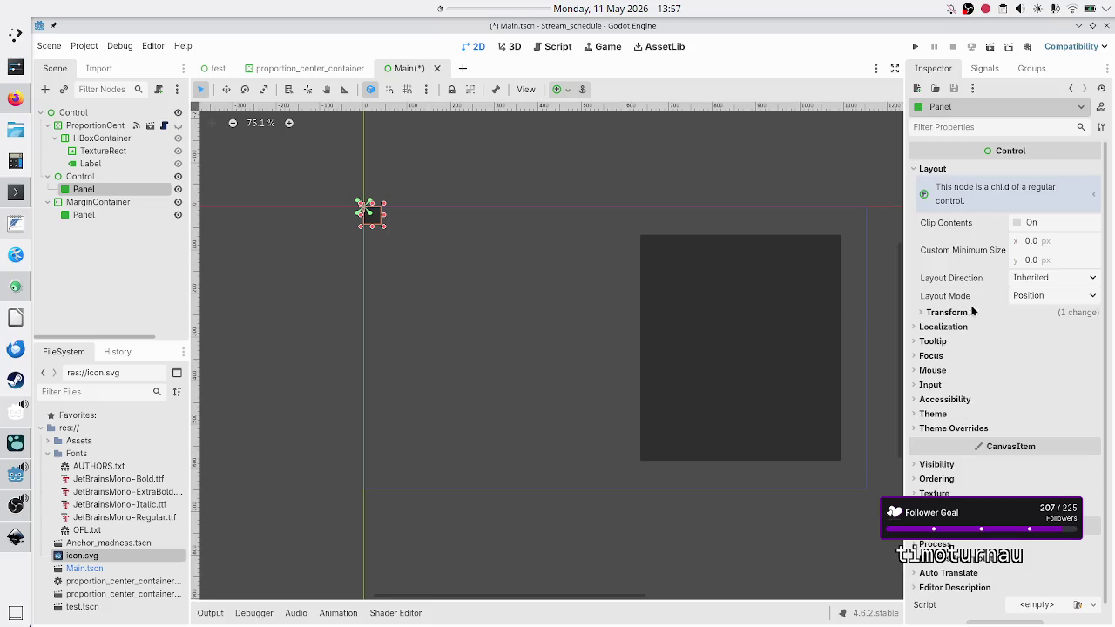
{"action": "left_click", "coordinate": [1050, 279]}
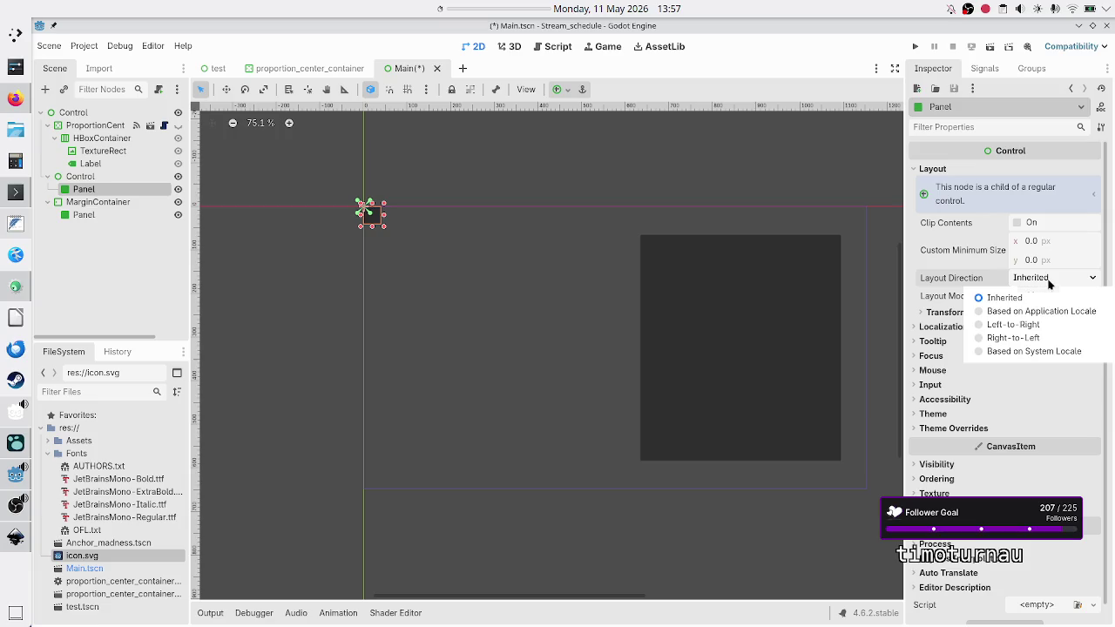
{"action": "left_click", "coordinate": [1048, 283]}
{"action": "left_click", "coordinate": [1043, 297]}
{"action": "left_click", "coordinate": [1048, 331]}
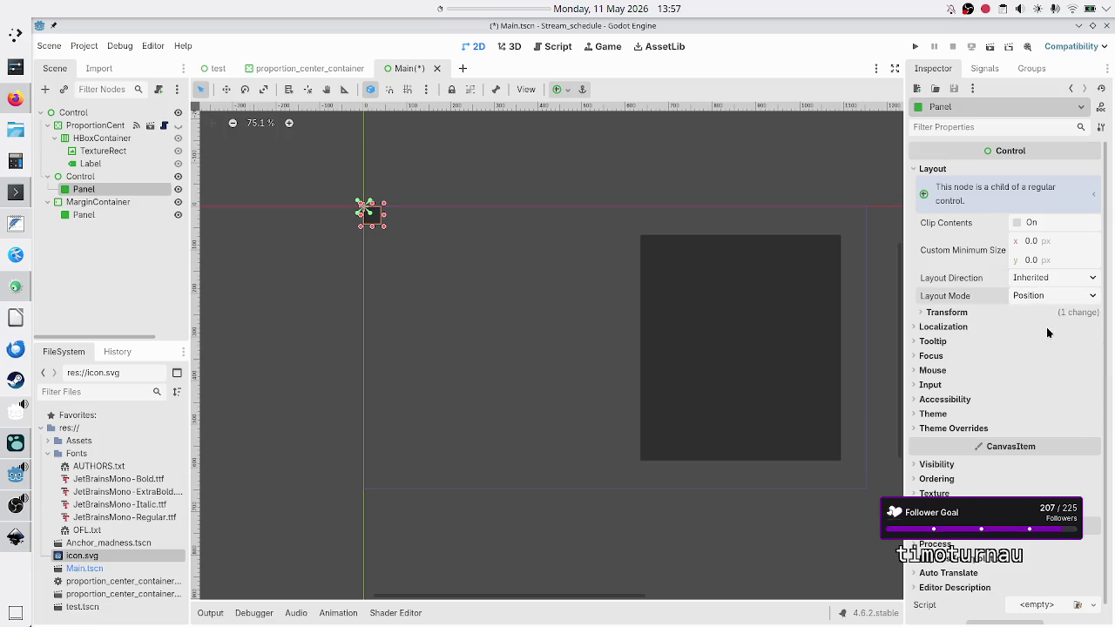
{"action": "left_click", "coordinate": [1055, 314]}
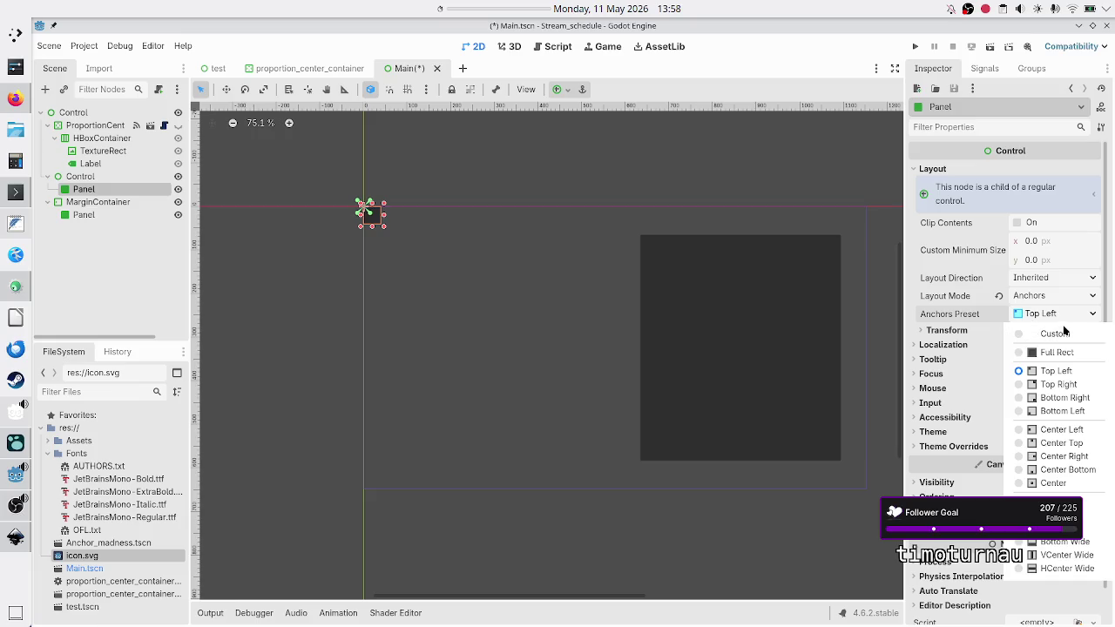
{"action": "left_click", "coordinate": [1060, 333]}
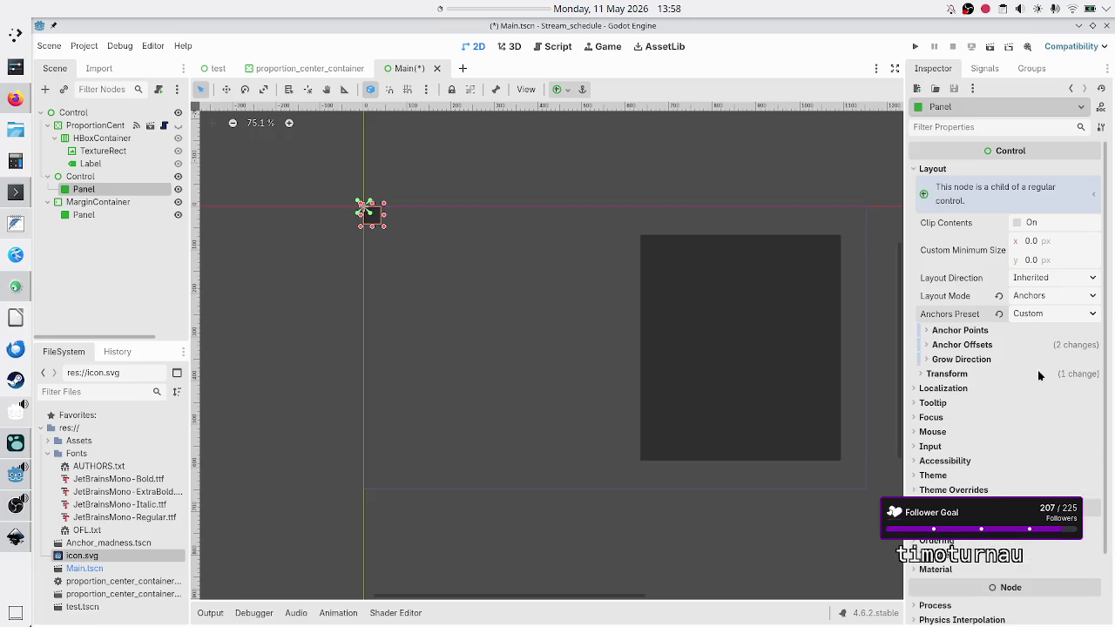
{"action": "left_click", "coordinate": [982, 333]}
{"action": "left_click", "coordinate": [983, 416]}
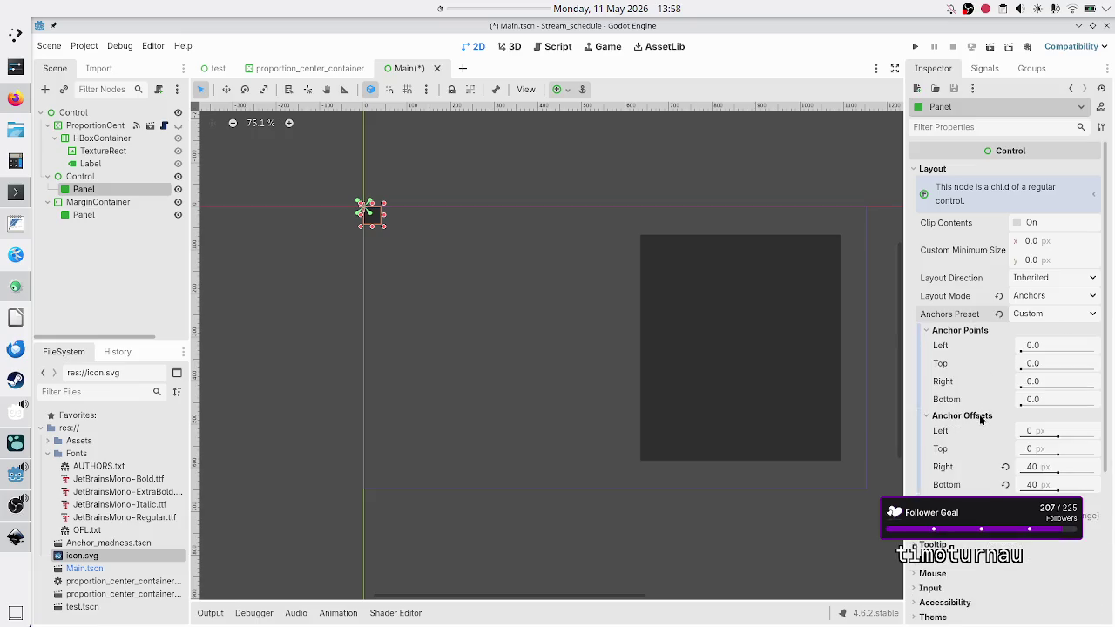
{"action": "left_click", "coordinate": [1004, 467]}
{"action": "left_click", "coordinate": [1005, 485]}
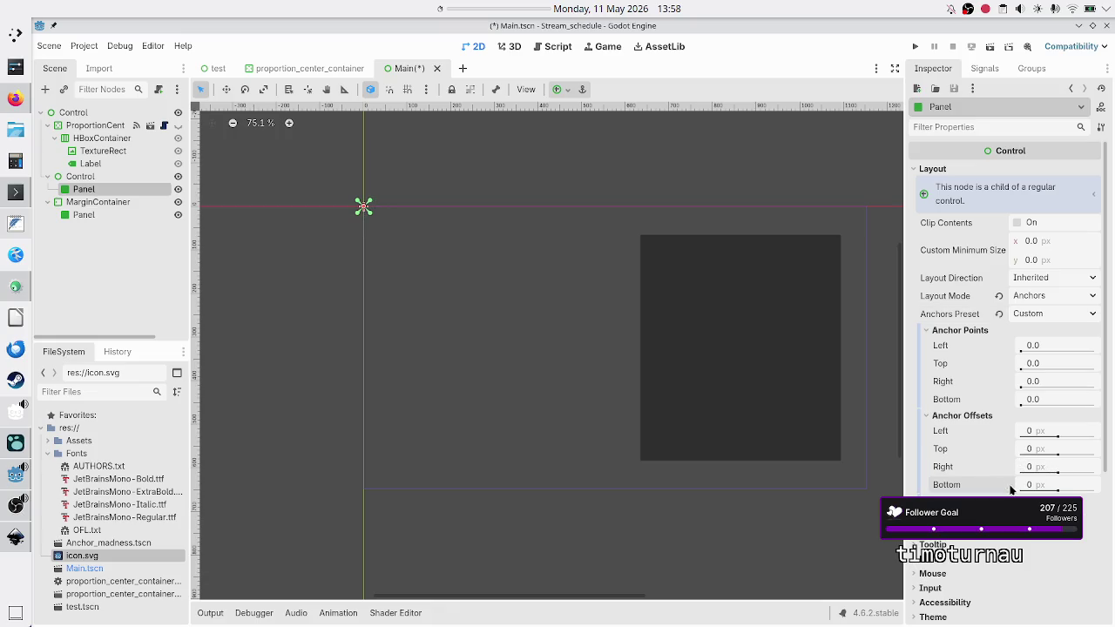
- Set the Panel's anchor points to 0.1, 0.1, 0.9, 0.9
{"action": "left_click", "coordinate": [1053, 345]}
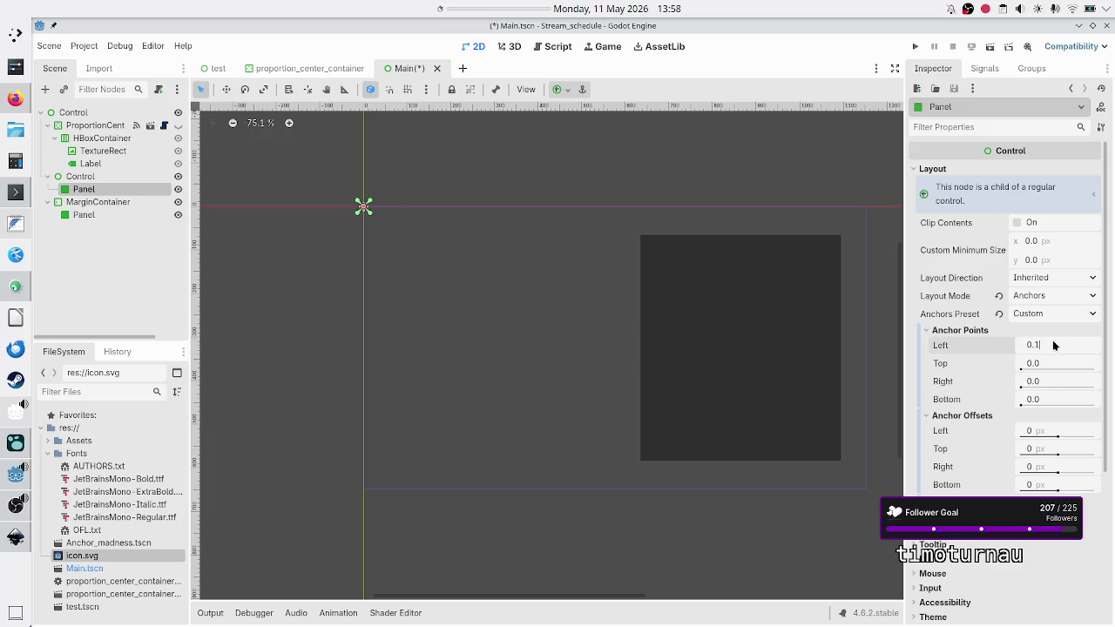
{"action": "key", "text": "Return"}
{"action": "left_click", "coordinate": [1043, 362]}
{"action": "type", "text": "0.1"}
{"action": "key", "text": "Return"}
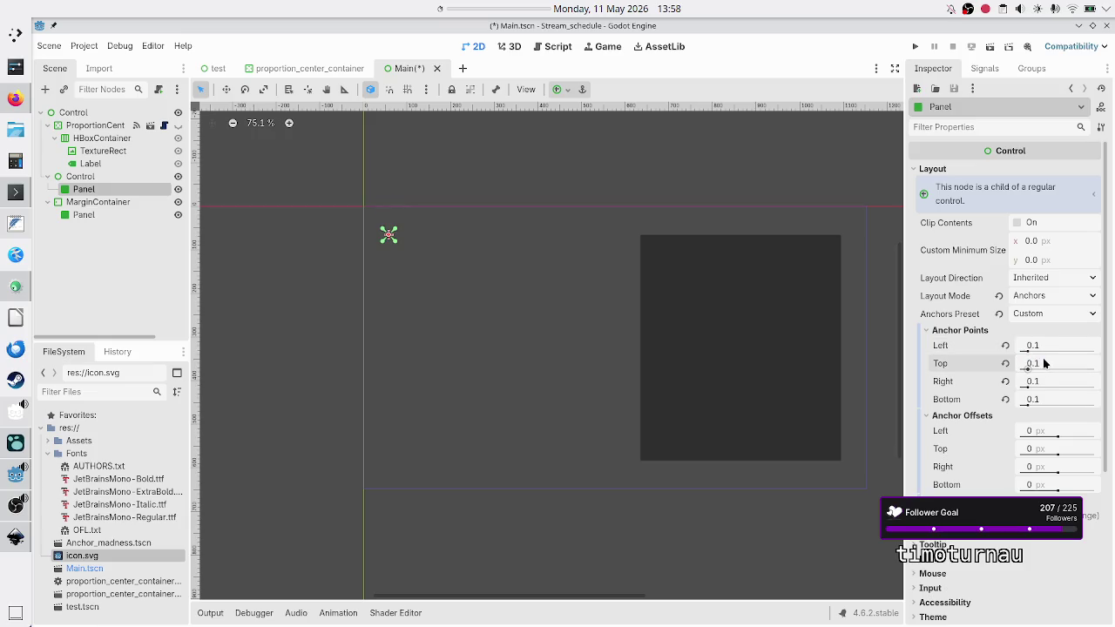
{"action": "left_click", "coordinate": [1040, 382]}
{"action": "type", "text": "0.9"}
{"action": "key", "text": "Return"}
{"action": "left_click", "coordinate": [1045, 398]}
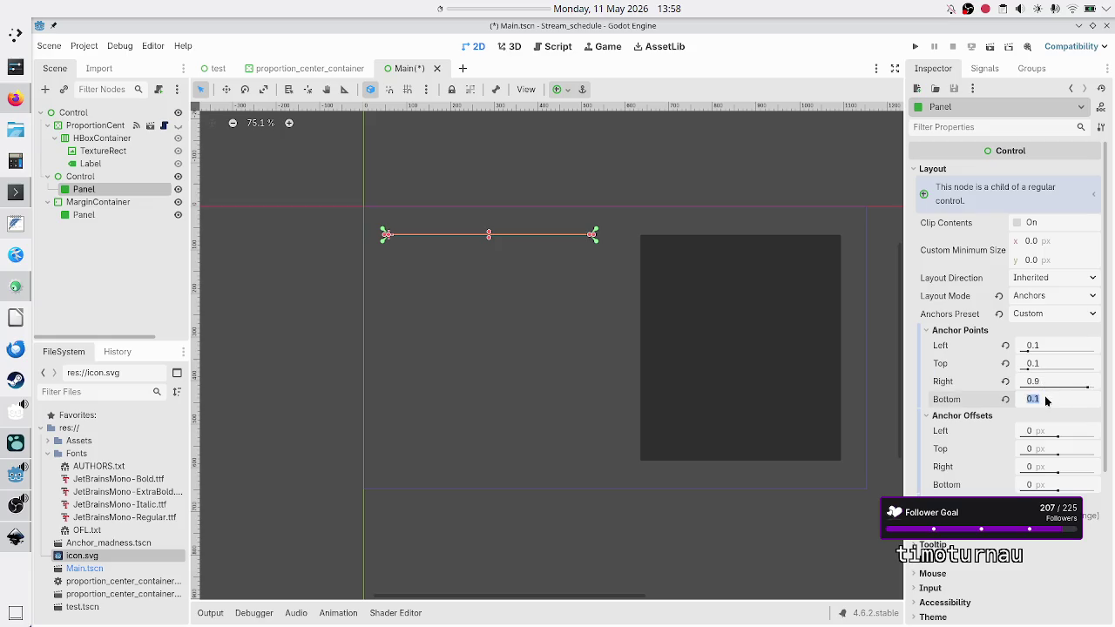
{"action": "type", "text": "0.9"}
{"action": "key", "text": "Return"}
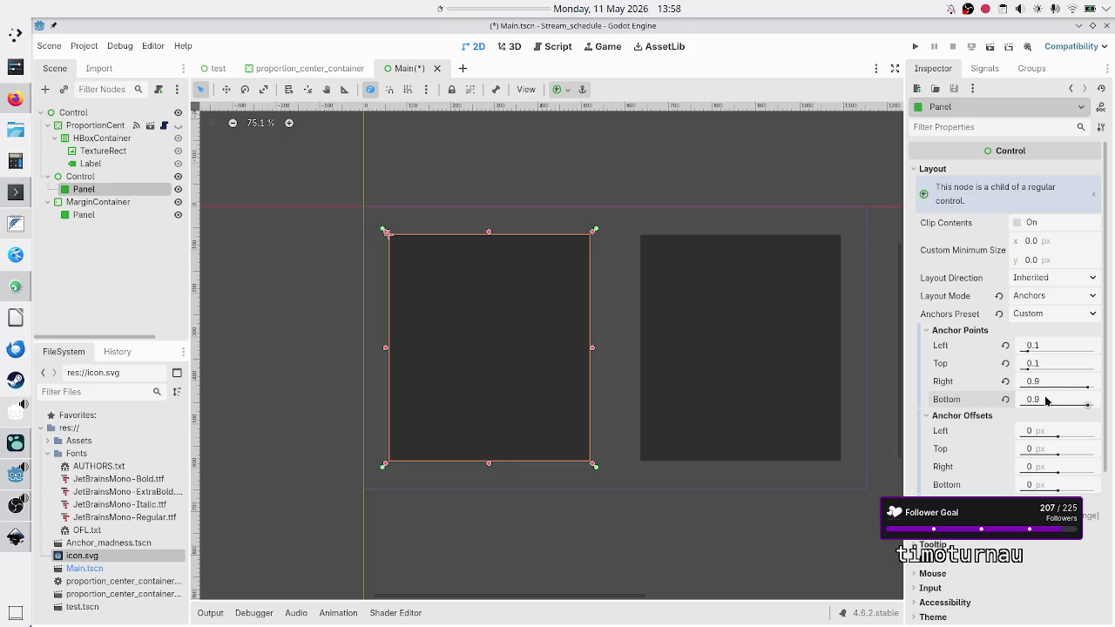
{"action": "left_click", "coordinate": [139, 260]}
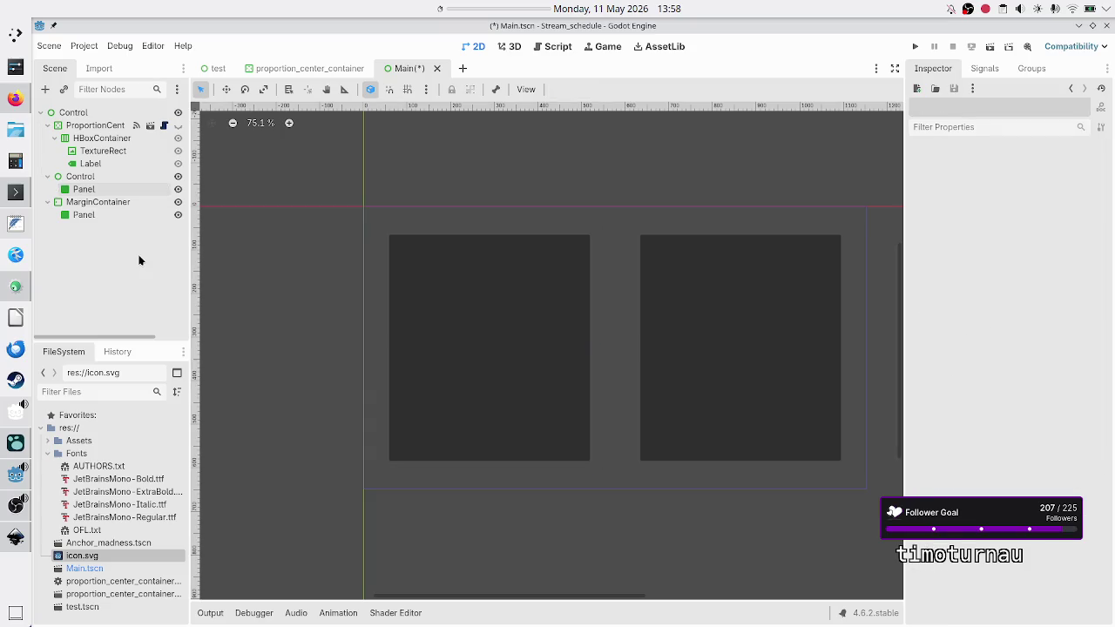
{"action": "left_click", "coordinate": [110, 177]}
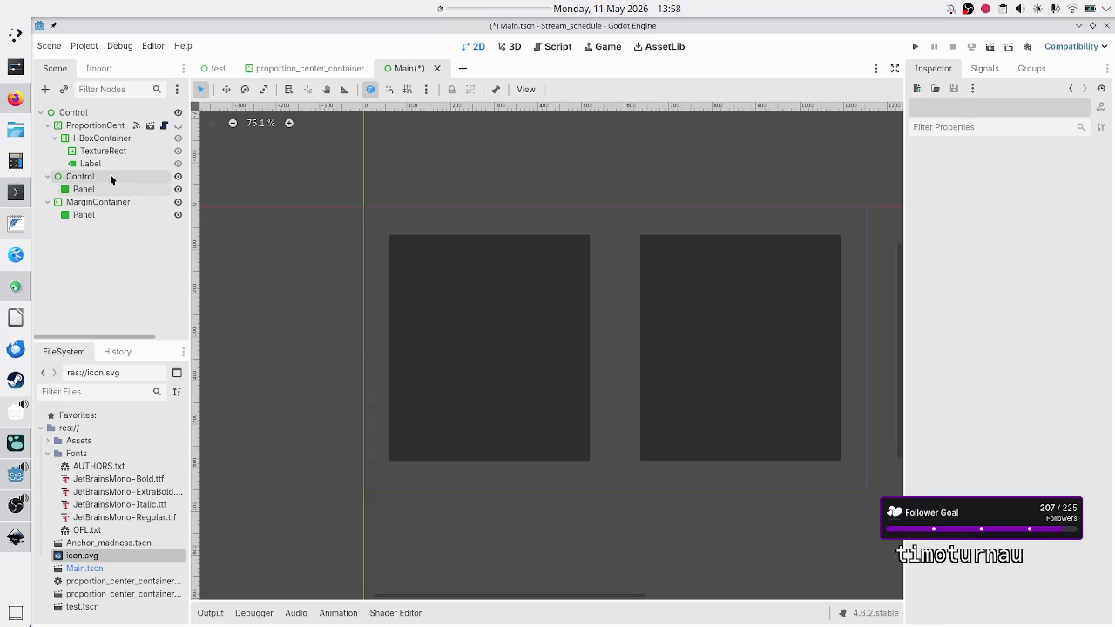
{"action": "left_click", "coordinate": [99, 203], "text": "shift"}
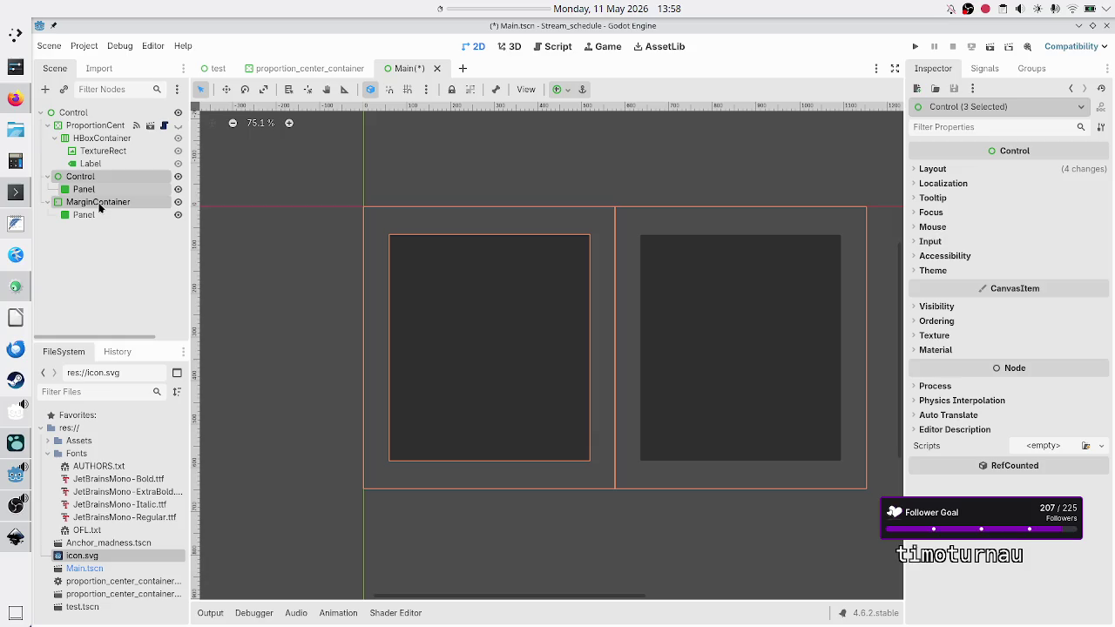
{"action": "left_click", "coordinate": [92, 214]}
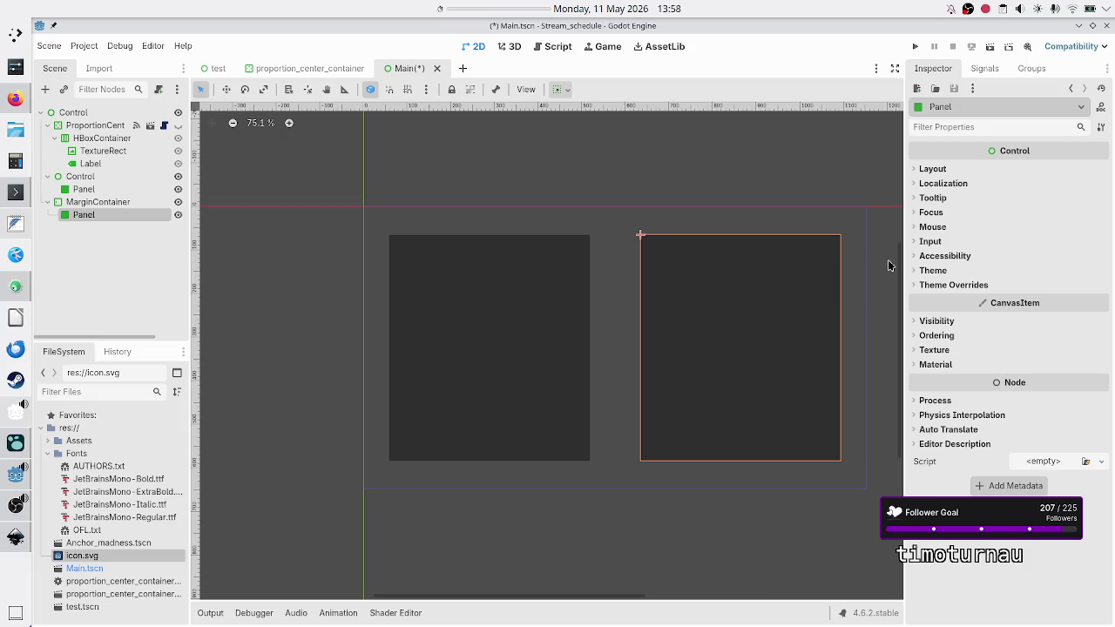
{"action": "left_click", "coordinate": [943, 169]}
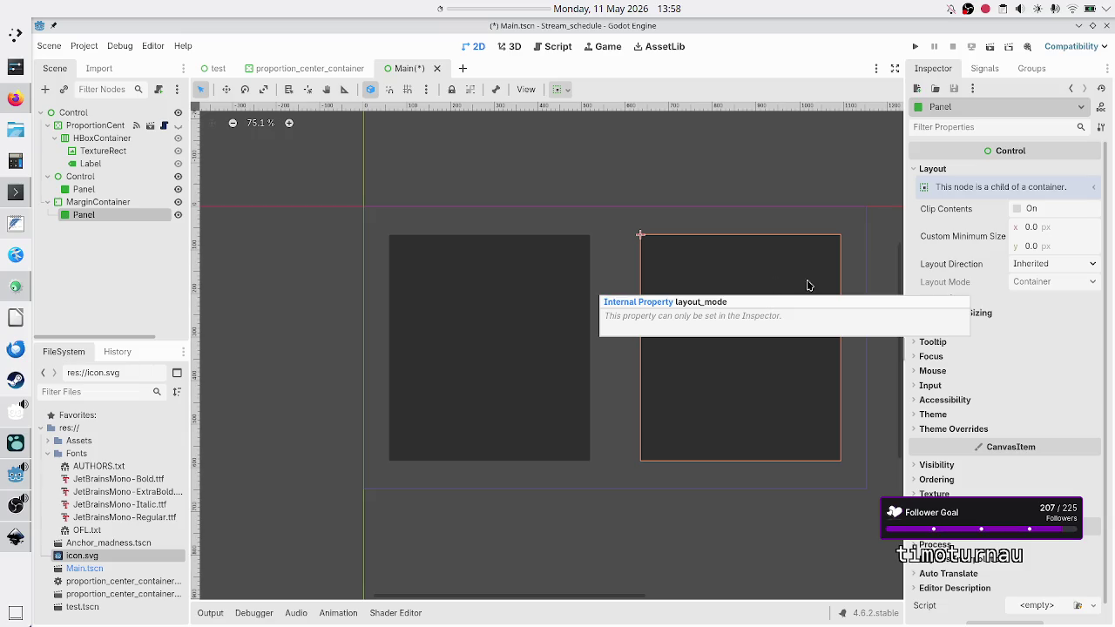
{"action": "left_click", "coordinate": [72, 205]}
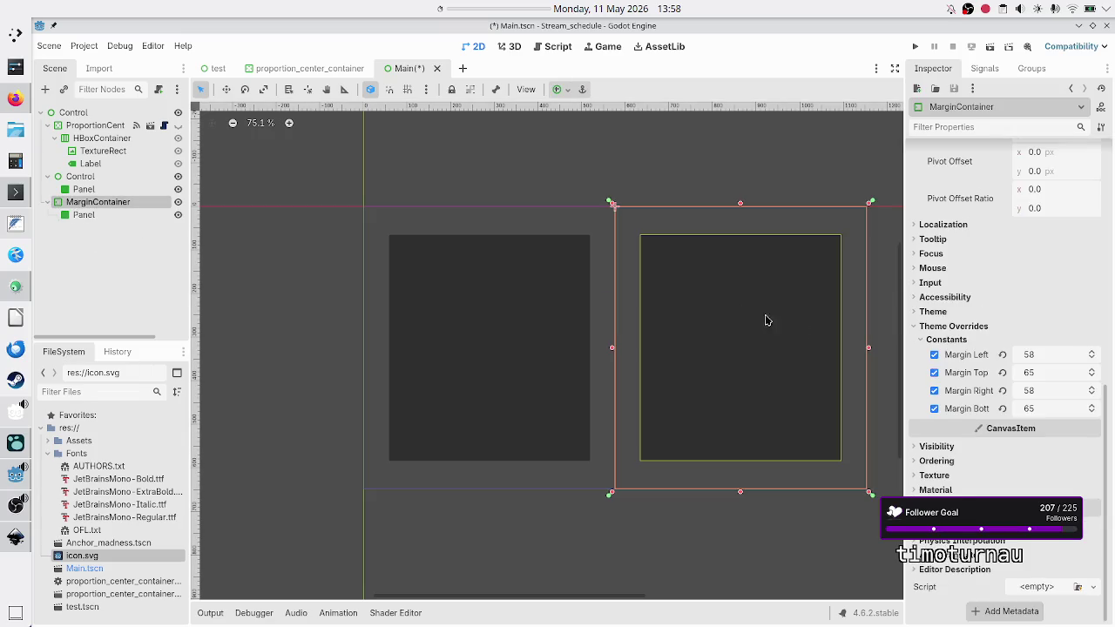
{"action": "scroll", "coordinate": [990, 255], "scroll_direction": "up", "scroll_amount": 3}
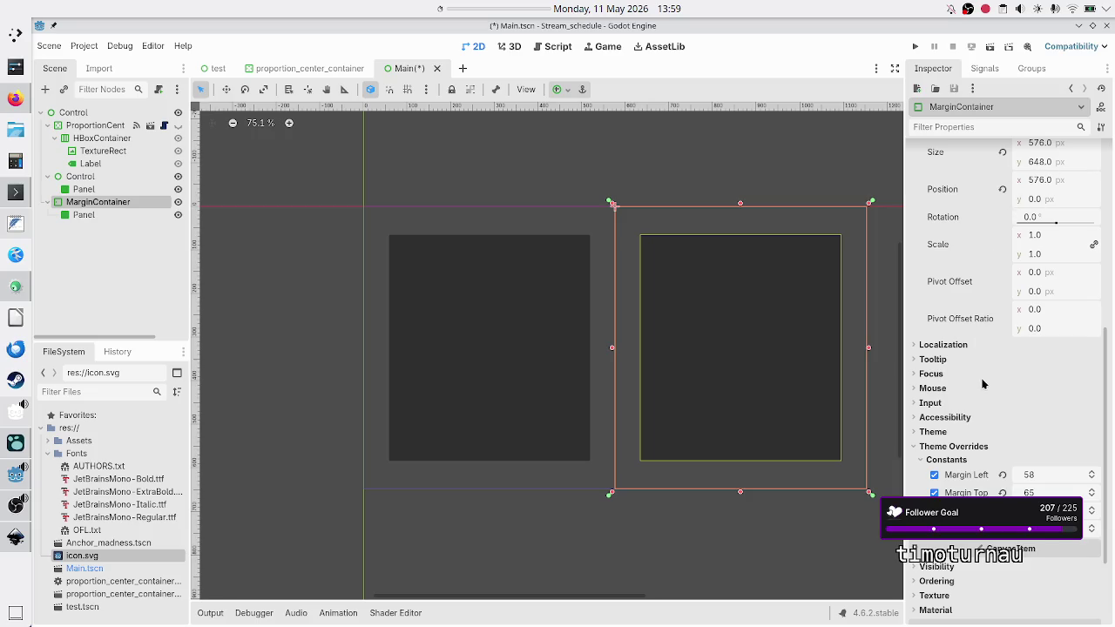
{"action": "scroll", "coordinate": [982, 384], "scroll_direction": "down", "scroll_amount": 3}
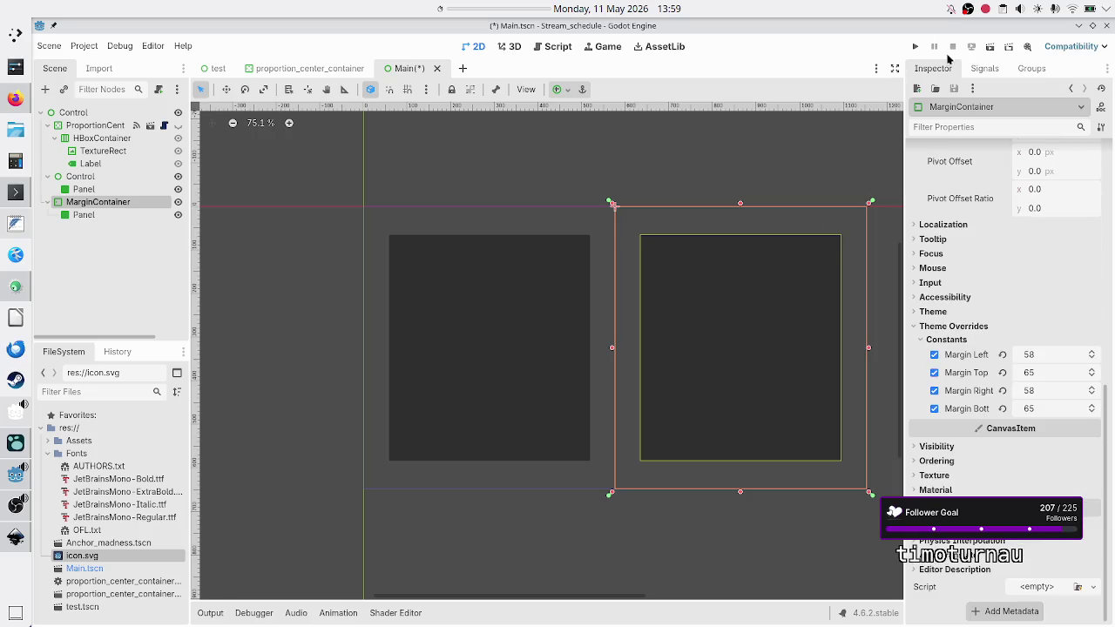
{"action": "left_click", "coordinate": [990, 51]}
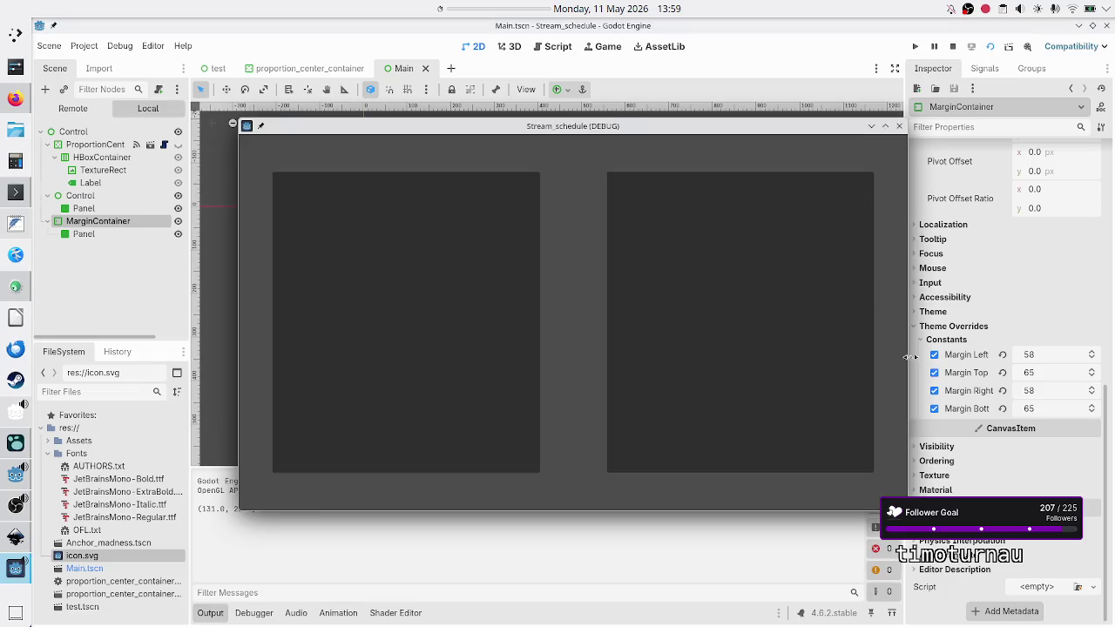
- Narrow the running game window twice to see both panels shrink into slim columns
{"action": "left_click_drag", "start_coordinate": [904, 403], "coordinate": [584, 431]}
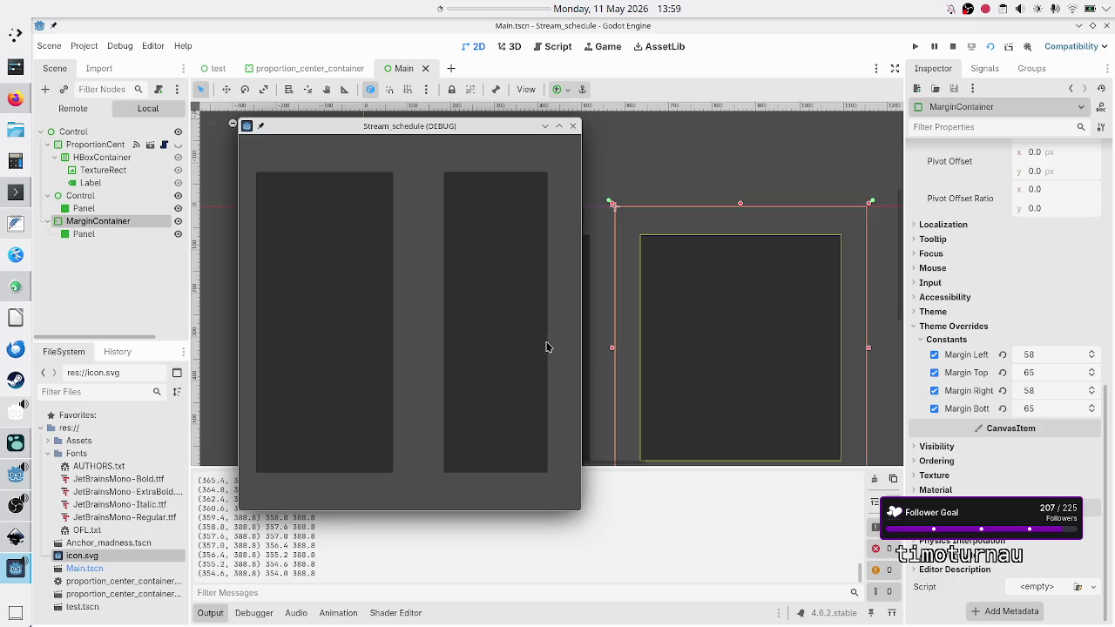
{"action": "left_click_drag", "start_coordinate": [580, 339], "coordinate": [428, 348]}
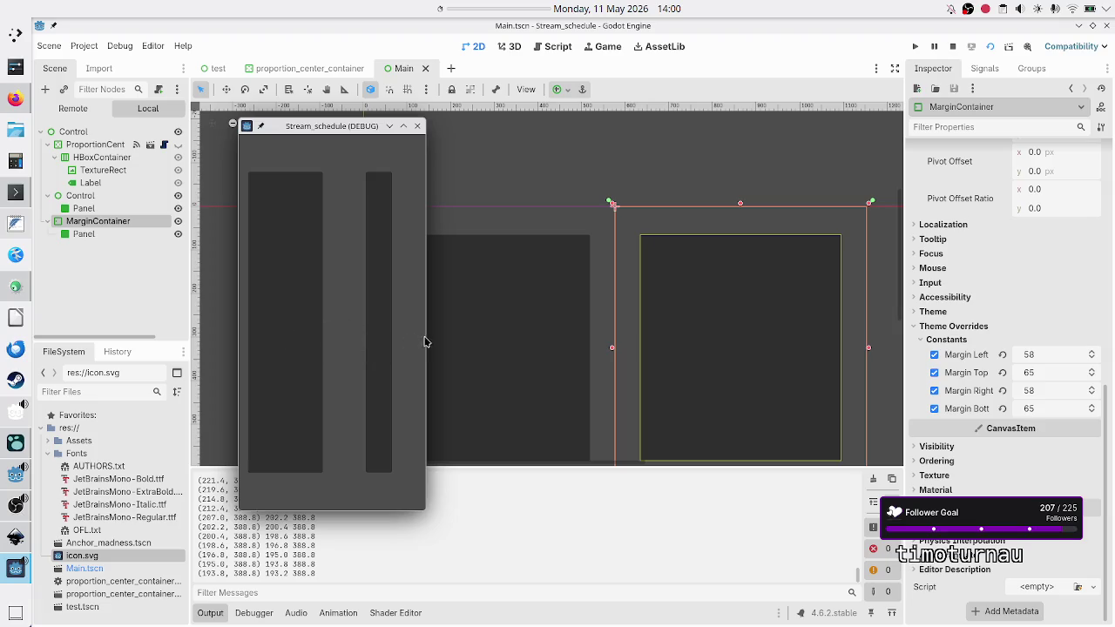
- Stretch the Stream_schedule debug window wider on both sides to test re-layout, then close it
{"action": "left_click_drag", "start_coordinate": [427, 336], "coordinate": [657, 335]}
{"action": "left_click_drag", "start_coordinate": [710, 330], "coordinate": [859, 305]}
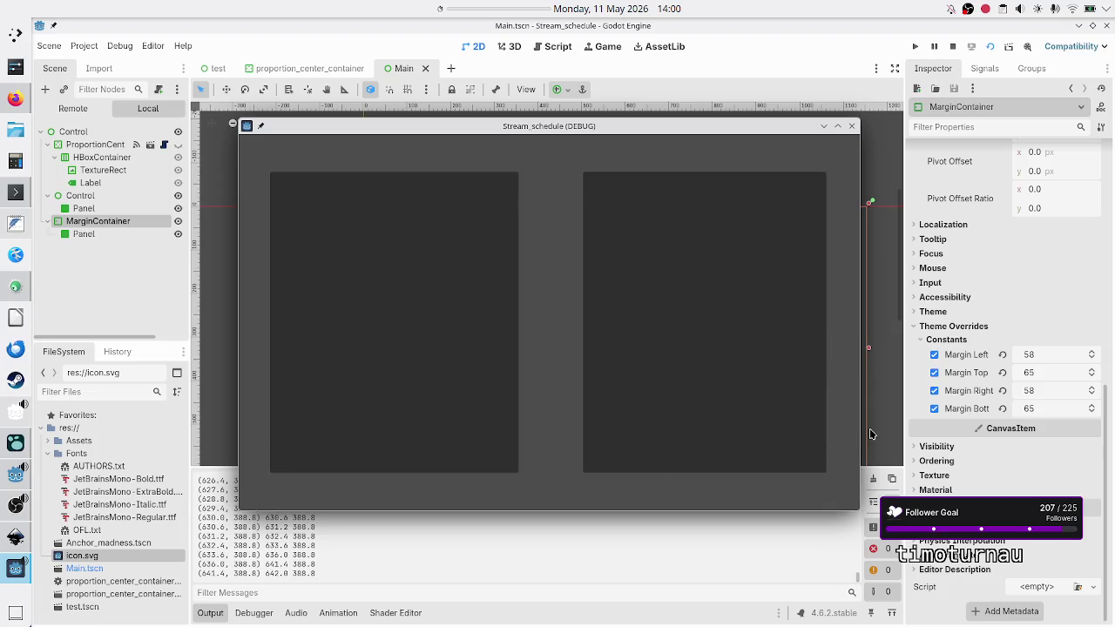
{"action": "left_click_drag", "start_coordinate": [862, 427], "coordinate": [882, 425]}
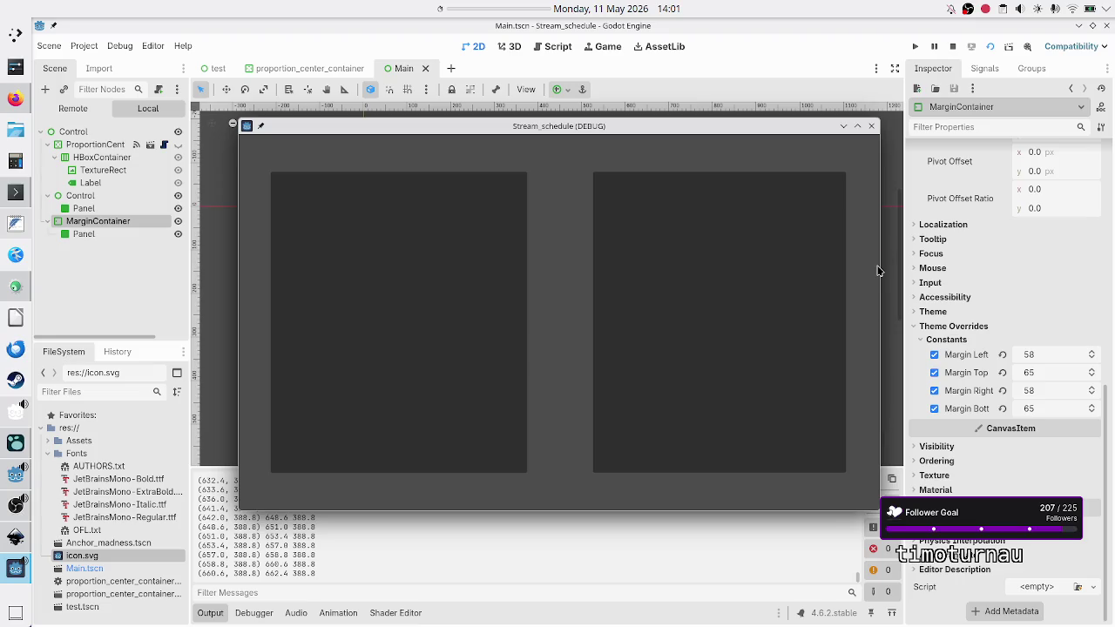
{"action": "left_click_drag", "start_coordinate": [882, 266], "coordinate": [1106, 250]}
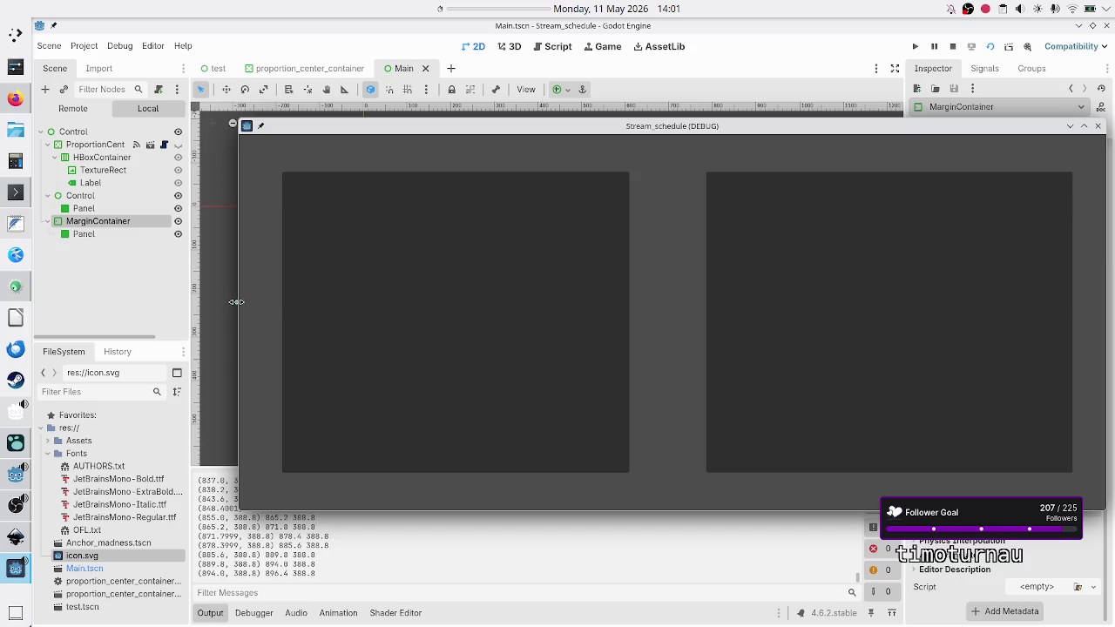
{"action": "mouse_move", "coordinate": [236, 302]}
{"action": "left_mouse_down"}
{"action": "mouse_move", "coordinate": [27, 298]}
{"action": "mouse_move", "coordinate": [50, 293]}
{"action": "mouse_move", "coordinate": [39, 293]}
{"action": "left_mouse_up"}
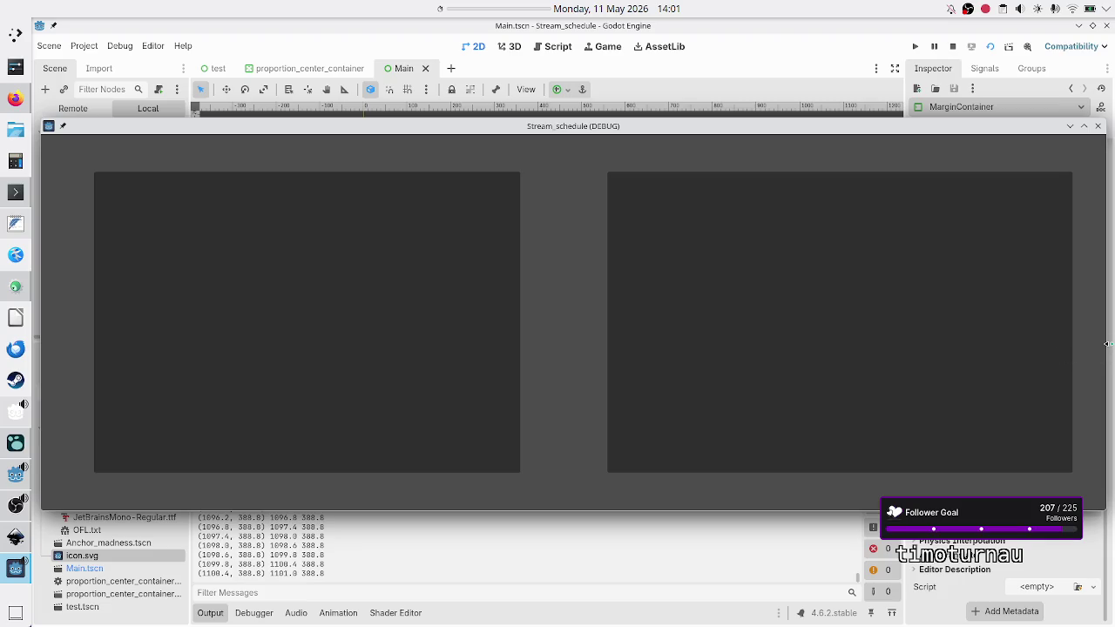
{"action": "left_click", "coordinate": [1098, 127]}
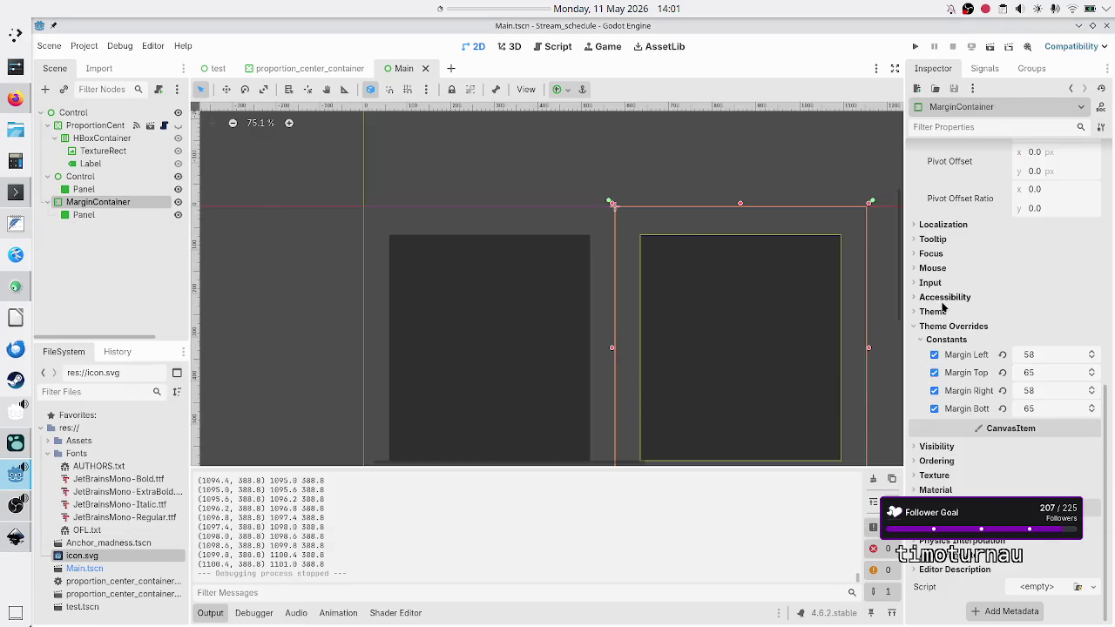
{"action": "key", "text": "alt+Tab"}
{"action": "double_click", "coordinate": [417, 456]}
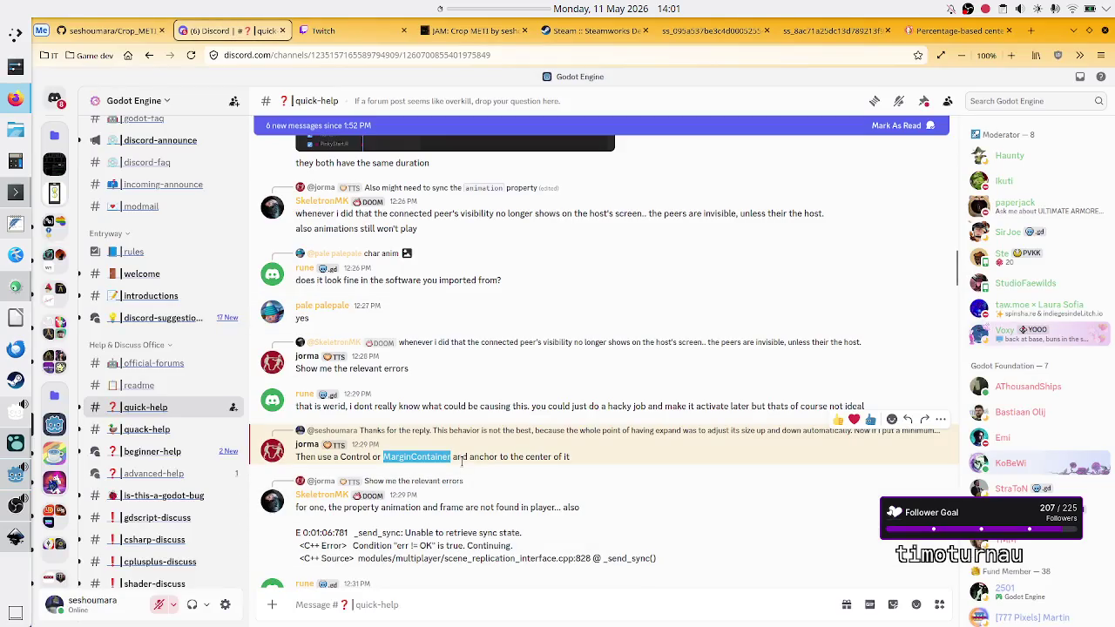
{"action": "left_click_drag", "start_coordinate": [404, 456], "coordinate": [296, 457]}
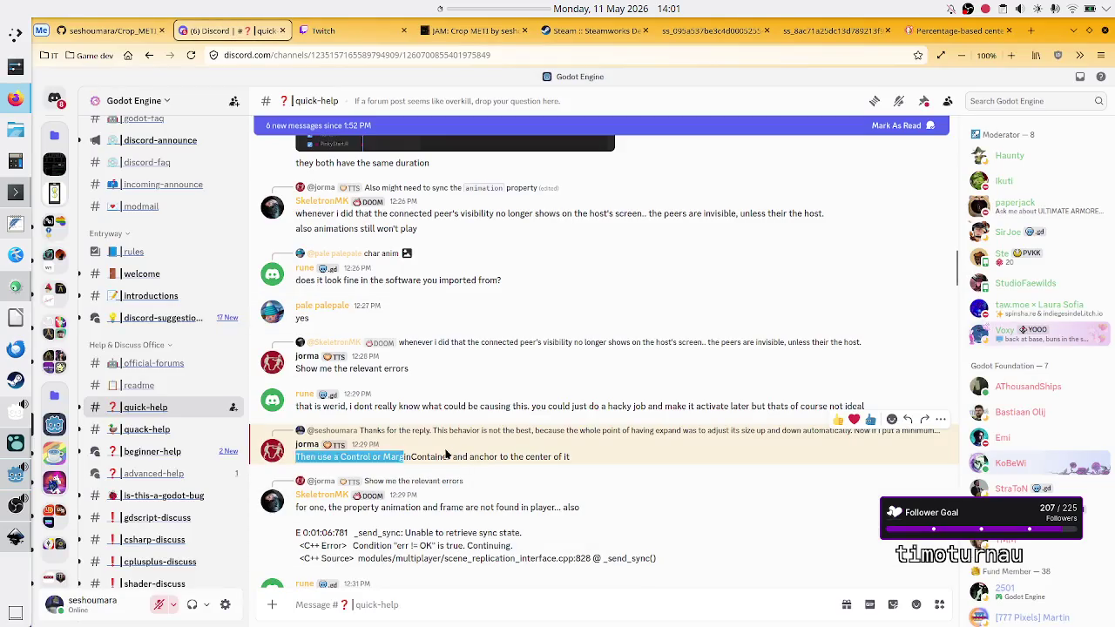
{"action": "left_click_drag", "start_coordinate": [518, 454], "coordinate": [536, 454]}
{"action": "double_click", "coordinate": [535, 454]}
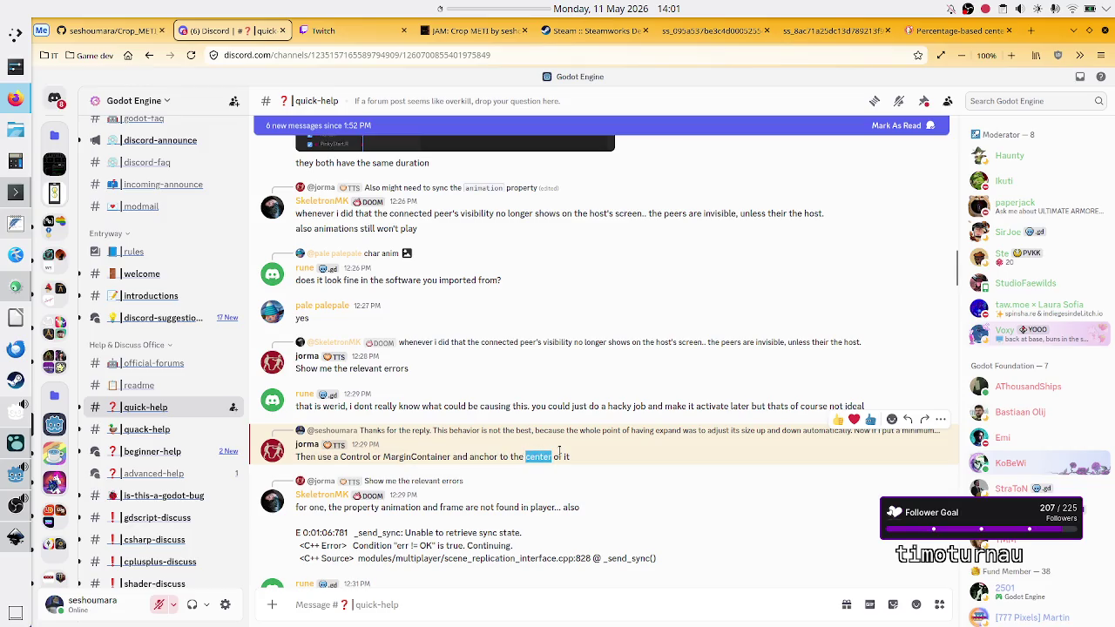
{"action": "left_click", "coordinate": [574, 457]}
{"action": "key", "text": "alt"}
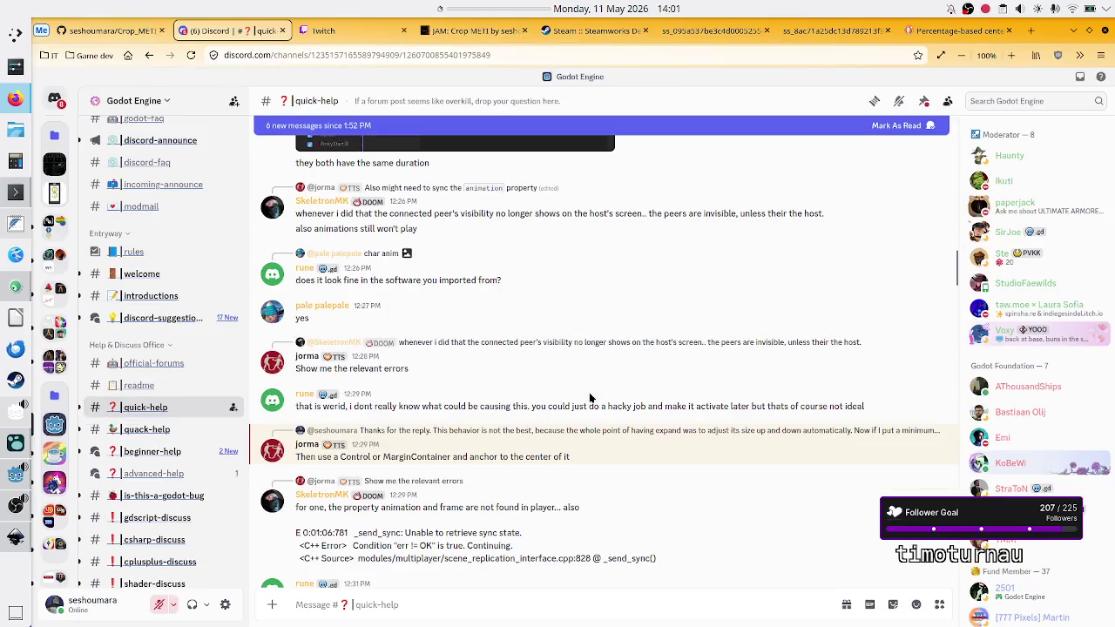
{"action": "left_click", "coordinate": [590, 398]}
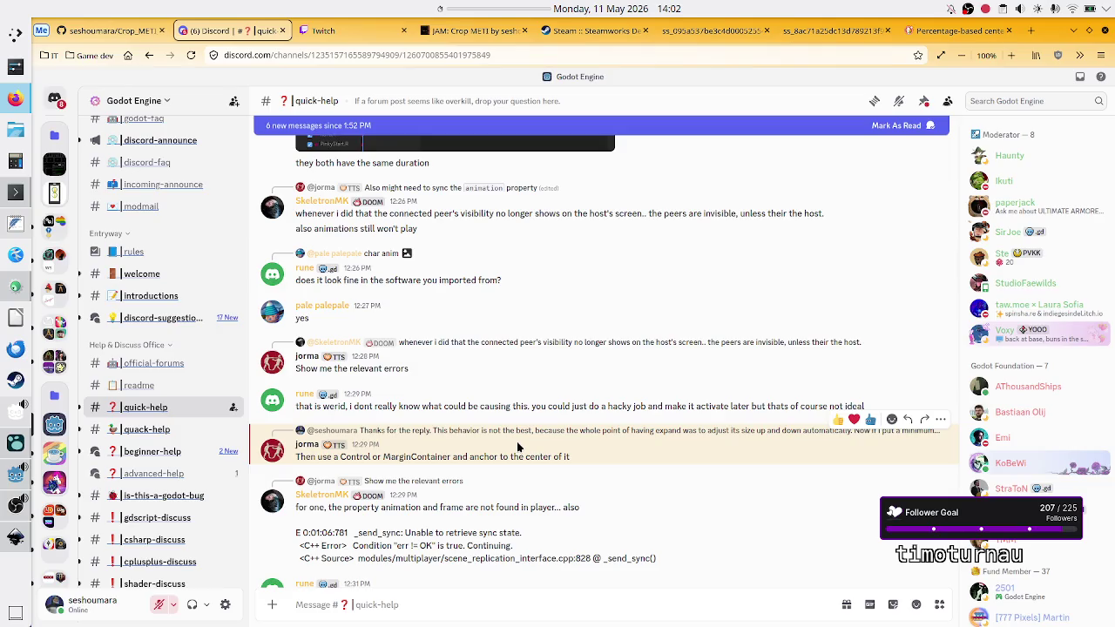
{"action": "key", "text": "alt+Tab"}
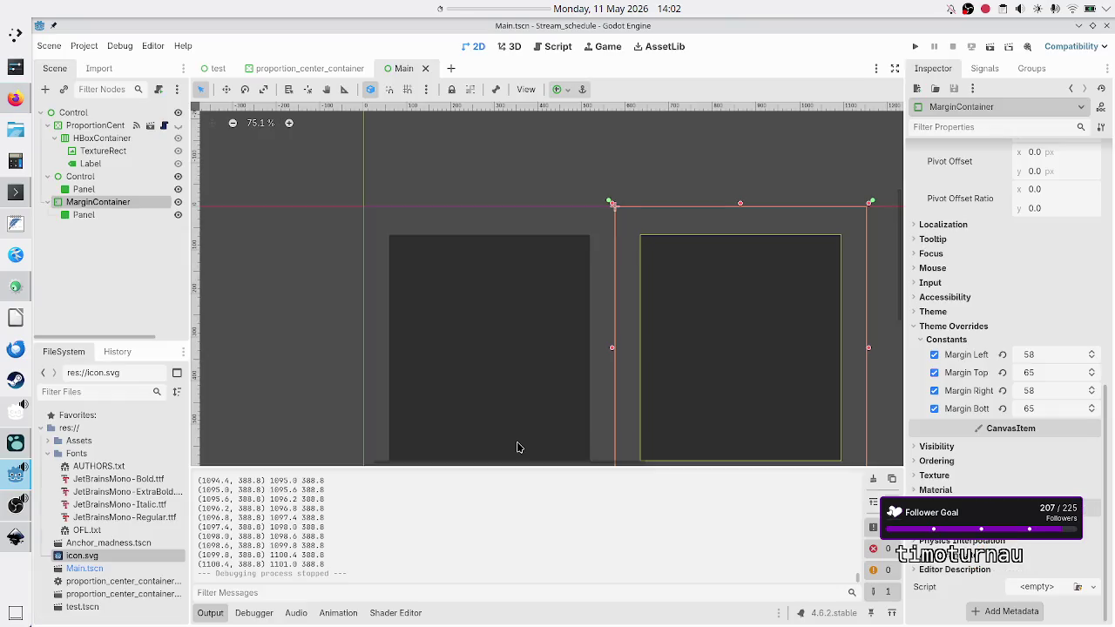
- Collapse the Output panel, hide Control and MarginContainer, and show ProportionCenterContainer's icon and text
{"action": "left_click", "coordinate": [208, 613]}
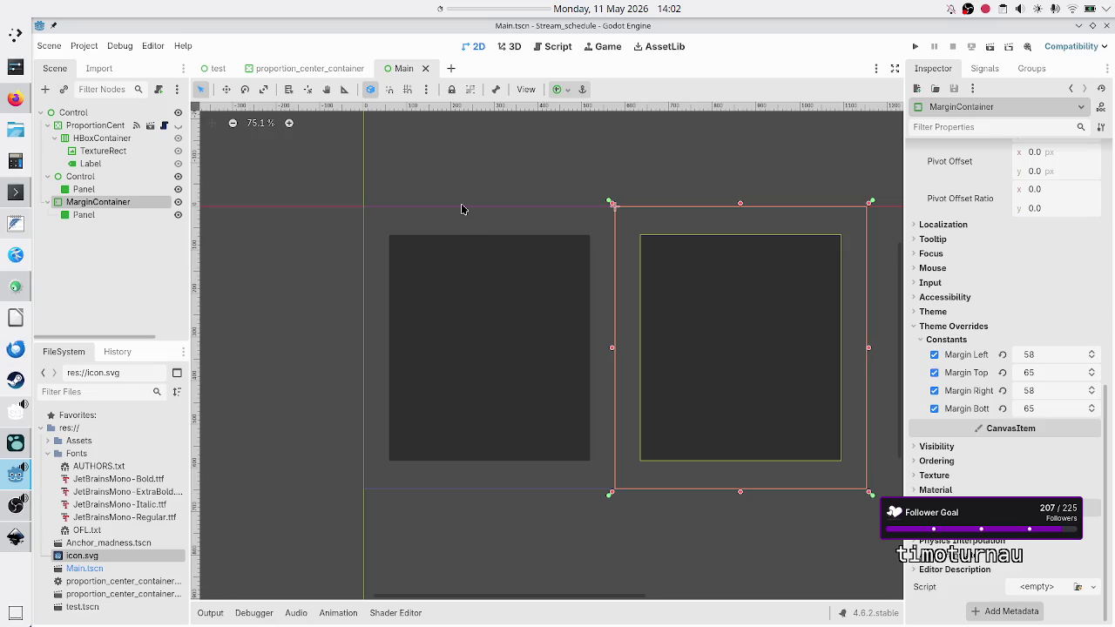
{"action": "left_click", "coordinate": [100, 248]}
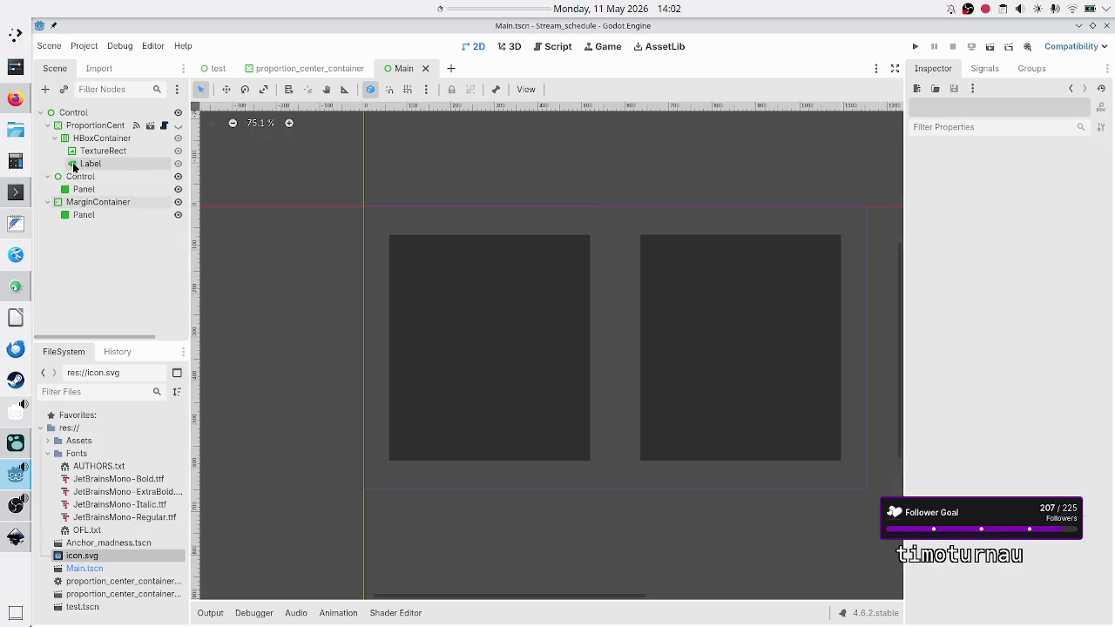
{"action": "left_click", "coordinate": [177, 176]}
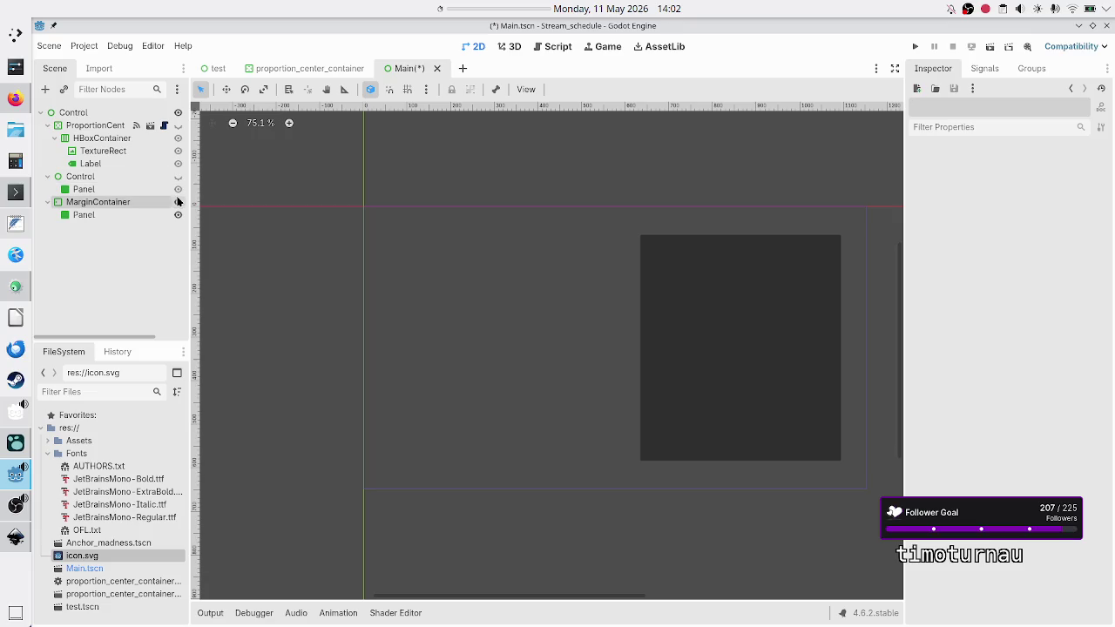
{"action": "left_click", "coordinate": [177, 203]}
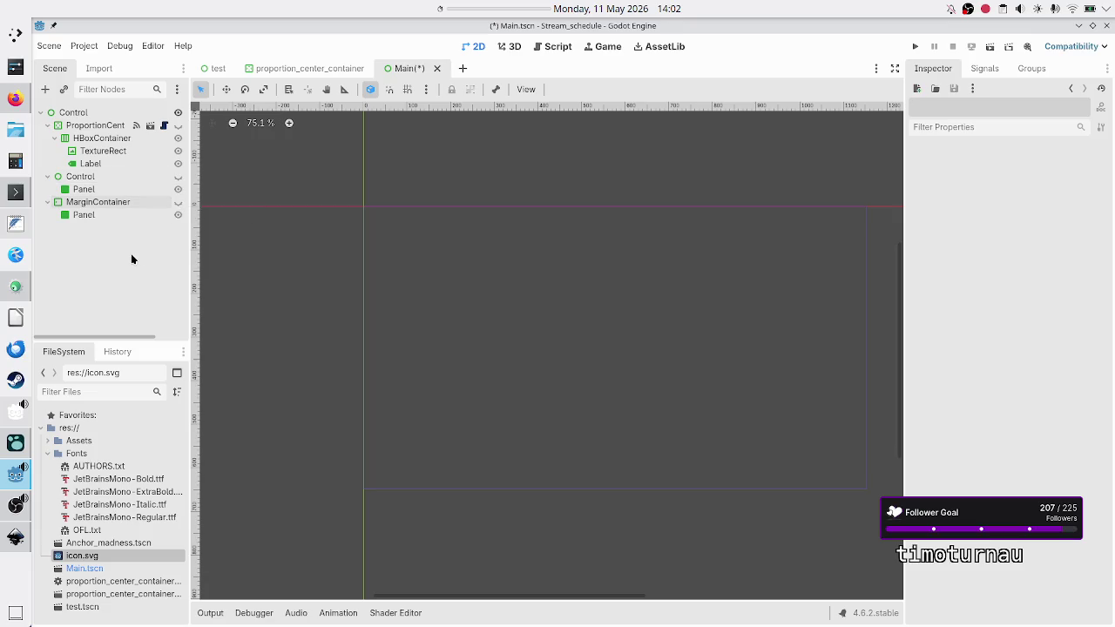
{"action": "left_click", "coordinate": [177, 125]}
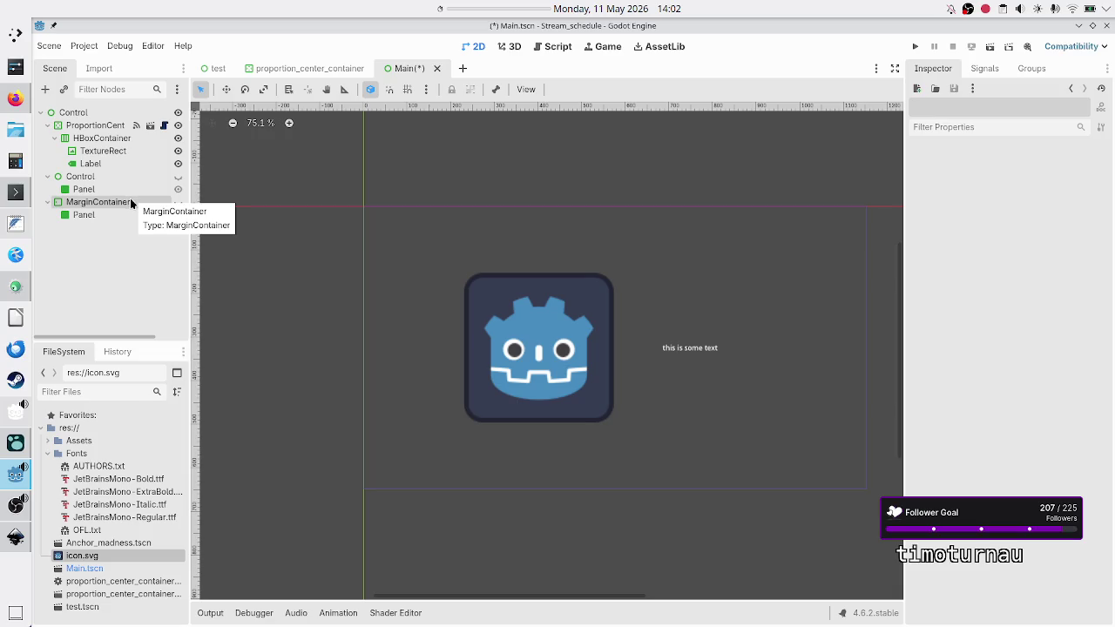
- Inspect MarginContainer, Control and ProportionCenterContainer's anchors, then bring up proportion_center_container.gd
{"action": "left_click", "coordinate": [97, 202]}
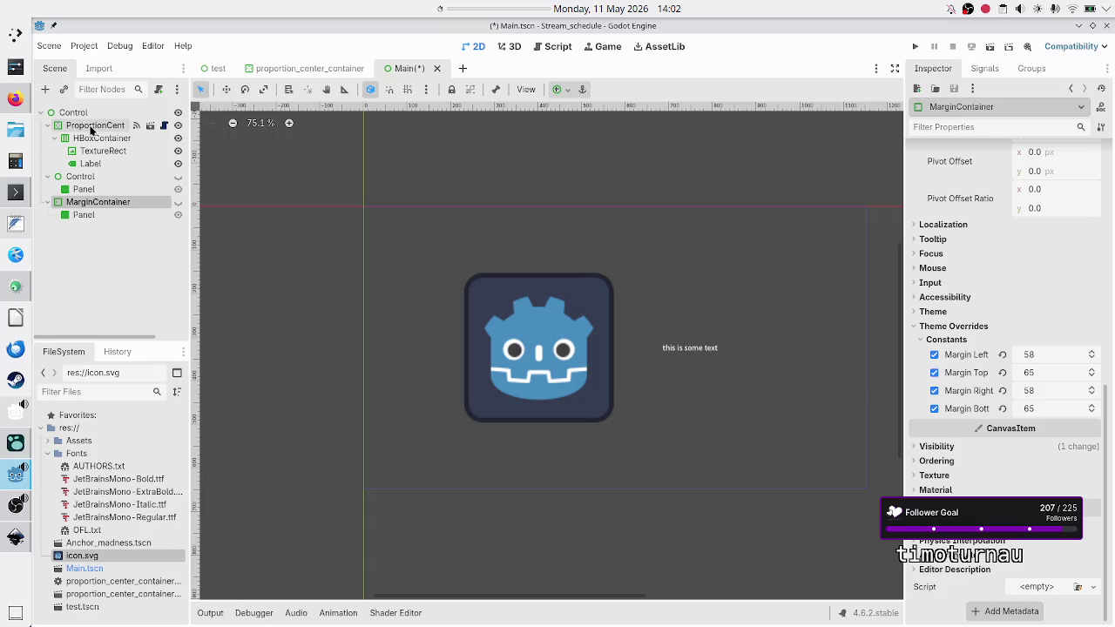
{"action": "left_click", "coordinate": [90, 116]}
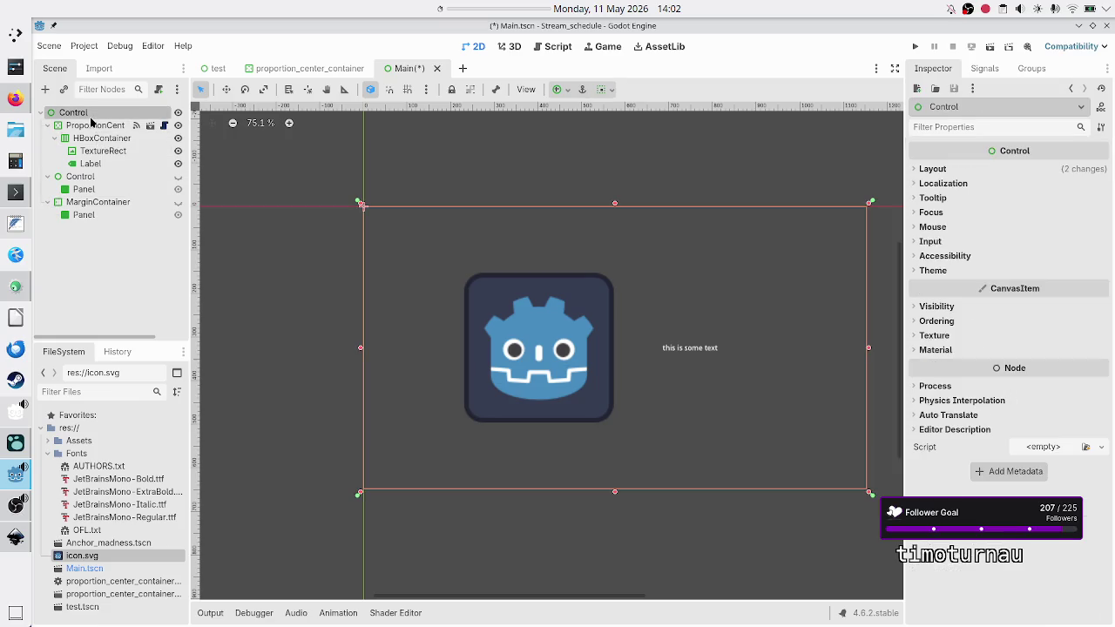
{"action": "left_click", "coordinate": [92, 125]}
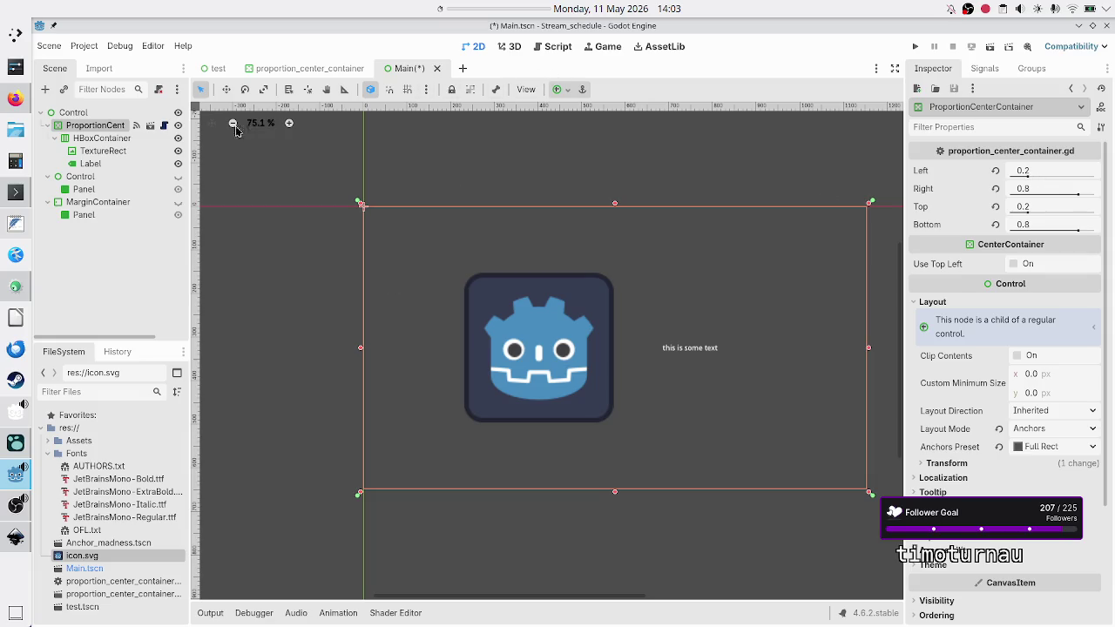
{"action": "left_click", "coordinate": [165, 127]}
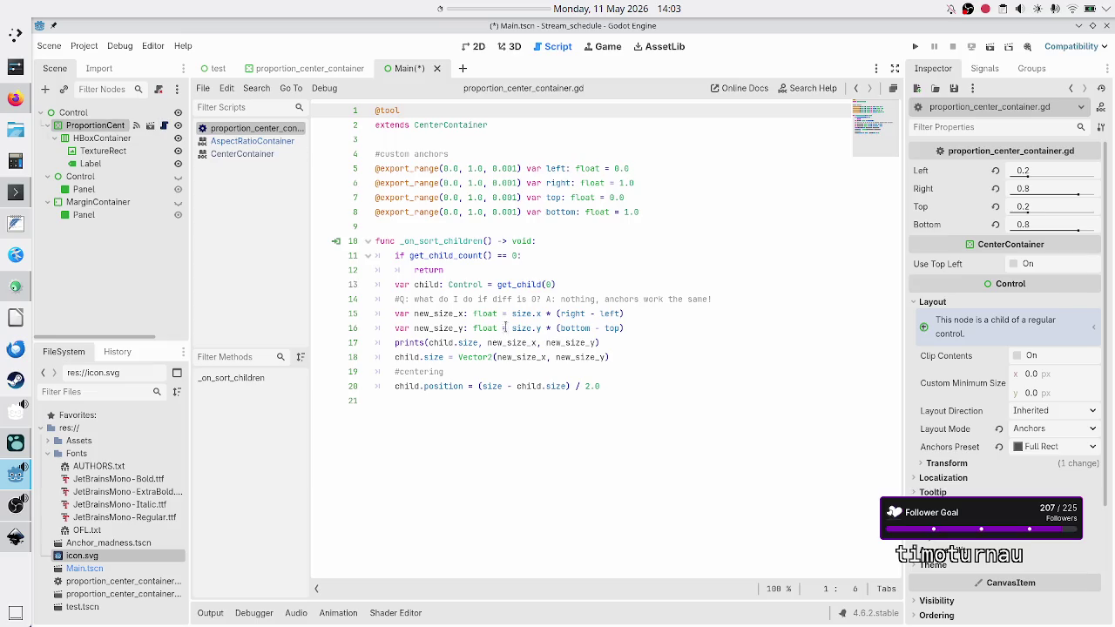
{"action": "left_click", "coordinate": [645, 393]}
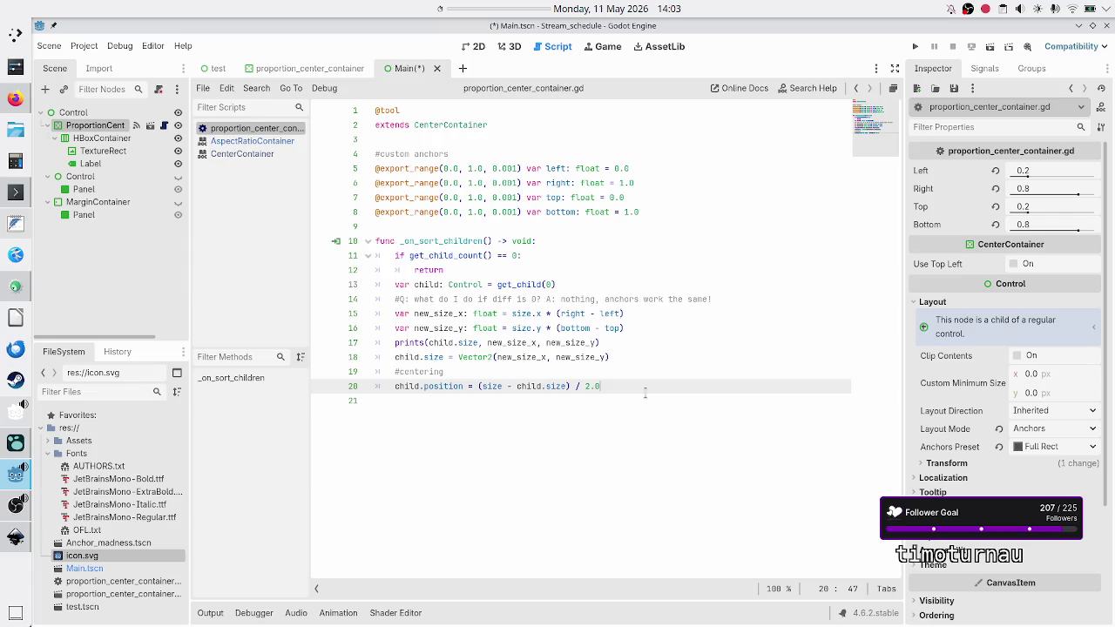
{"action": "mouse_move", "coordinate": [584, 315]}
{"action": "left_click", "coordinate": [434, 417]}
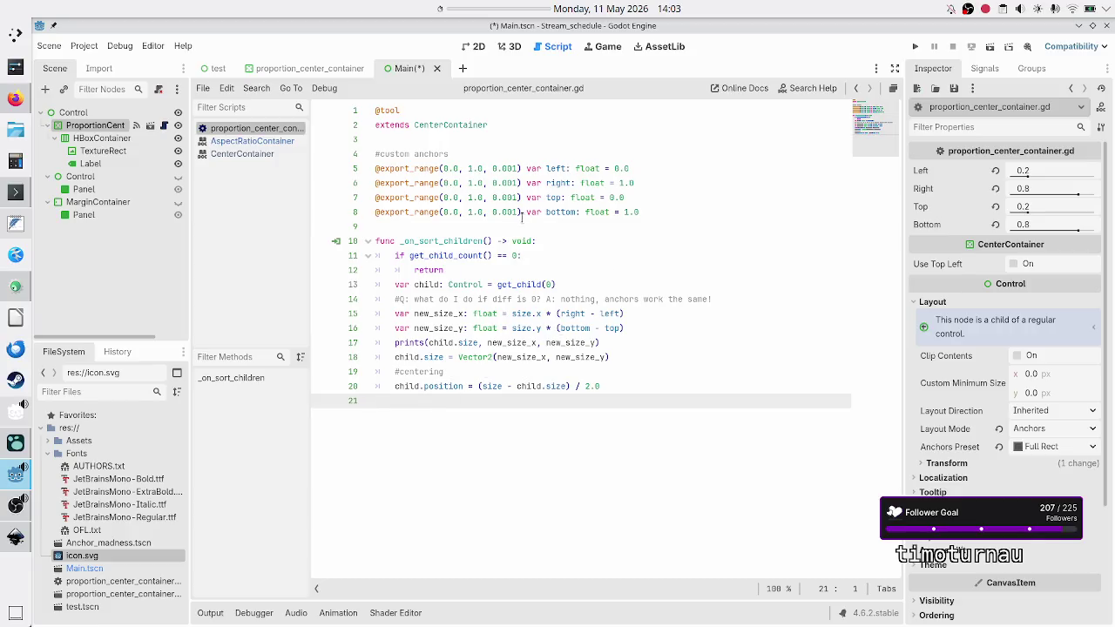
{"action": "left_click", "coordinate": [650, 217]}
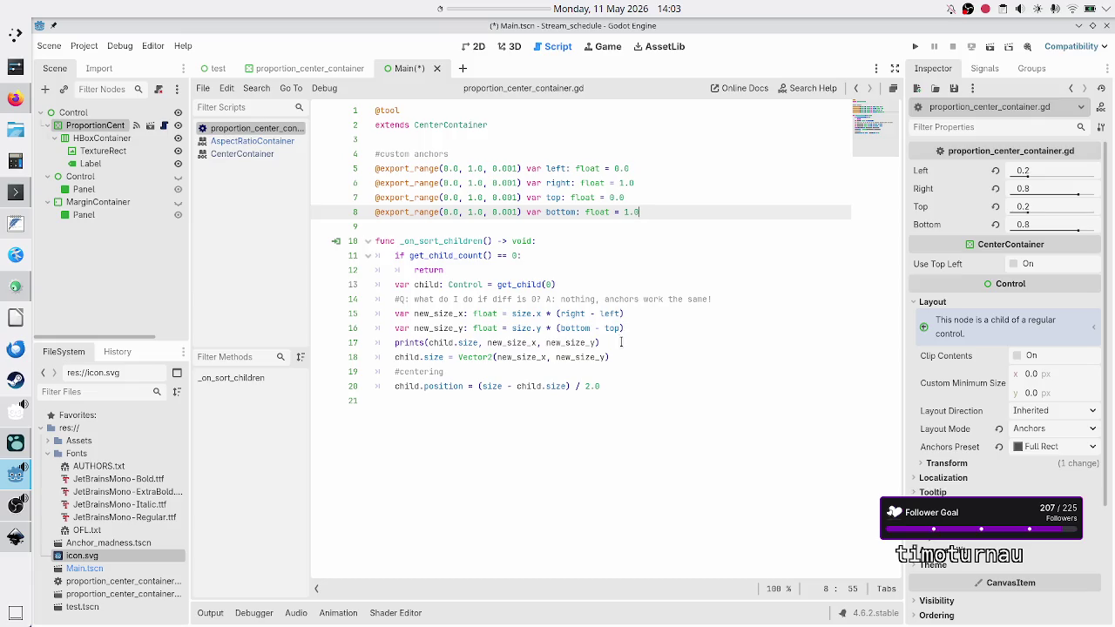
{"action": "left_click", "coordinate": [564, 424]}
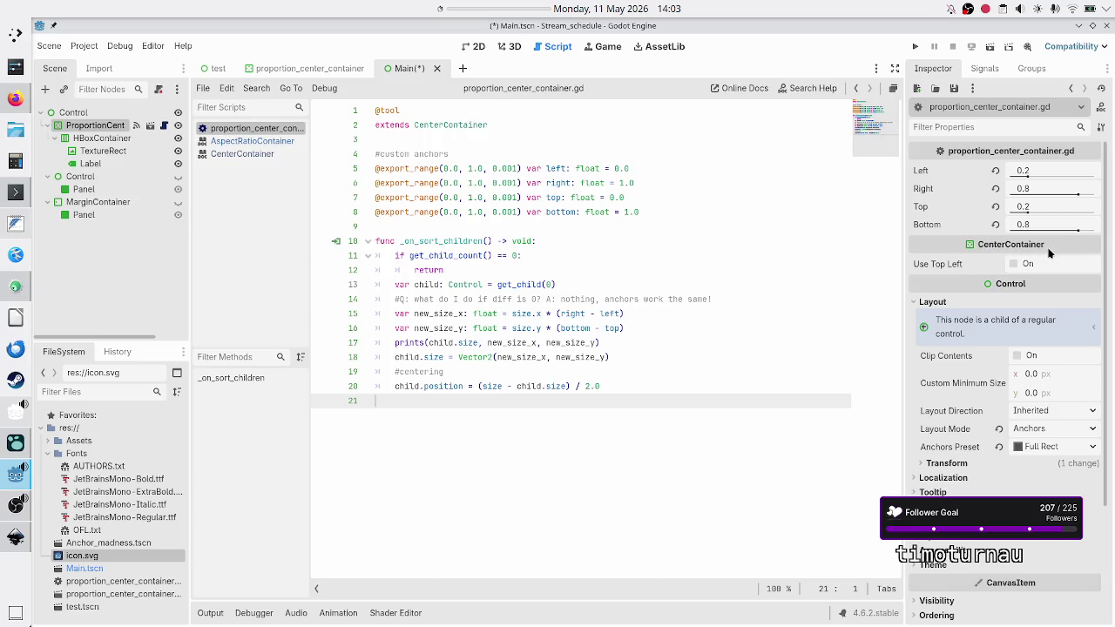
{"action": "mouse_move", "coordinate": [1045, 252]}
{"action": "left_click", "coordinate": [628, 382]}
{"action": "key", "text": "Up"}
{"action": "key", "text": "Down"}
{"action": "key", "text": "Home"}
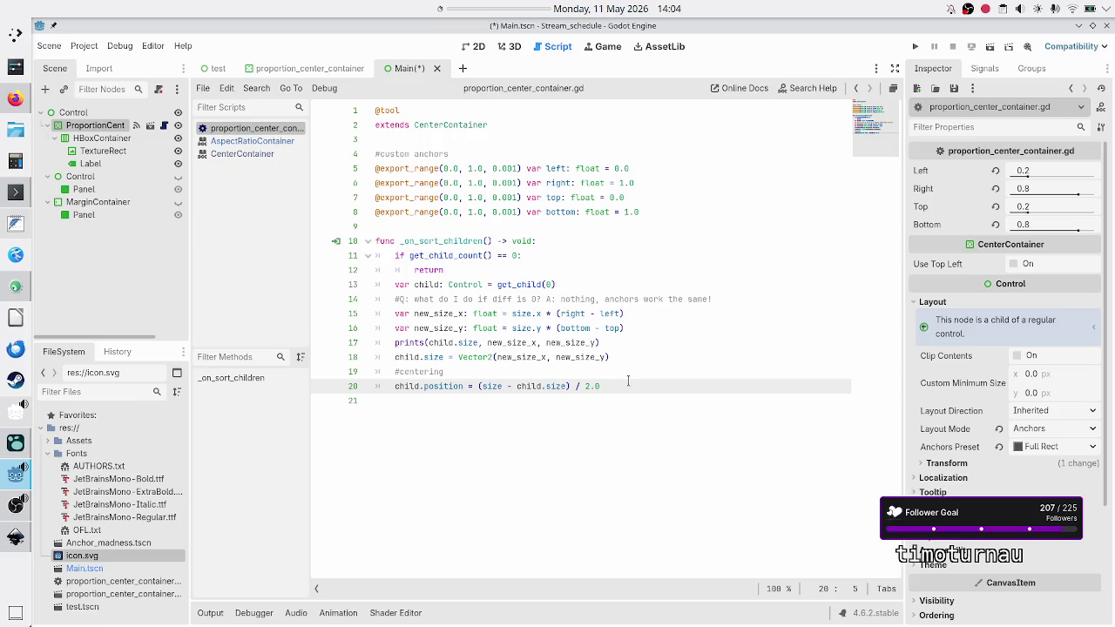
{"action": "key", "text": "shift+End"}
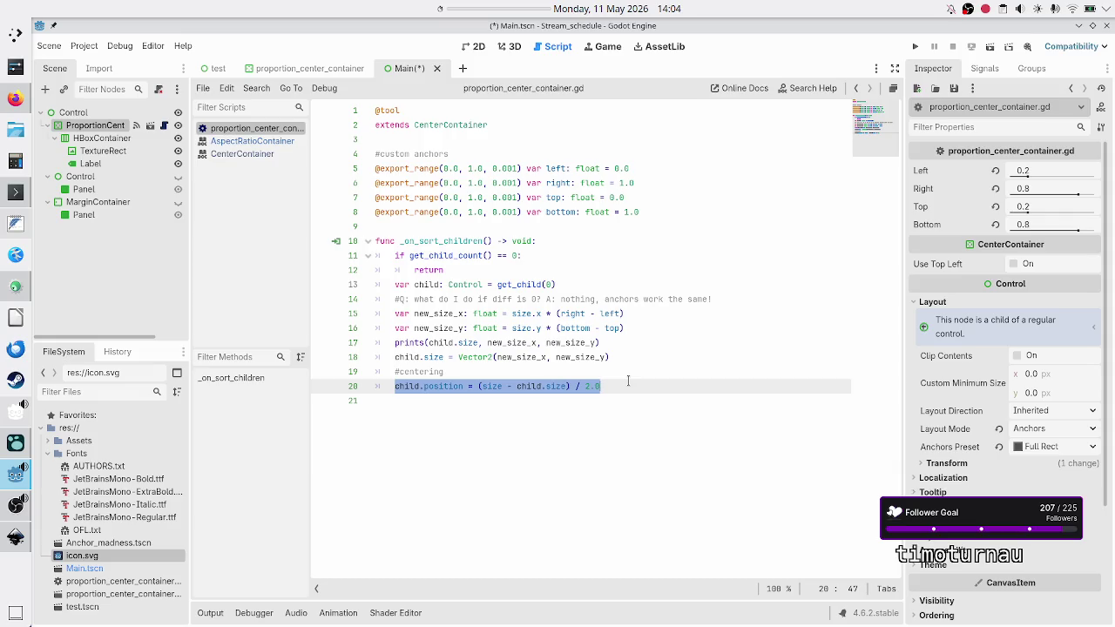
{"action": "key", "text": "Up"}
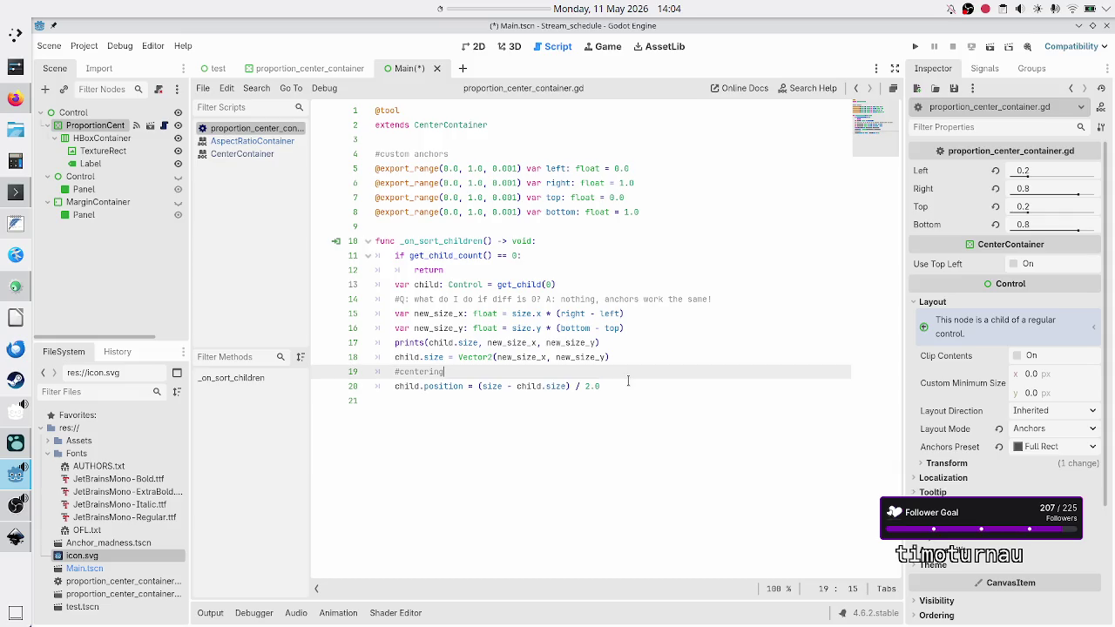
{"action": "double_click", "coordinate": [451, 241]}
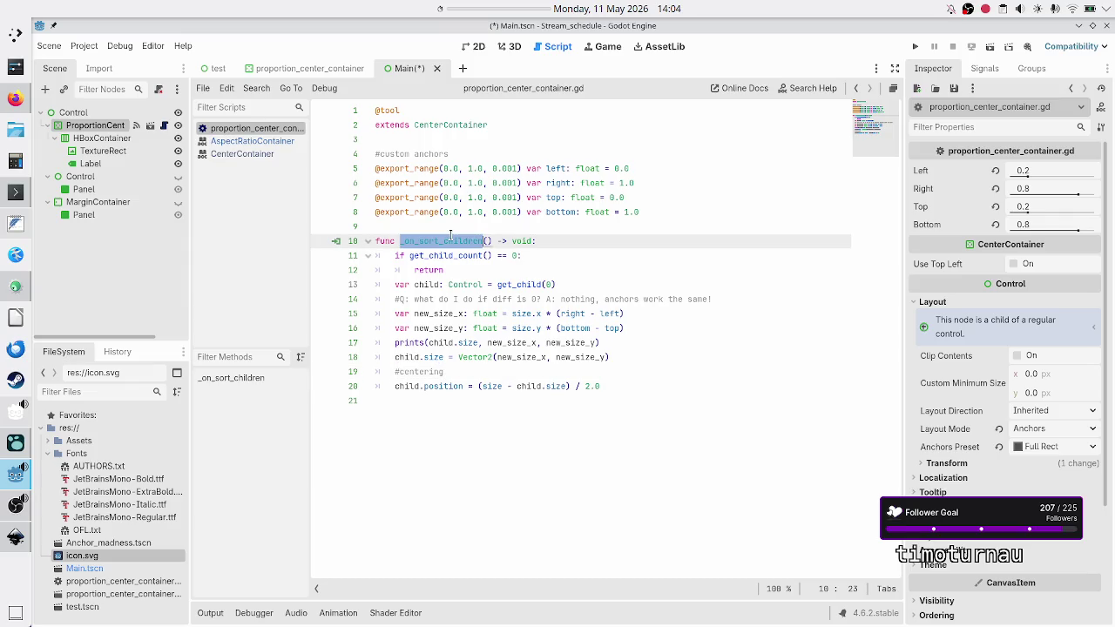
{"action": "left_click", "coordinate": [499, 375]}
{"action": "key", "text": "Down"}
{"action": "key", "text": "Home"}
{"action": "key", "text": "Home"}
{"action": "key", "text": "shift+End"}
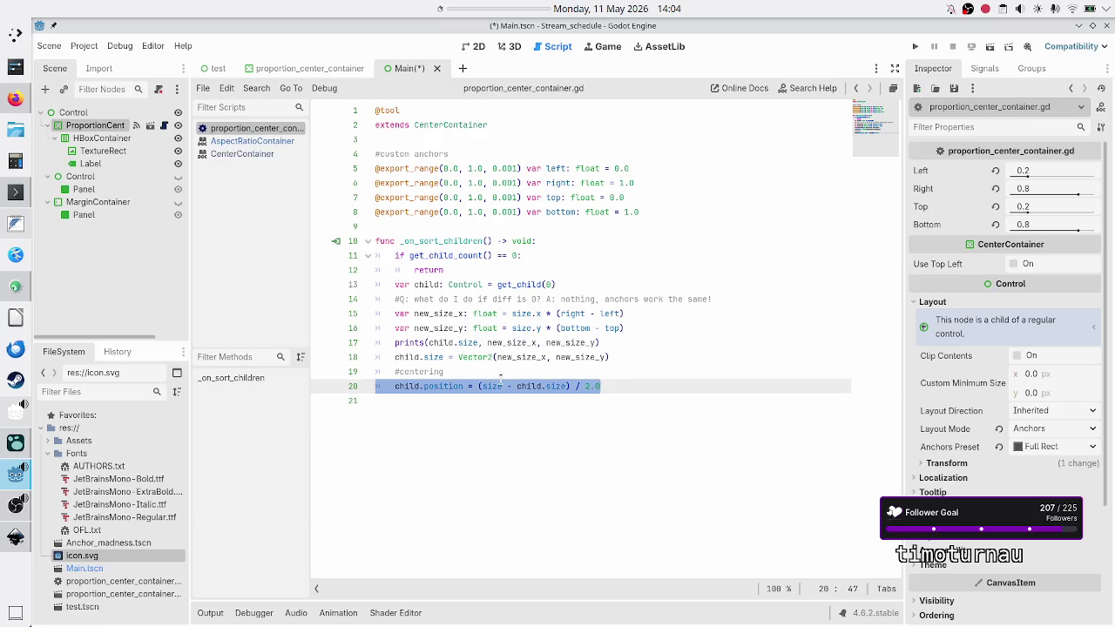
{"action": "key", "text": "End"}
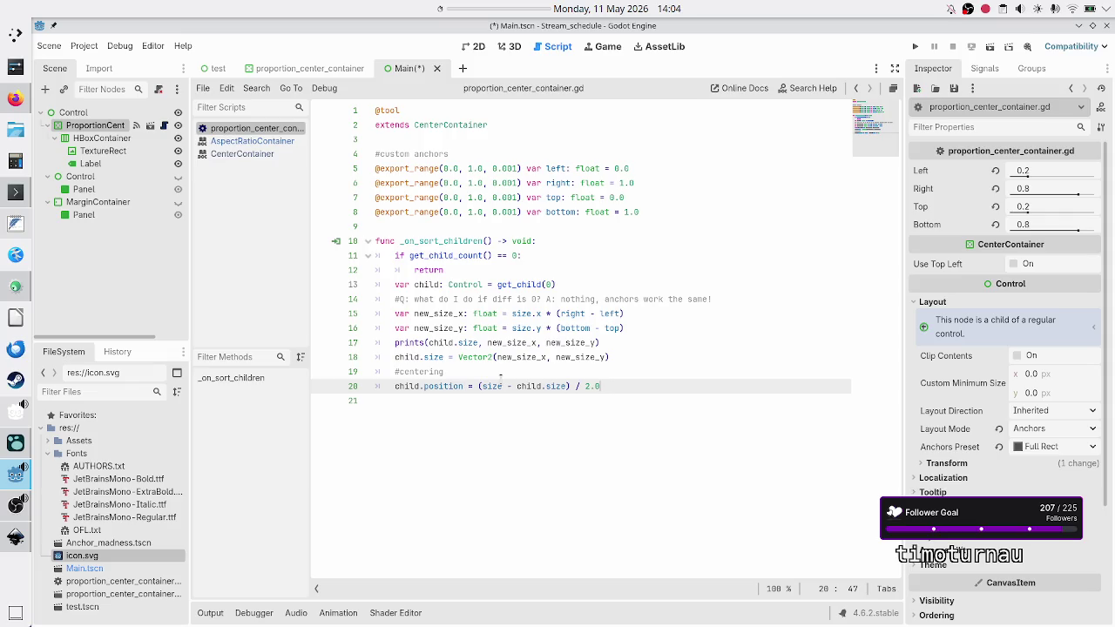
{"action": "mouse_move", "coordinate": [661, 211]}
{"action": "left_mouse_down"}
{"action": "mouse_move", "coordinate": [371, 170]}
{"action": "mouse_move", "coordinate": [436, 170]}
{"action": "mouse_move", "coordinate": [371, 172]}
{"action": "left_mouse_up"}
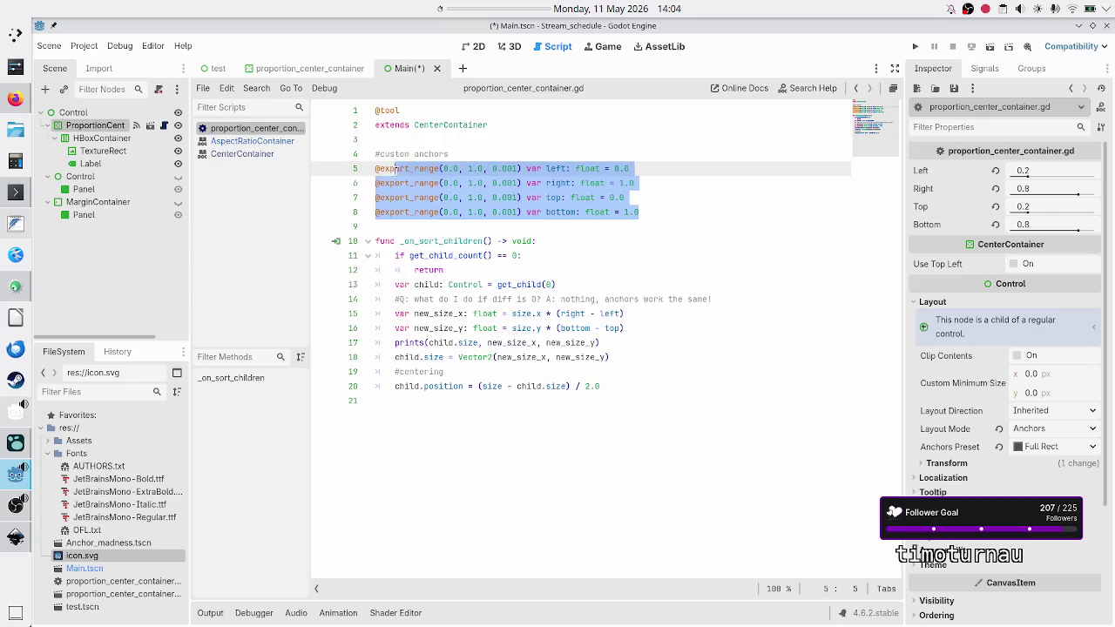
{"action": "mouse_move", "coordinate": [618, 386]}
{"action": "left_mouse_down"}
{"action": "mouse_move", "coordinate": [418, 373]}
{"action": "mouse_move", "coordinate": [396, 385]}
{"action": "left_mouse_up"}
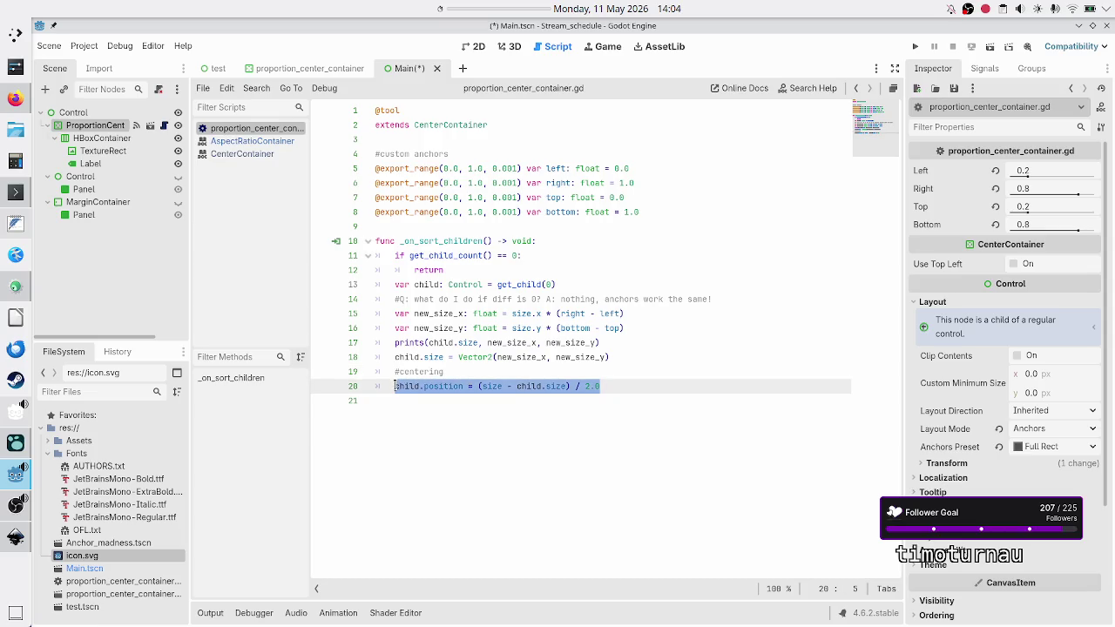
{"action": "left_click", "coordinate": [452, 438]}
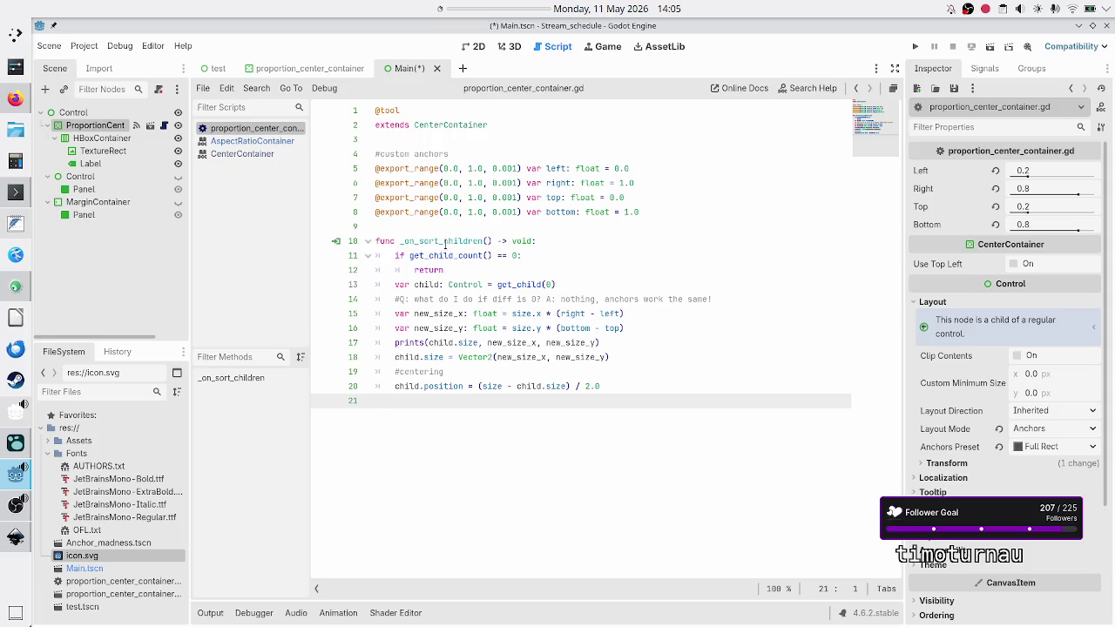
- List the Control node's signals while reviewing the anchor exports and _on_sort_children function
{"action": "left_click", "coordinate": [88, 177]}
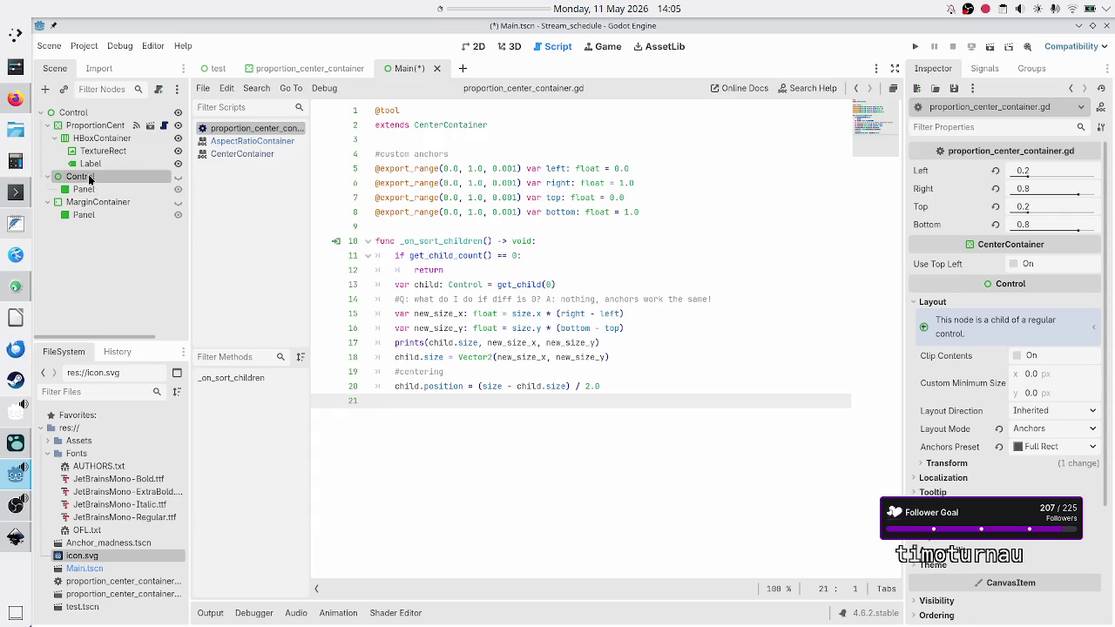
{"action": "double_click", "coordinate": [448, 241]}
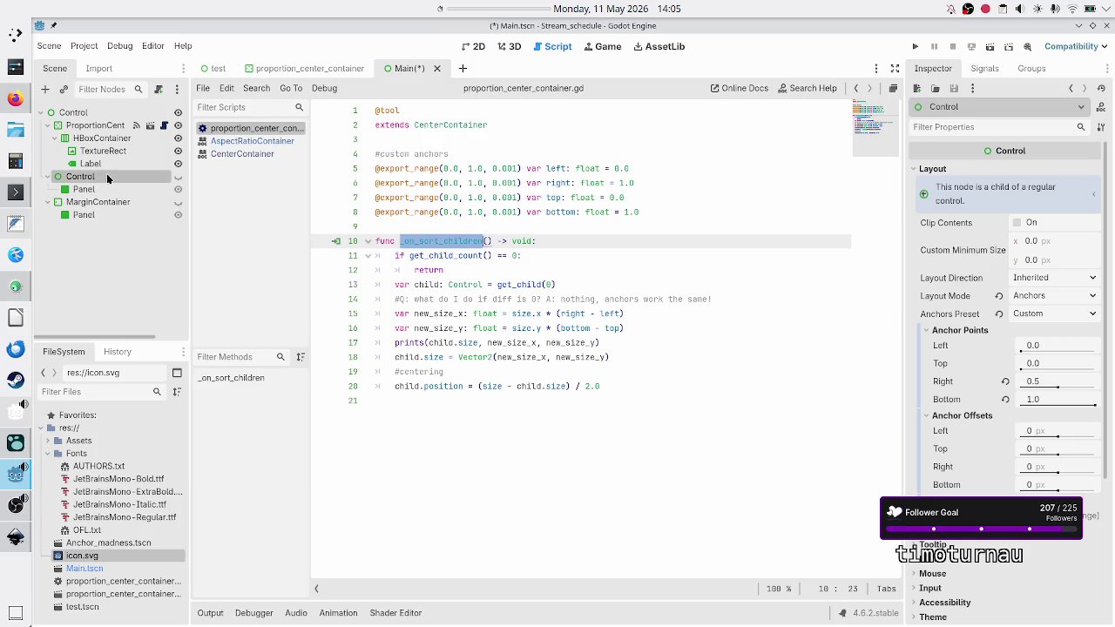
{"action": "left_click", "coordinate": [995, 69]}
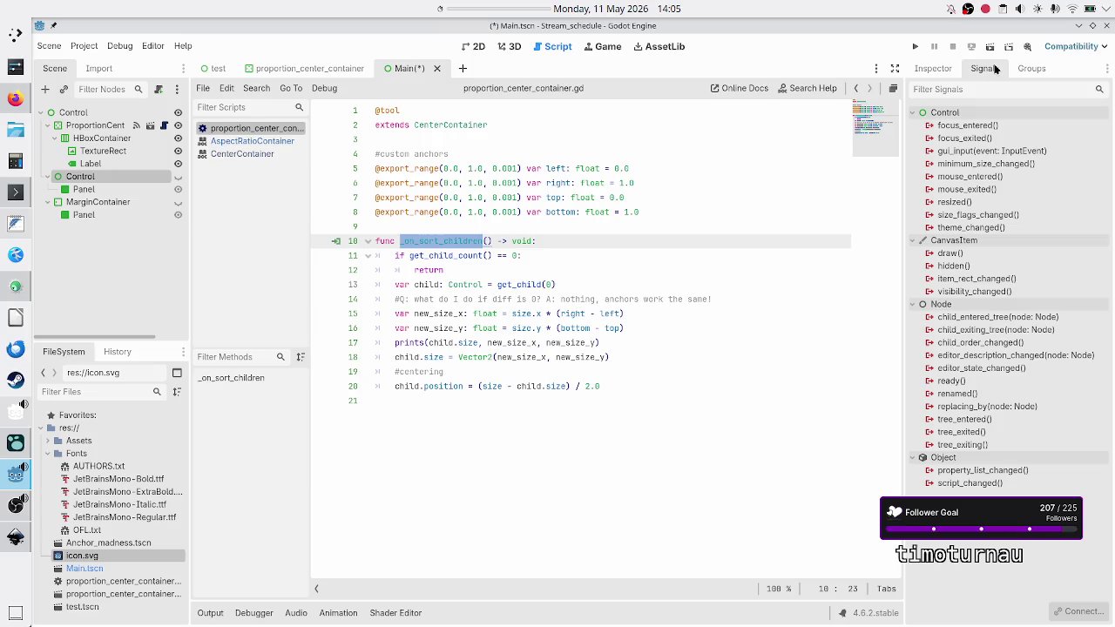
{"action": "left_click_drag", "start_coordinate": [652, 212], "coordinate": [498, 168]}
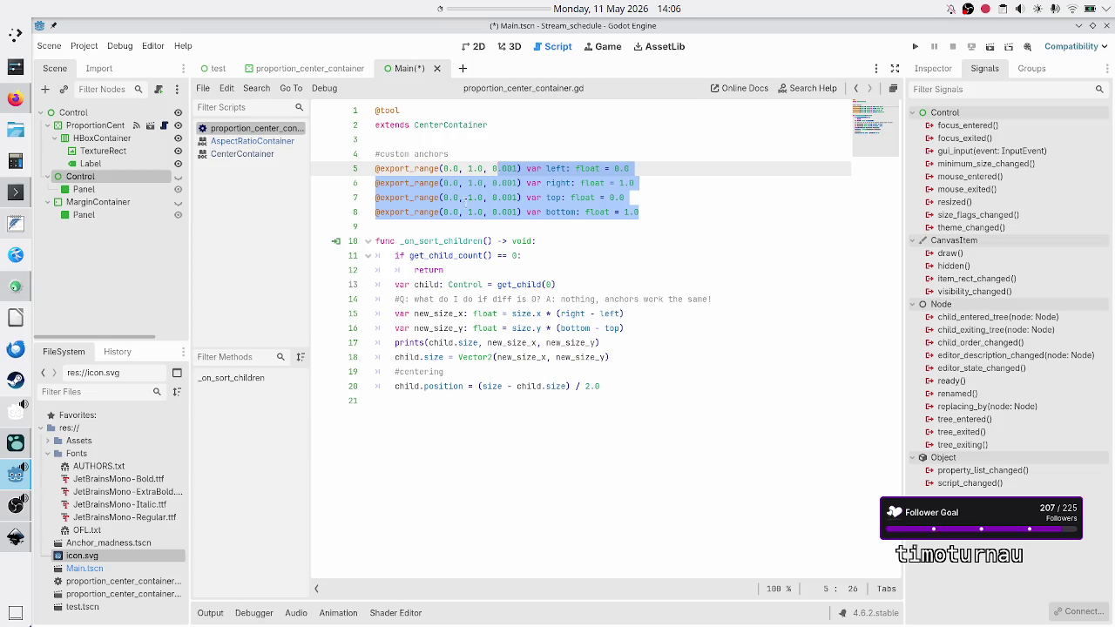
{"action": "double_click", "coordinate": [435, 241]}
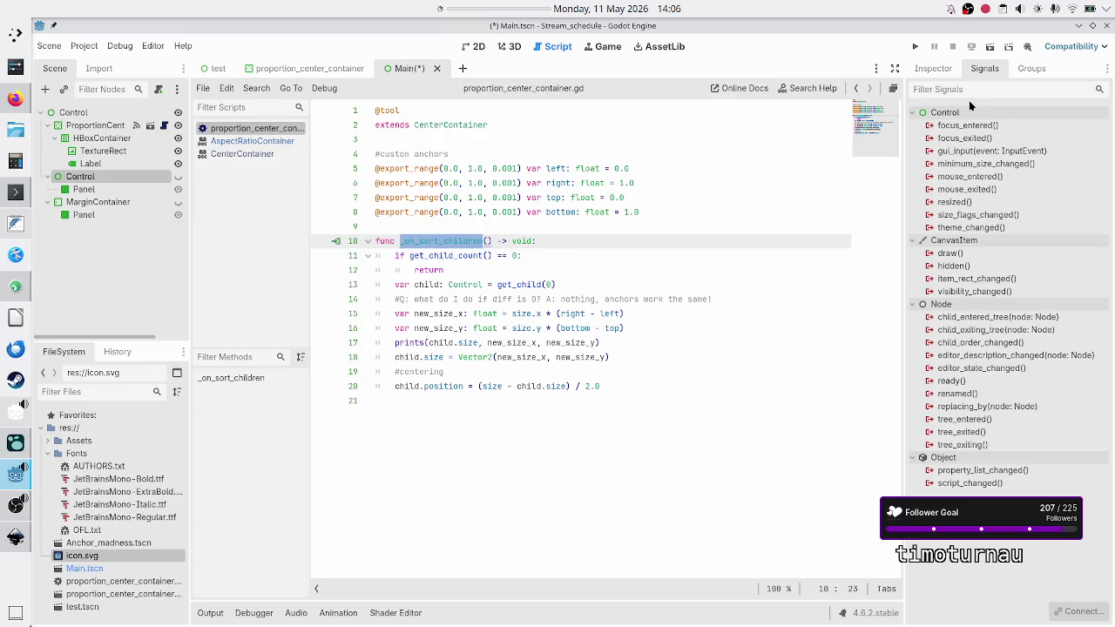
{"action": "left_click", "coordinate": [576, 237]}
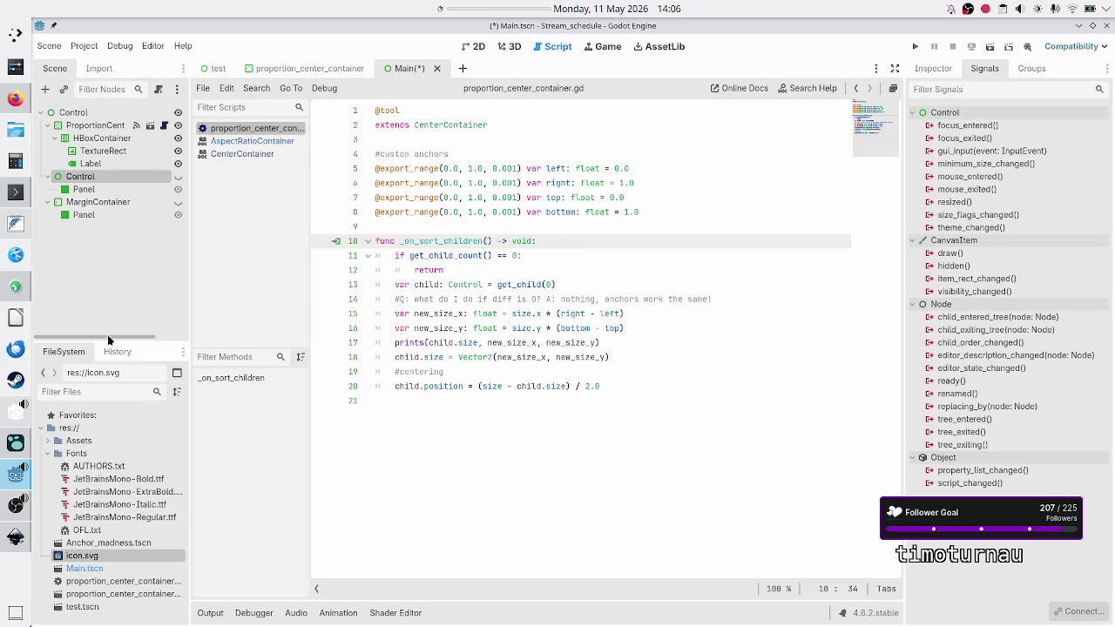
- Add the note 'Non-containers can't adjust child size,' atop the Logseq journal, then return to Godot
{"action": "mouse_move", "coordinate": [13, 482]}
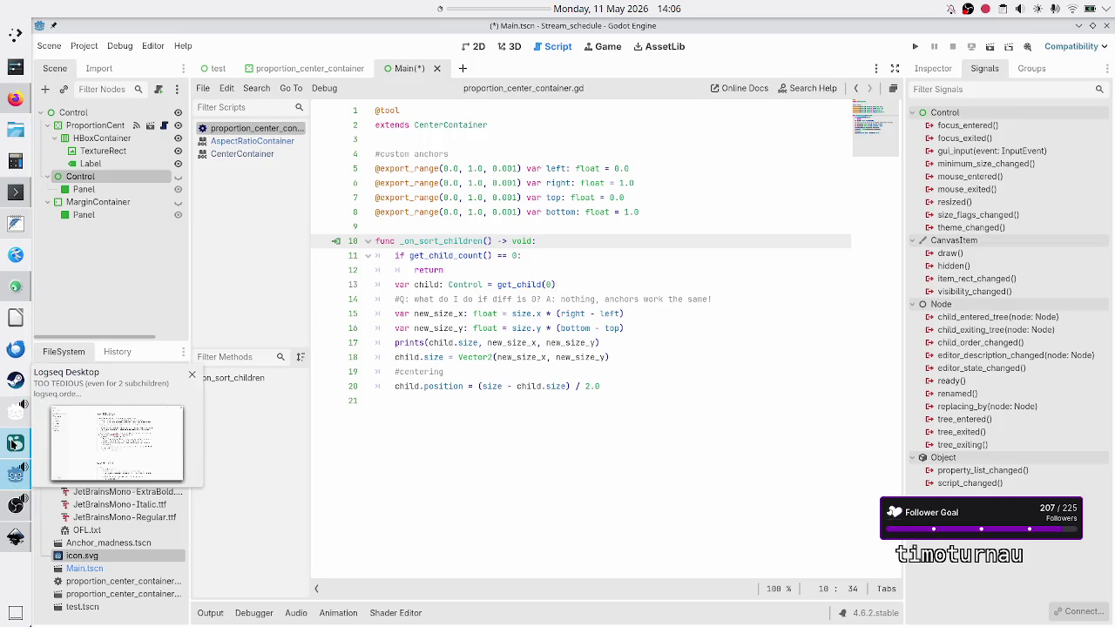
{"action": "left_click", "coordinate": [15, 442]}
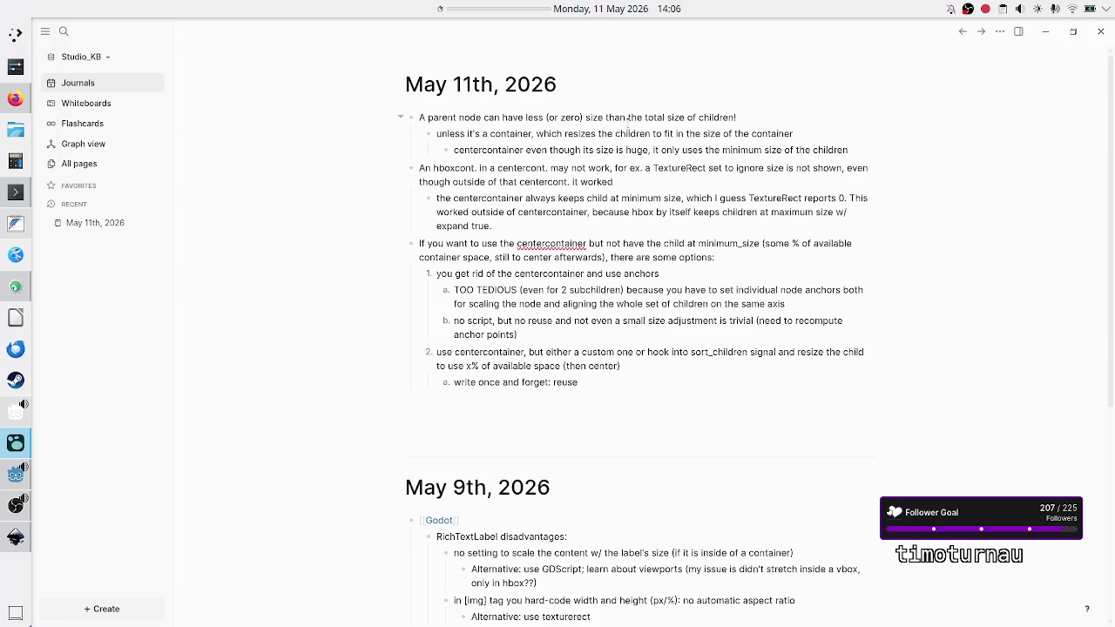
{"action": "left_click_drag", "start_coordinate": [446, 117], "coordinate": [495, 118]}
{"action": "left_click", "coordinate": [493, 117]}
{"action": "key", "text": "Return"}
{"action": "type", "text": "Non-containers can't ad"}
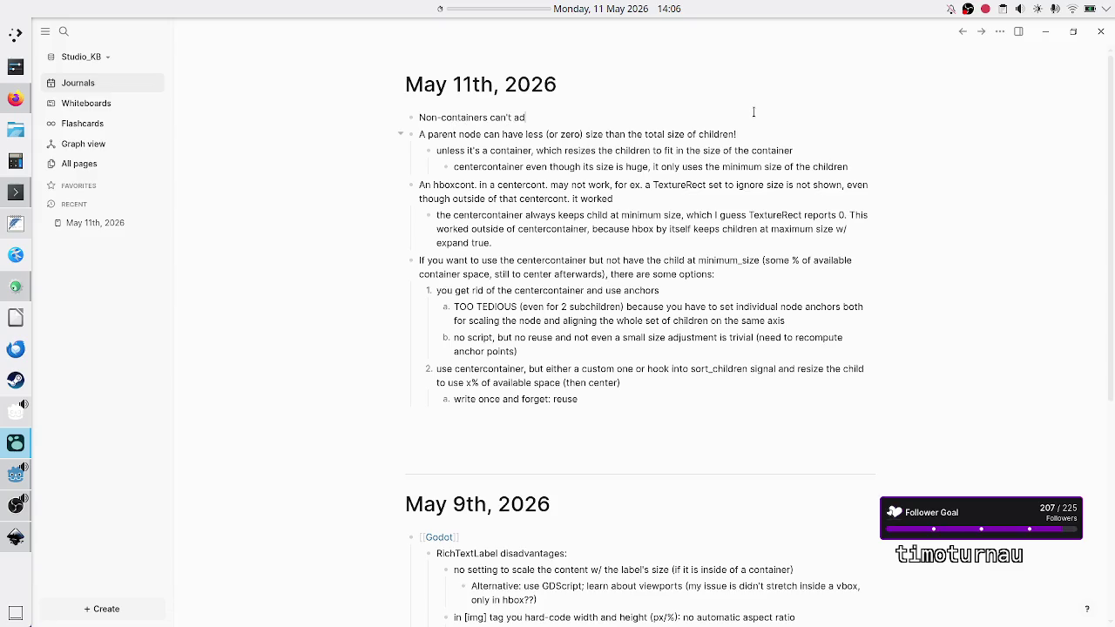
{"action": "type", "text": "just child s"}
{"action": "type", "text": "ize"}
{"action": "type", "text": ","}
{"action": "left_click_drag", "start_coordinate": [460, 134], "coordinate": [719, 137]}
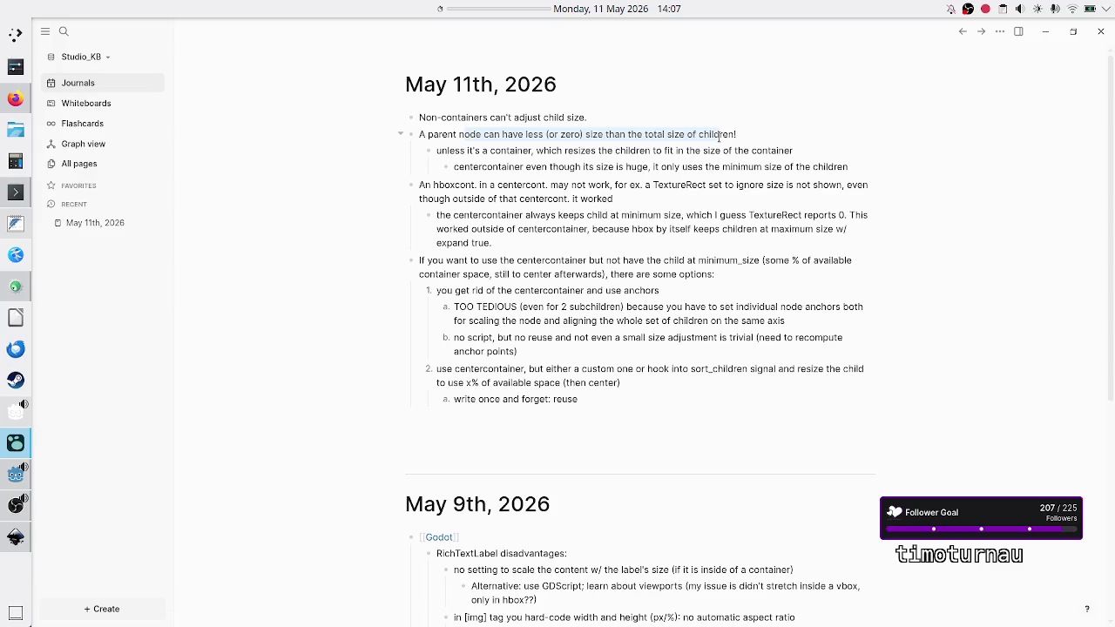
{"action": "key", "text": "Left"}
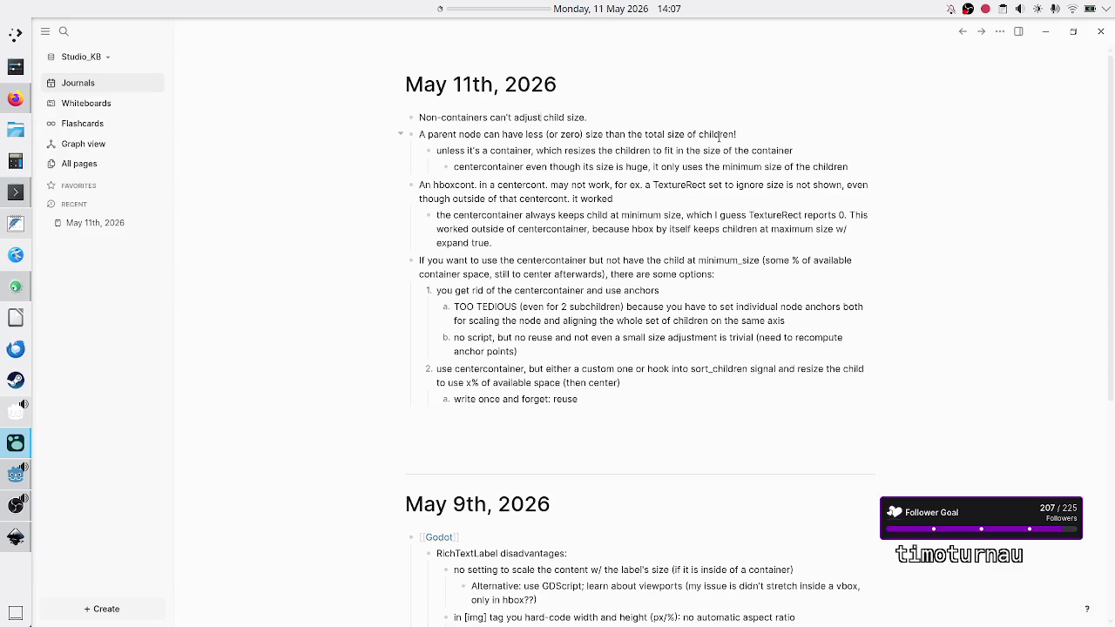
{"action": "key", "text": "alt+Tab"}
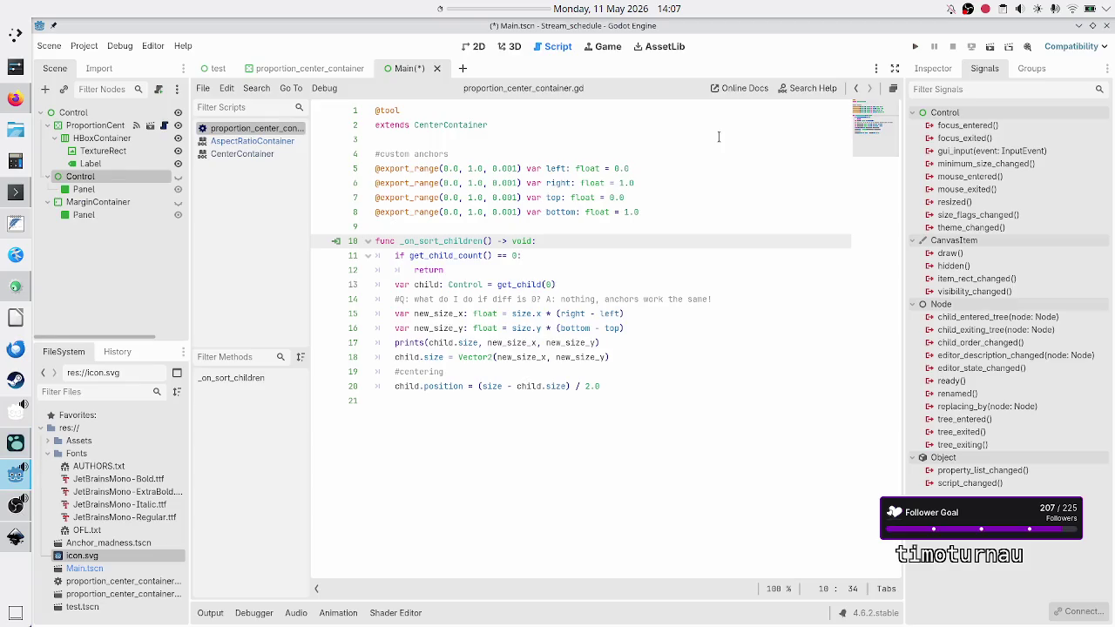
- Review script lines 9–21, save the Main scene with Ctrl+S, and return to the 2D view
{"action": "left_click", "coordinate": [621, 375]}
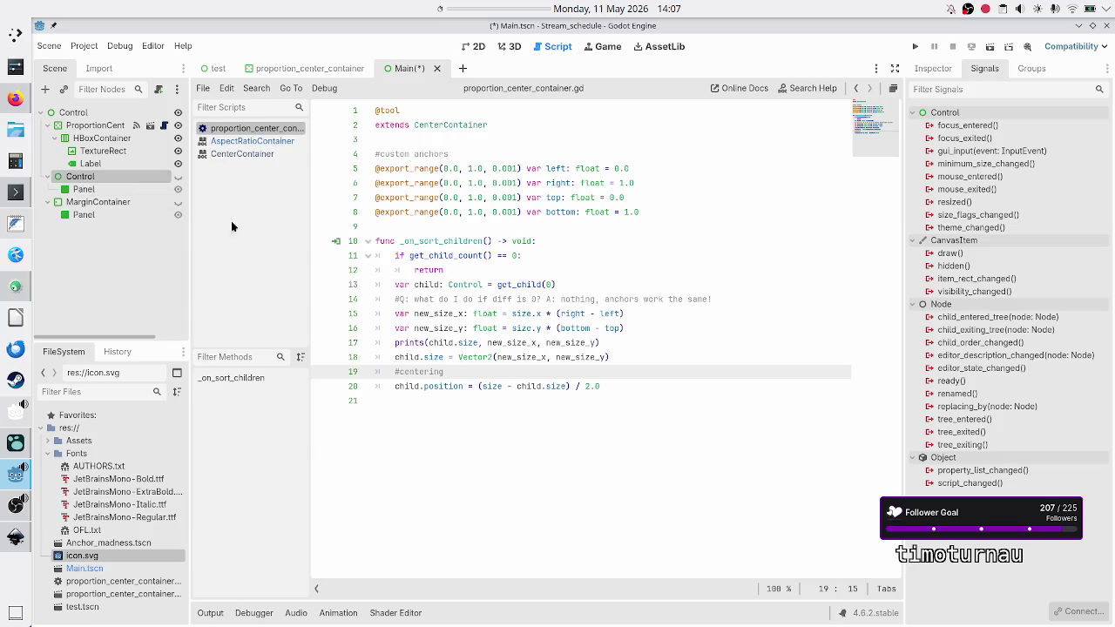
{"action": "left_click", "coordinate": [409, 403]}
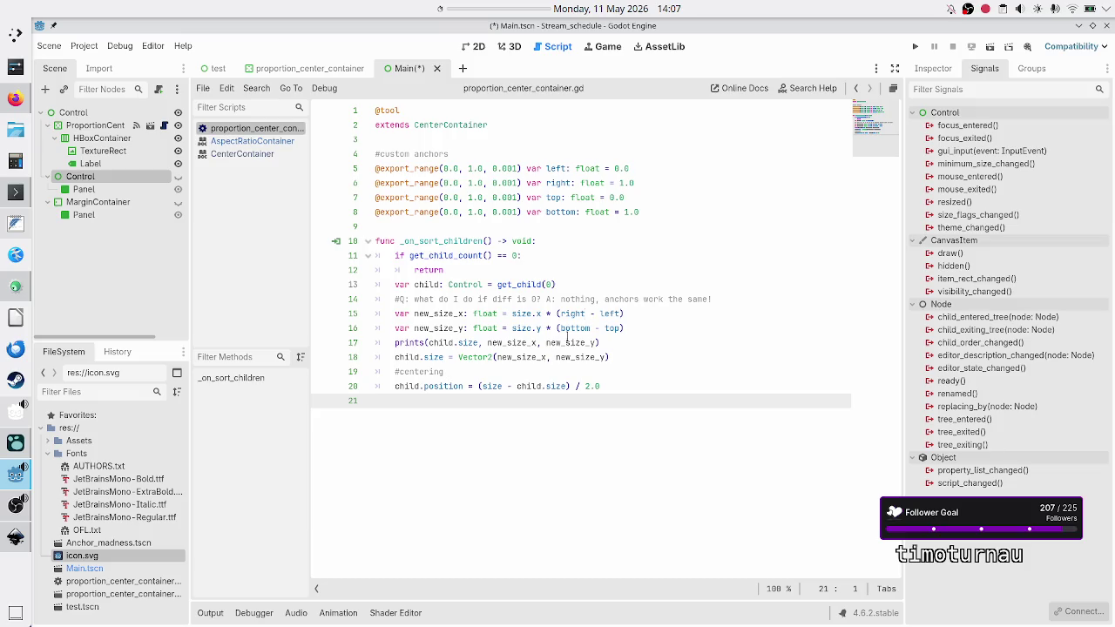
{"action": "left_click", "coordinate": [424, 227]}
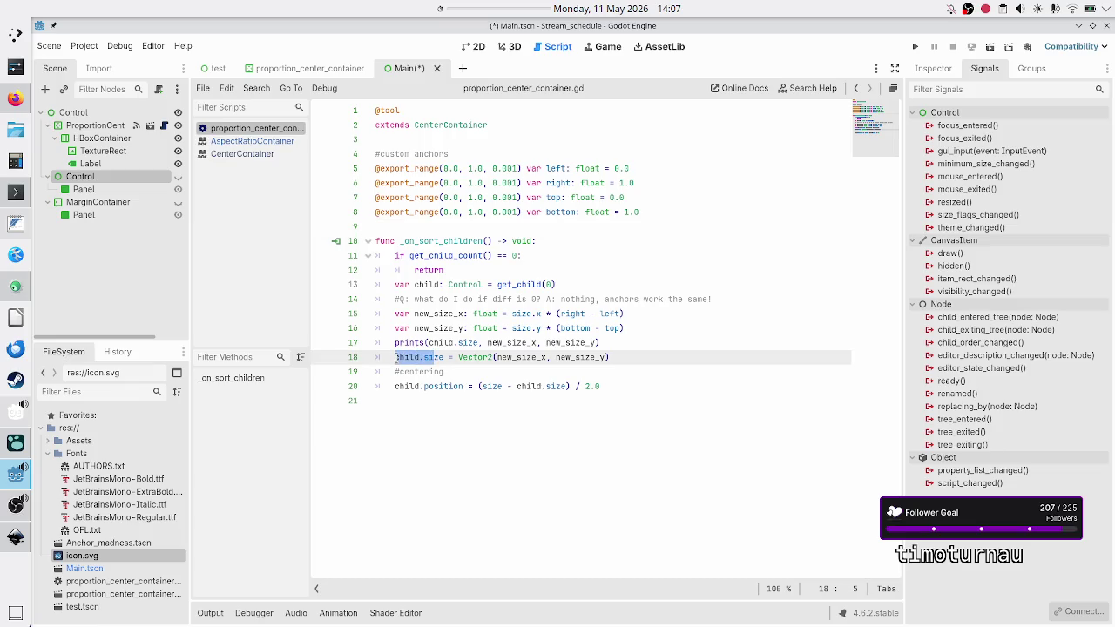
{"action": "left_click", "coordinate": [408, 447]}
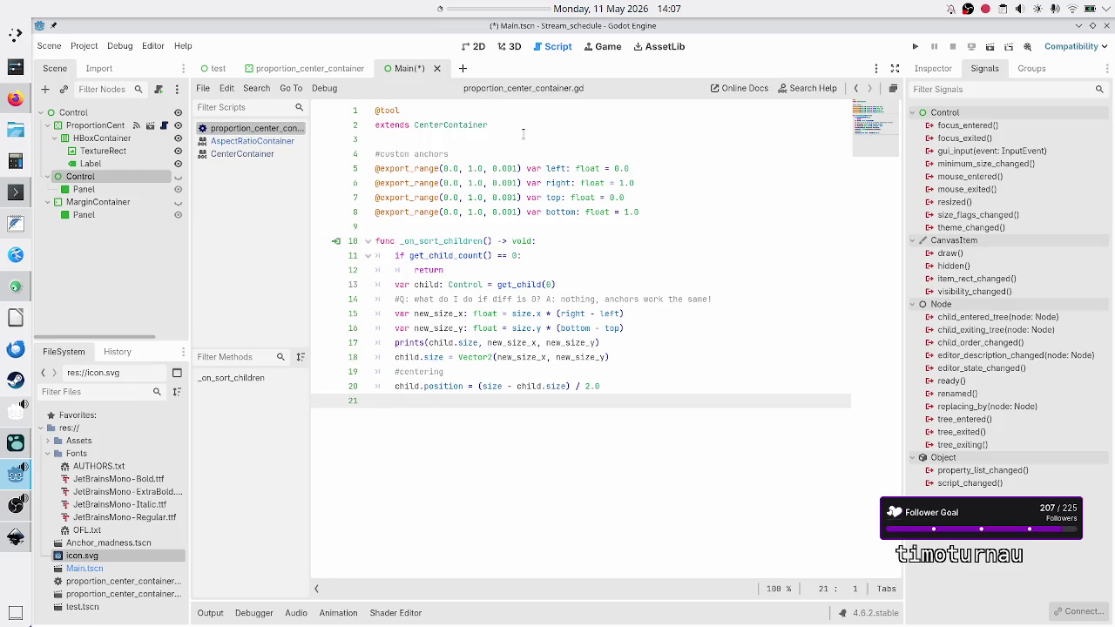
{"action": "key", "text": "ctrl+s"}
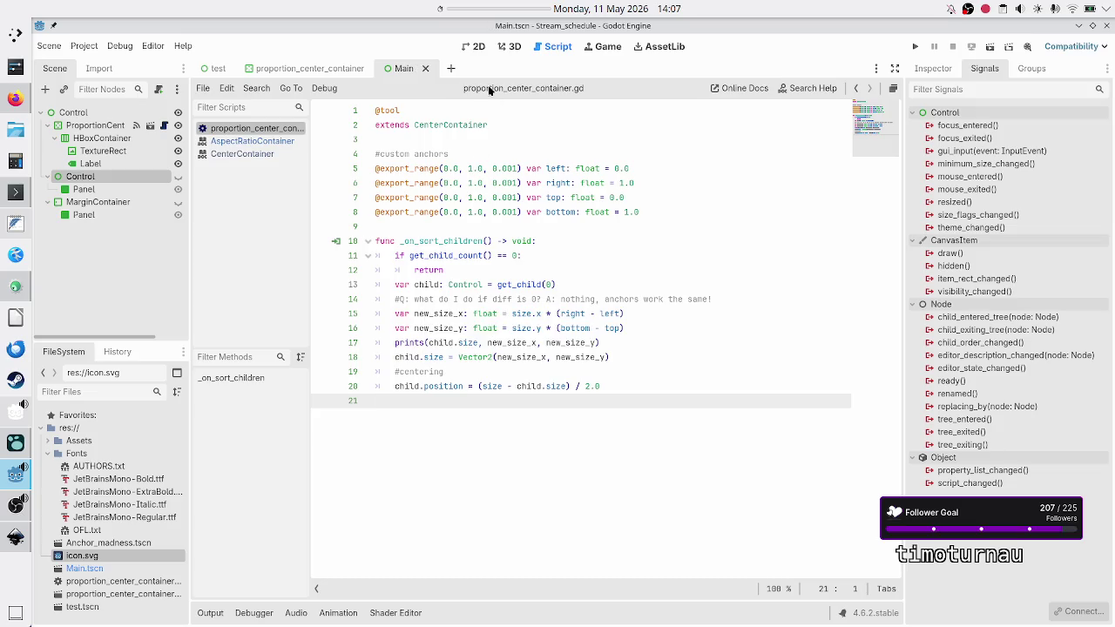
{"action": "left_click", "coordinate": [475, 57]}
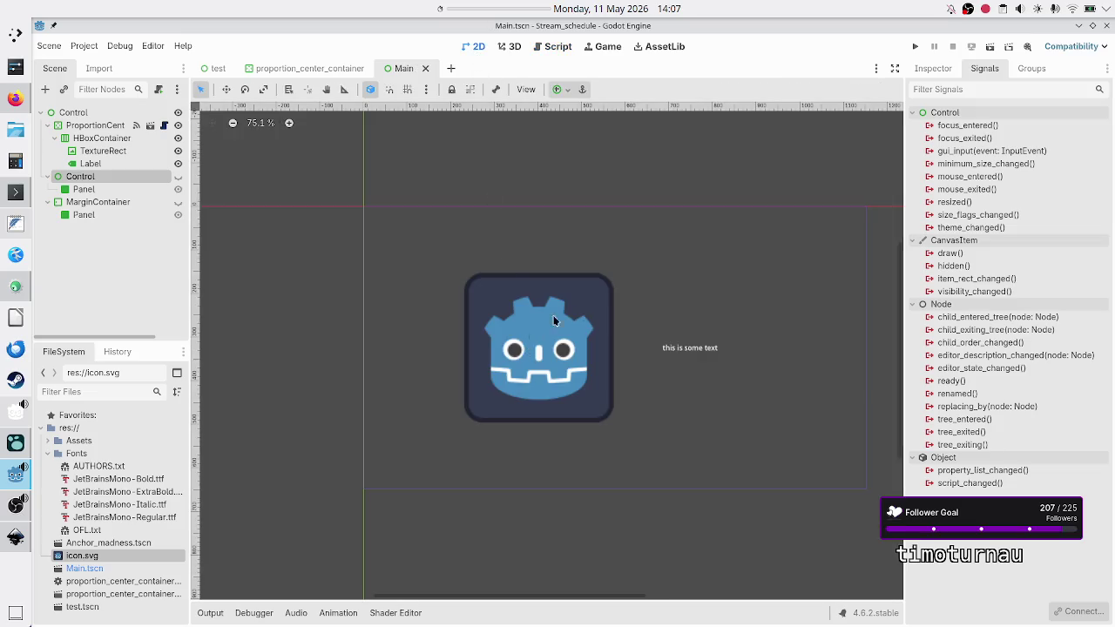
- Reset ProportionCenterContainer's Left and Right anchors to their defaults 0.0 and 1.0
{"action": "left_click", "coordinate": [100, 125]}
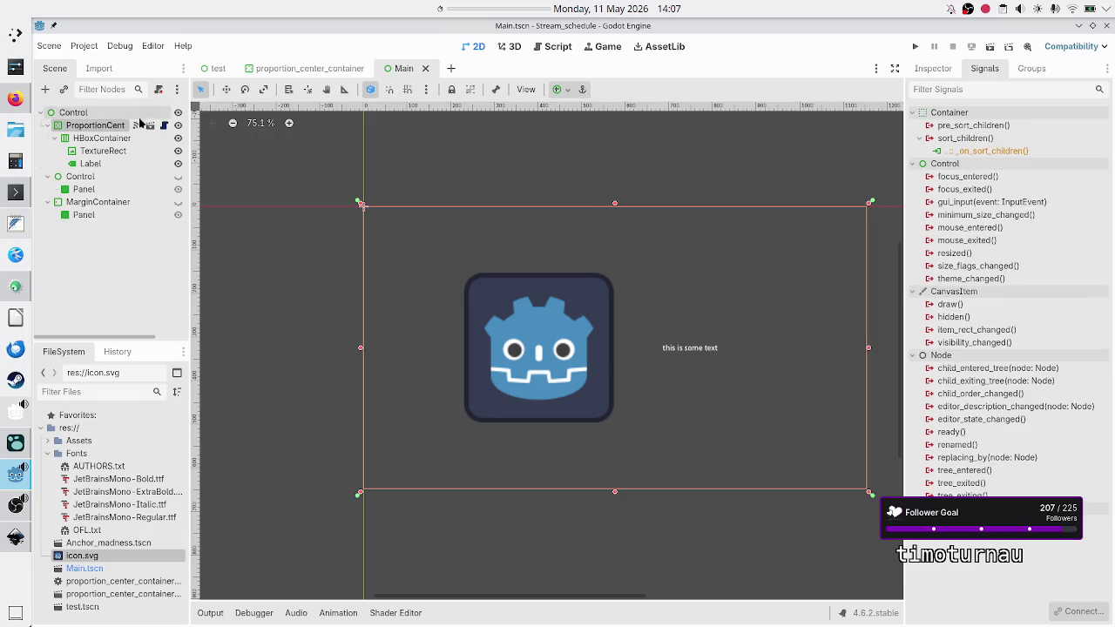
{"action": "left_click", "coordinate": [933, 68]}
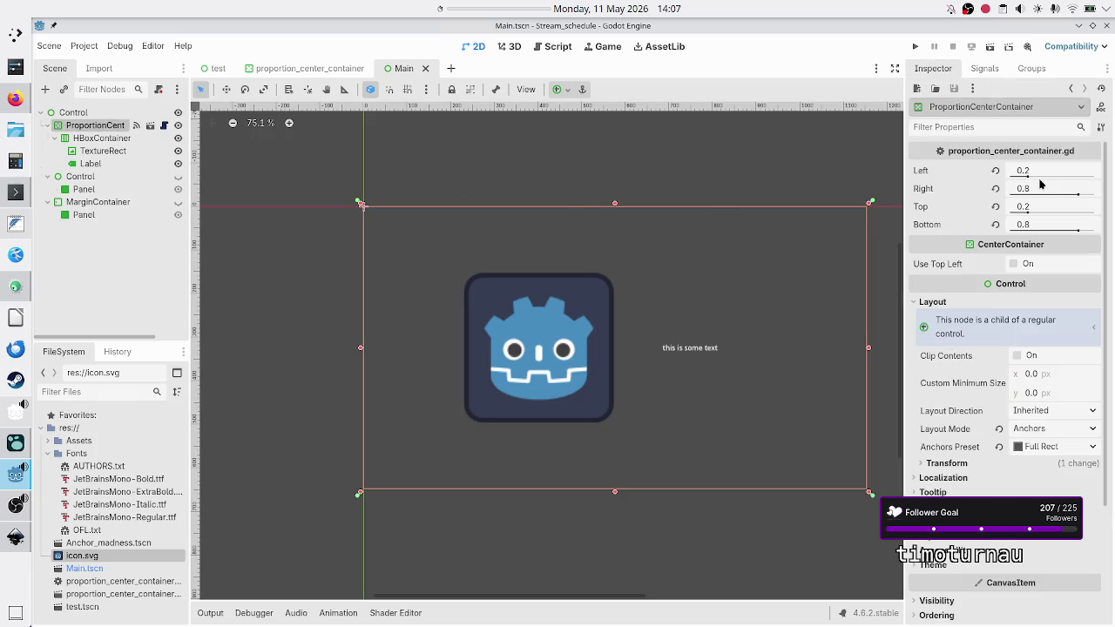
{"action": "left_click", "coordinate": [996, 171]}
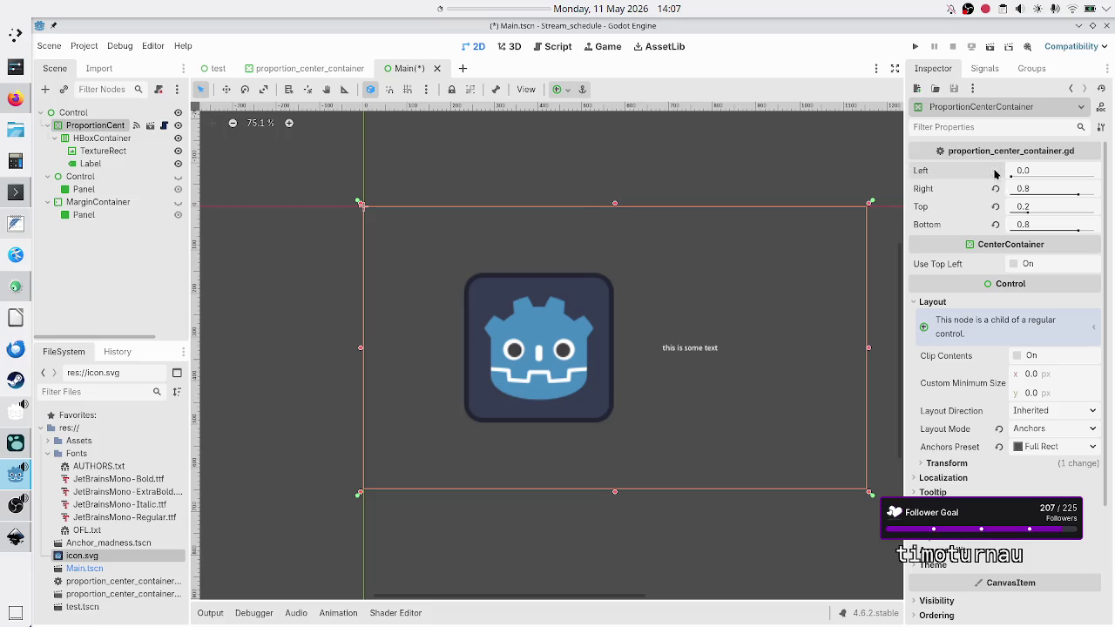
{"action": "left_click", "coordinate": [996, 188]}
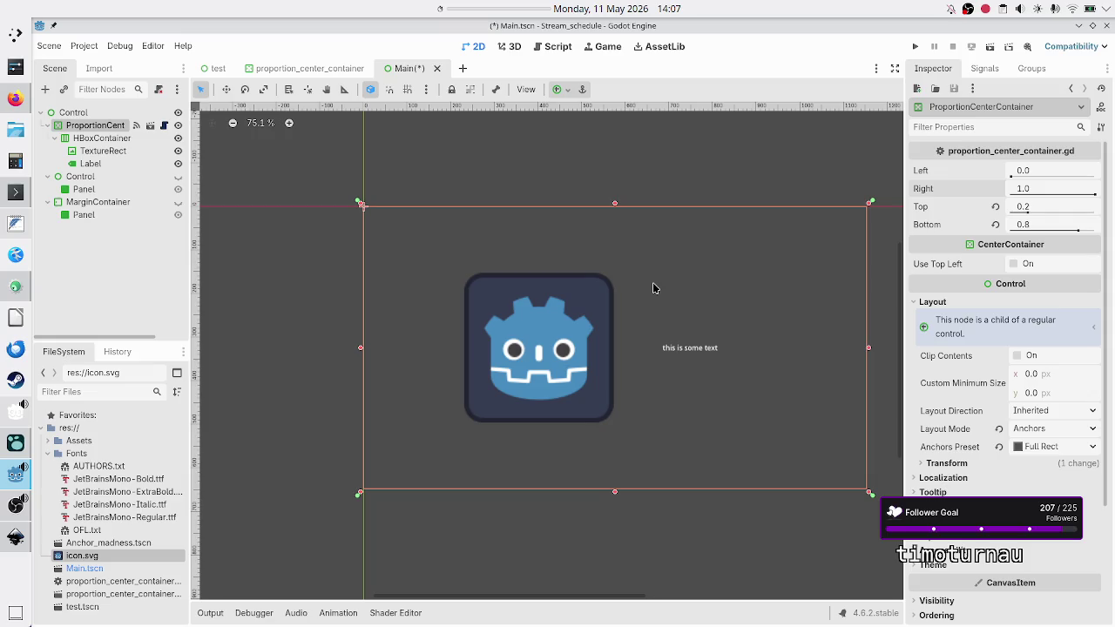
- Save the scene, test-run it, and close the debug window
{"action": "key", "text": "ctrl+s"}
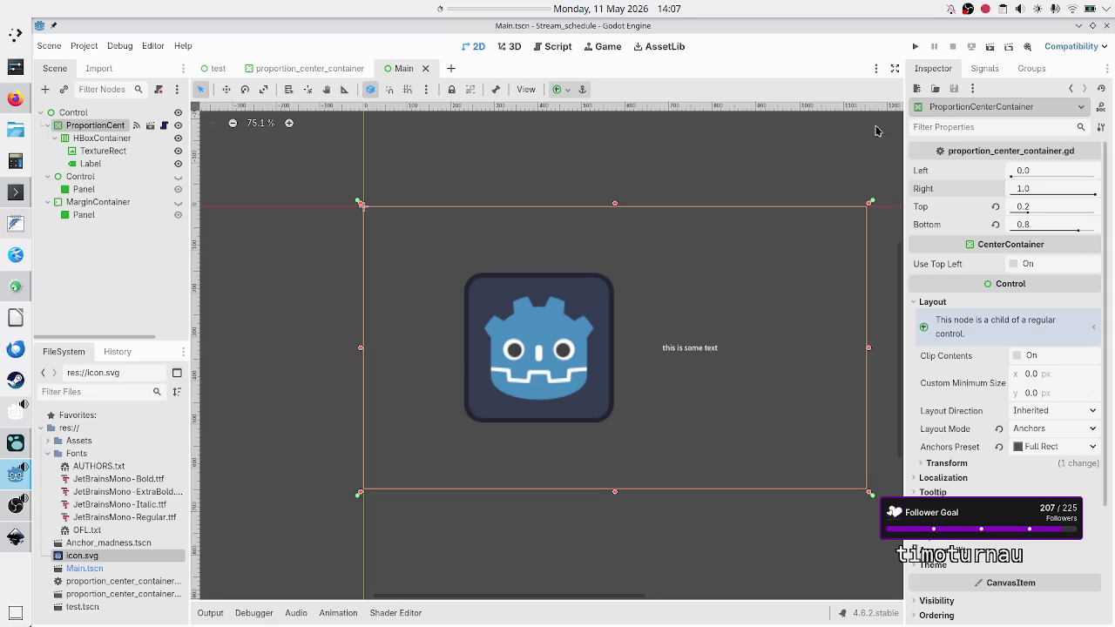
{"action": "left_click", "coordinate": [993, 53]}
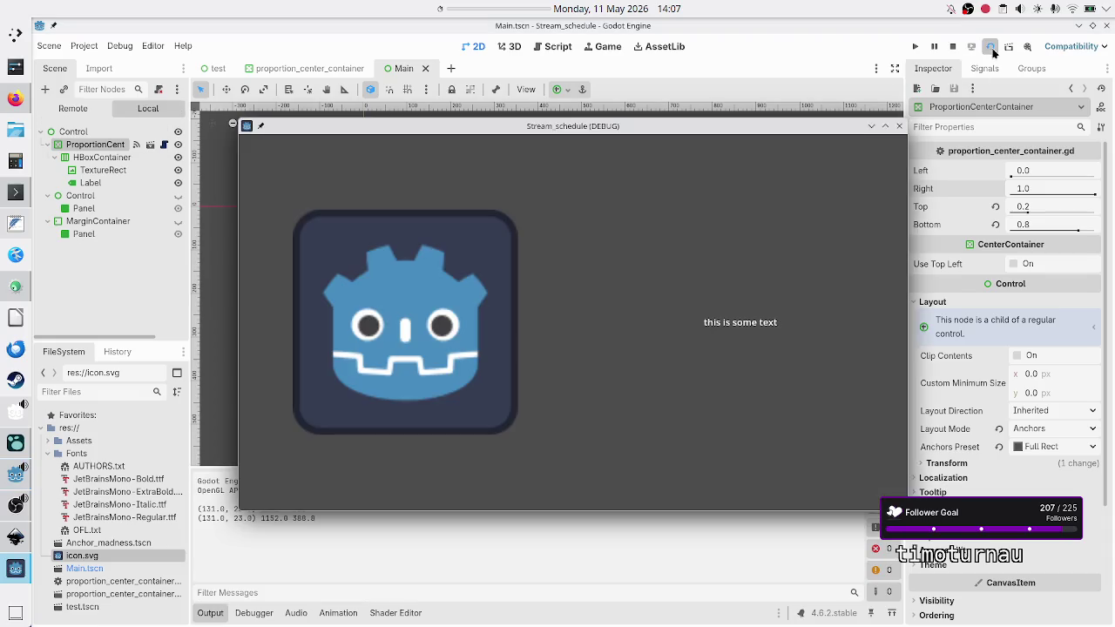
{"action": "left_click", "coordinate": [899, 125]}
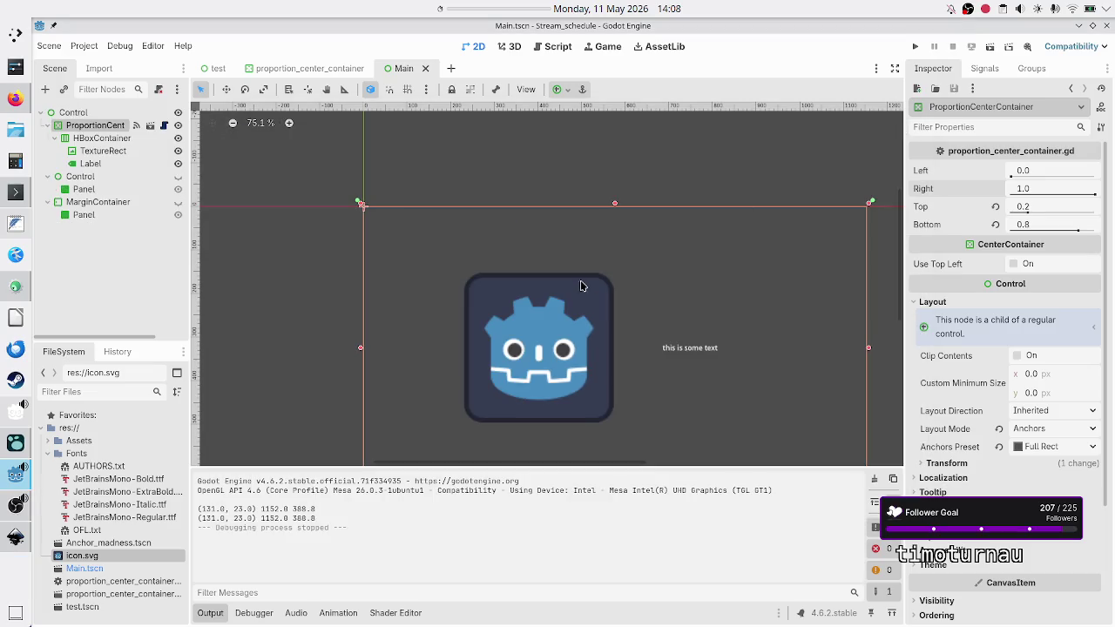
- Check the HBoxContainer's Separation theme override constant
{"action": "left_click", "coordinate": [94, 139]}
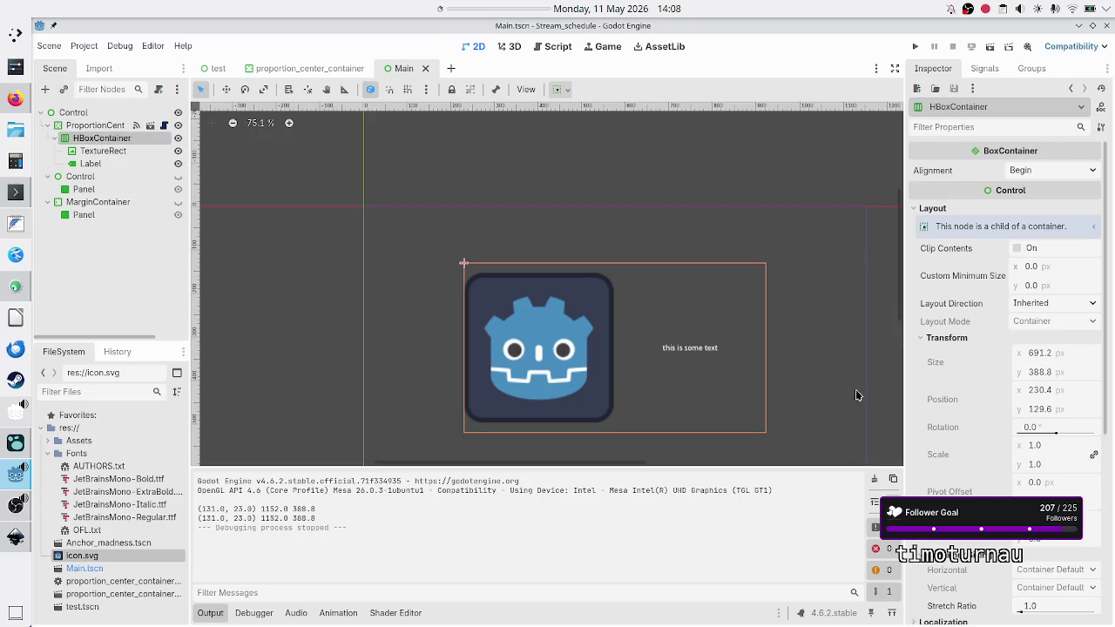
{"action": "scroll", "coordinate": [971, 418], "scroll_direction": "down", "scroll_amount": 6}
{"action": "left_click", "coordinate": [969, 413]}
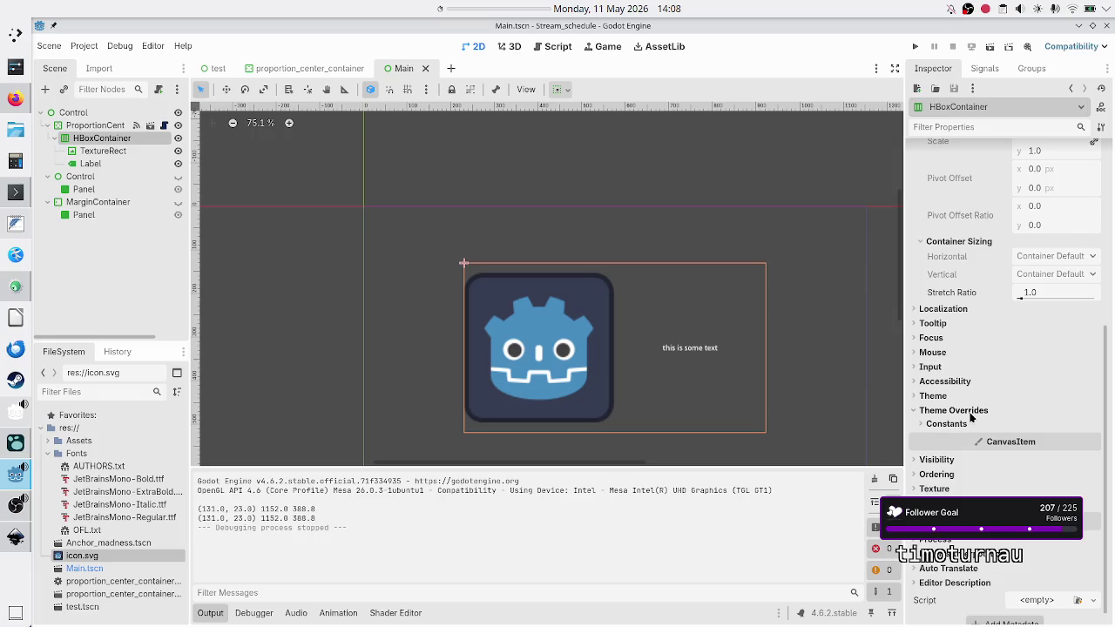
{"action": "left_click", "coordinate": [965, 424]}
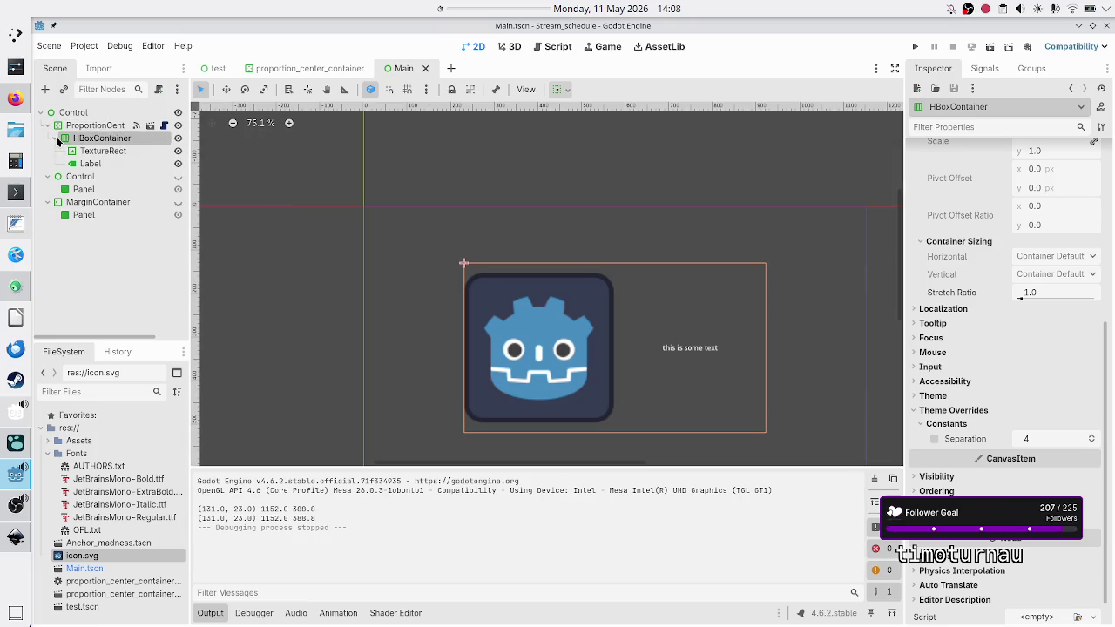
{"action": "left_click", "coordinate": [56, 138]}
- Add a Panel under ProportionCenterContainer and move the HBoxContainer inside it
{"action": "left_click", "coordinate": [58, 126]}
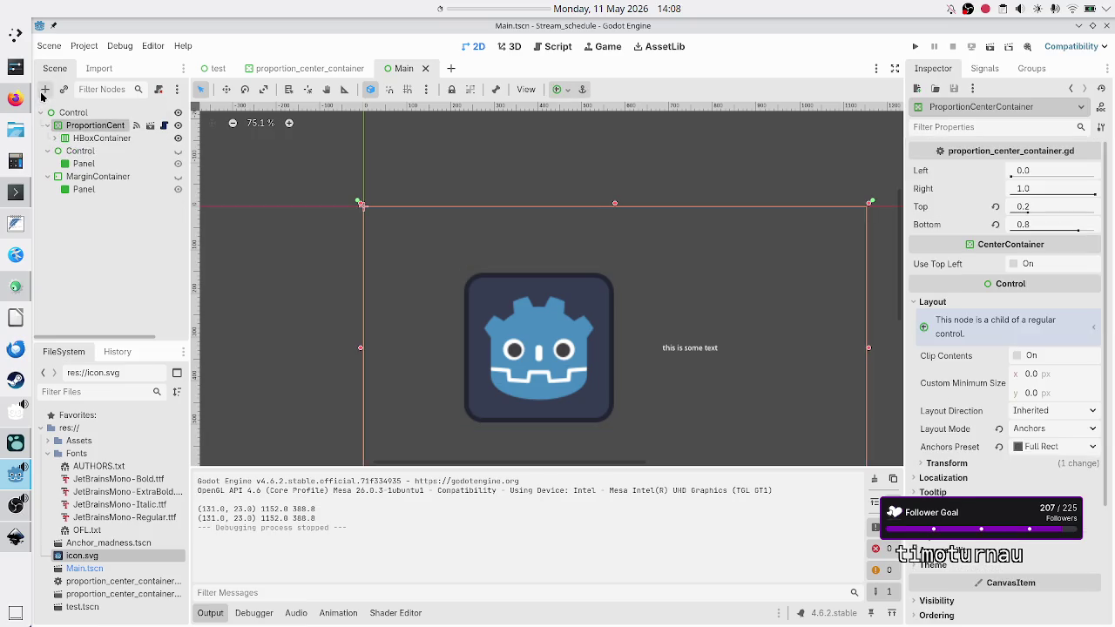
{"action": "left_click", "coordinate": [45, 90]}
{"action": "type", "text": "pane"}
{"action": "key", "text": "Return"}
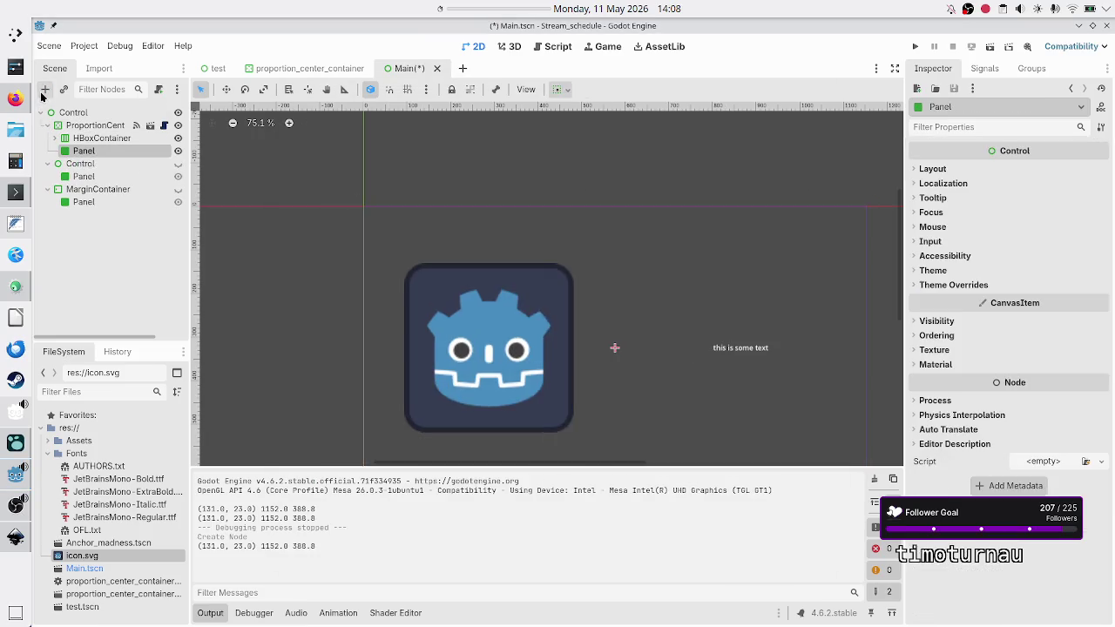
{"action": "left_click_drag", "start_coordinate": [87, 139], "coordinate": [98, 153]}
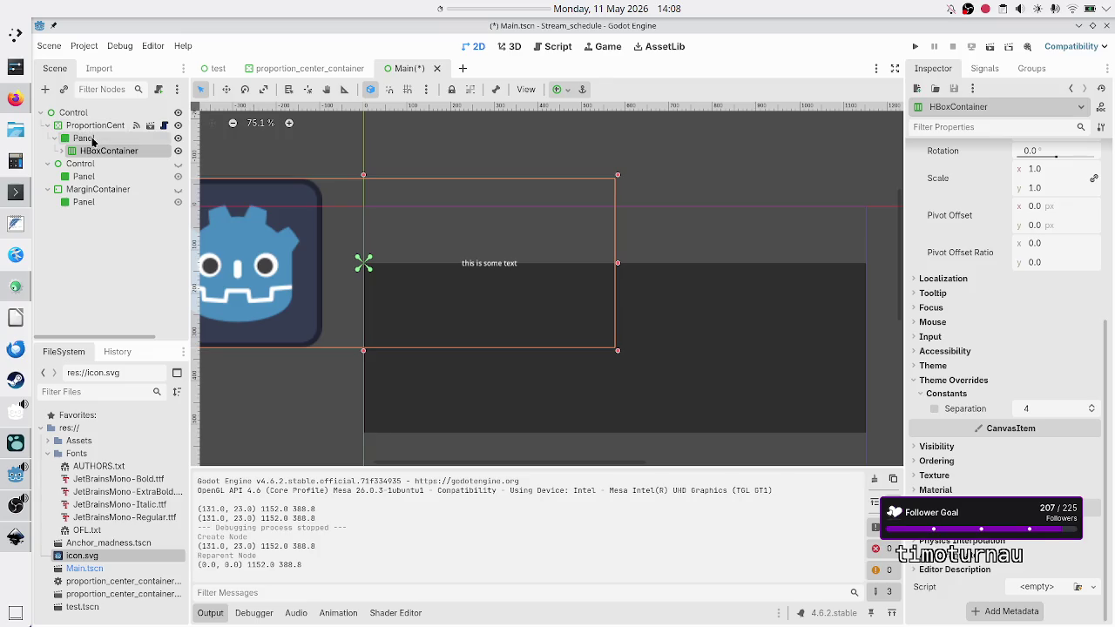
{"action": "left_click", "coordinate": [92, 140]}
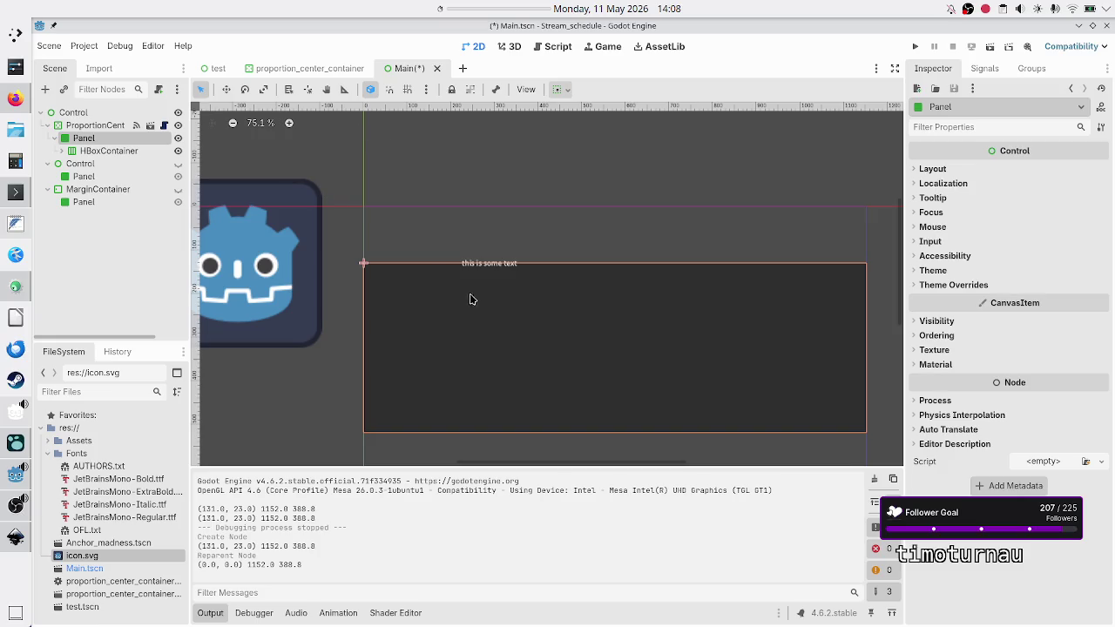
- Inspect the new Panel's layout, size, position and container sizing settings
{"action": "scroll", "coordinate": [530, 263], "scroll_direction": "down", "scroll_amount": 3}
{"action": "scroll", "coordinate": [530, 263], "scroll_direction": "up", "scroll_amount": 2}
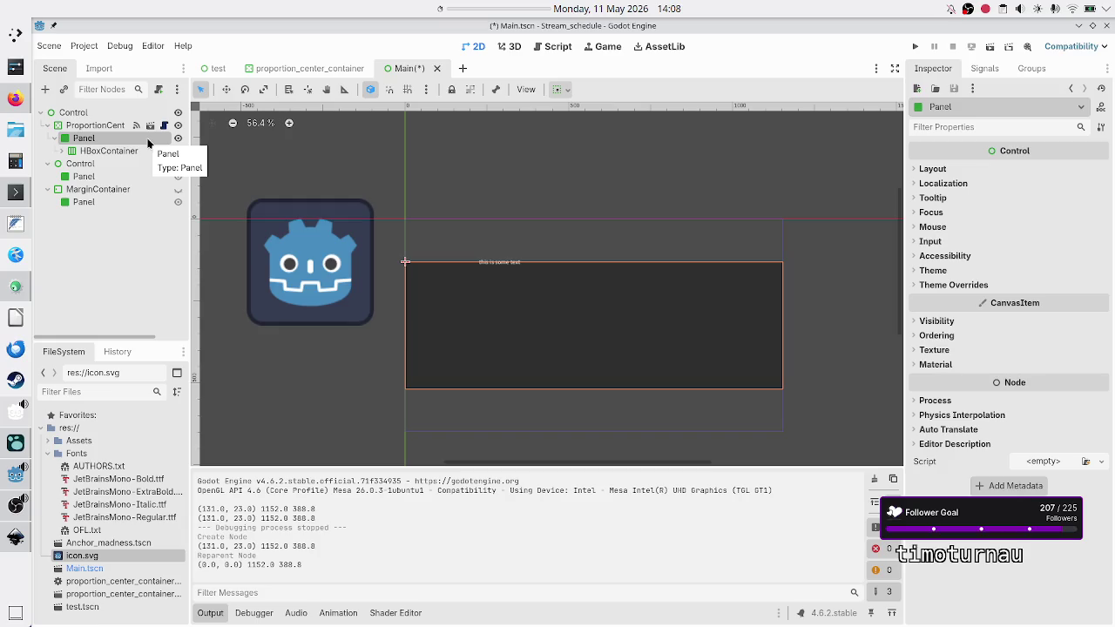
{"action": "left_click", "coordinate": [937, 169]}
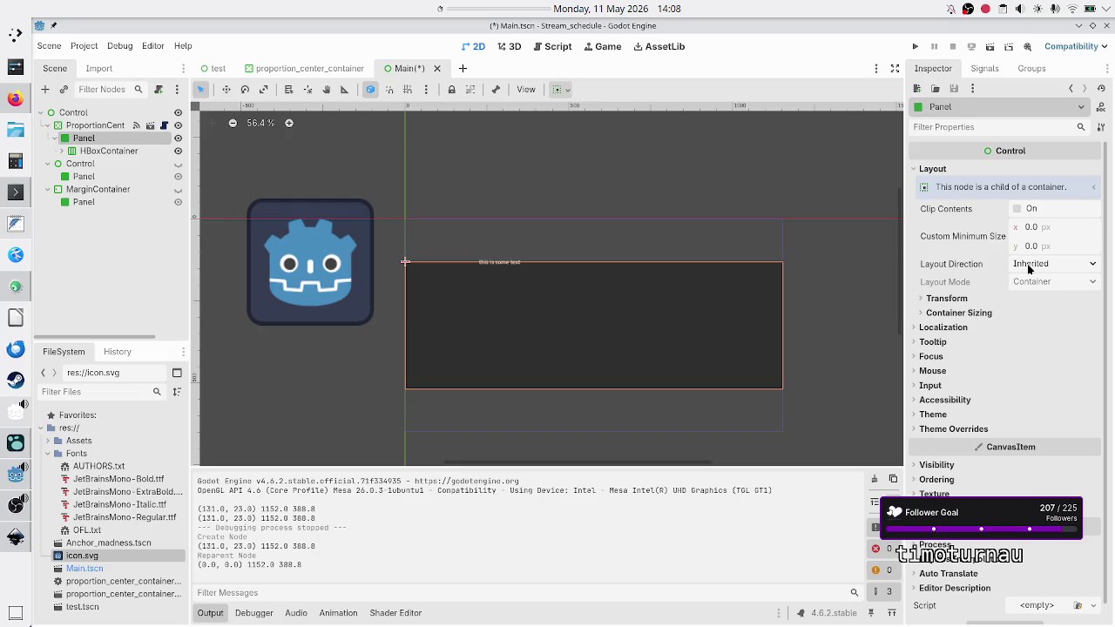
{"action": "left_click", "coordinate": [946, 298]}
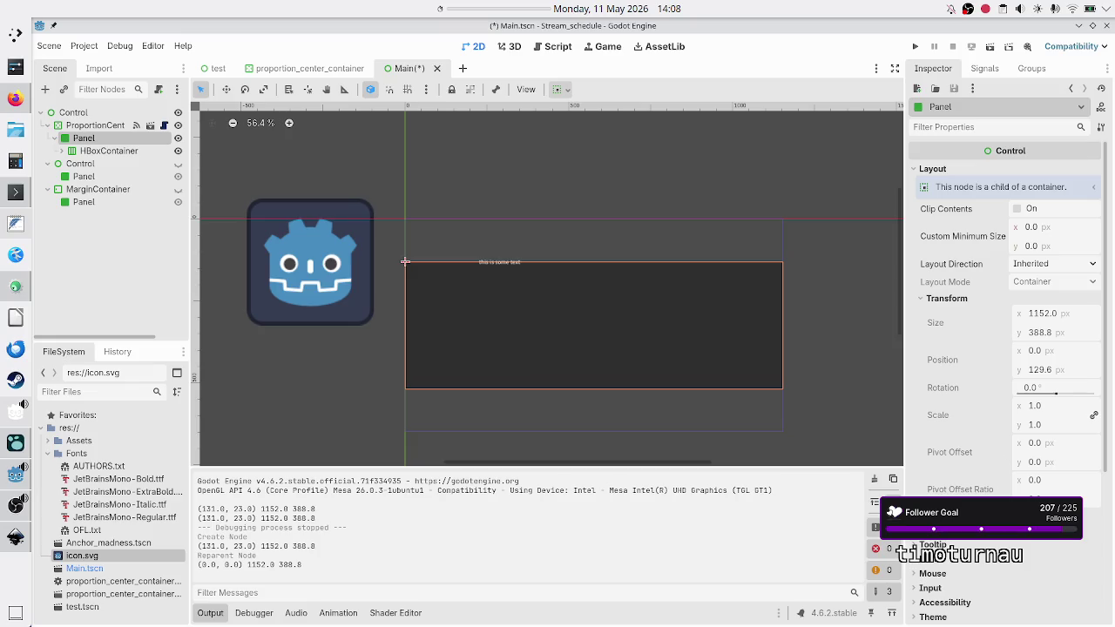
{"action": "left_click", "coordinate": [950, 528]}
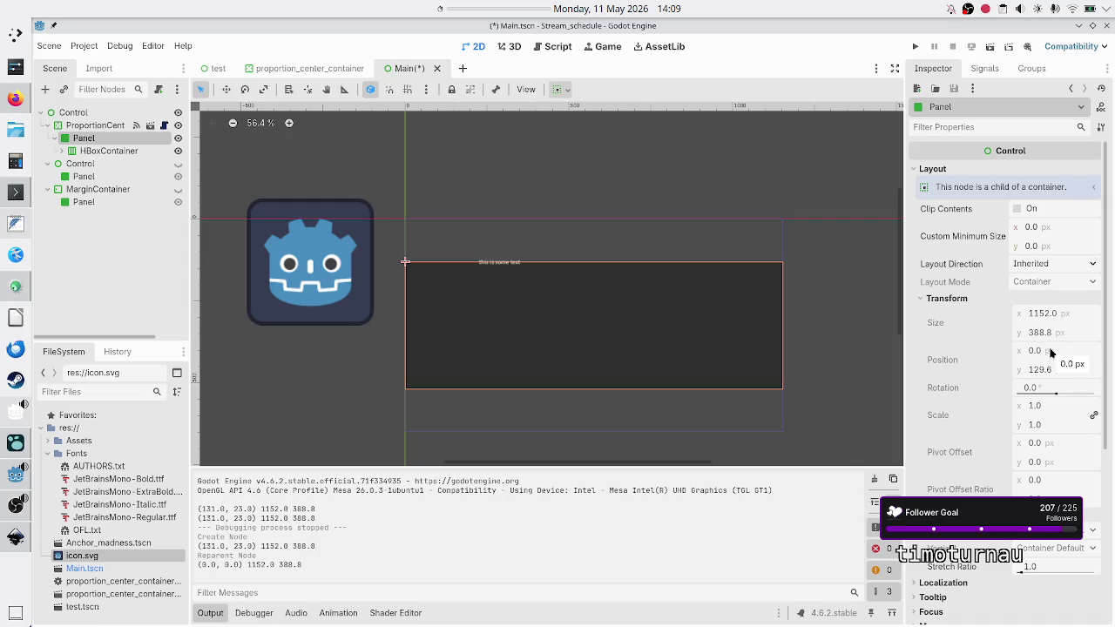
{"action": "left_click", "coordinate": [61, 151]}
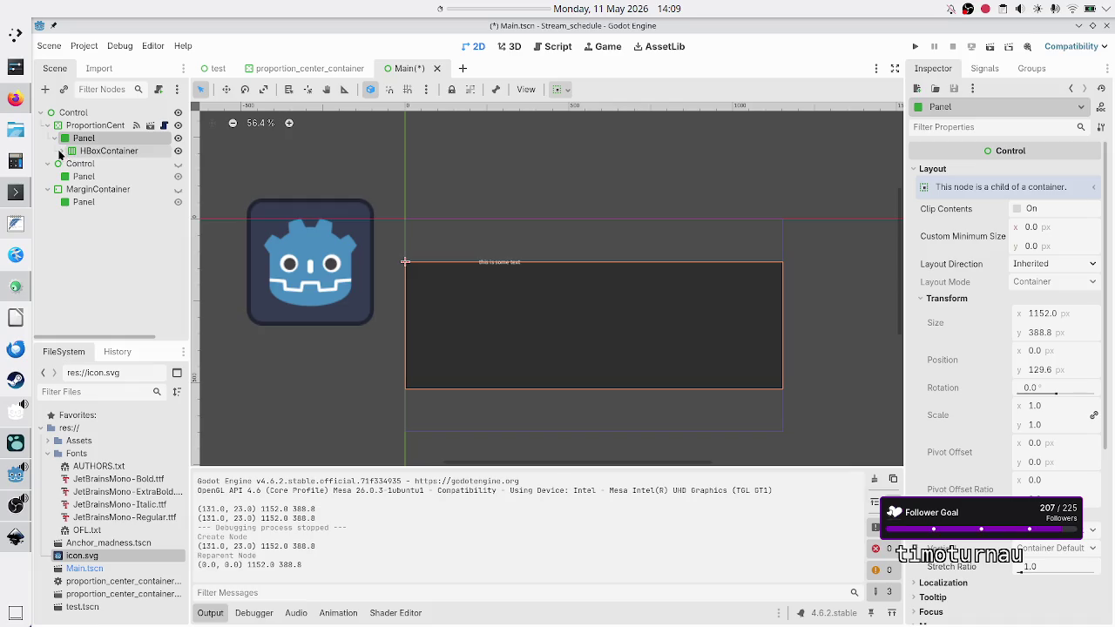
- Set the HBoxContainer's Layout Mode to Anchors with the Full Rect preset
{"action": "left_click", "coordinate": [100, 152]}
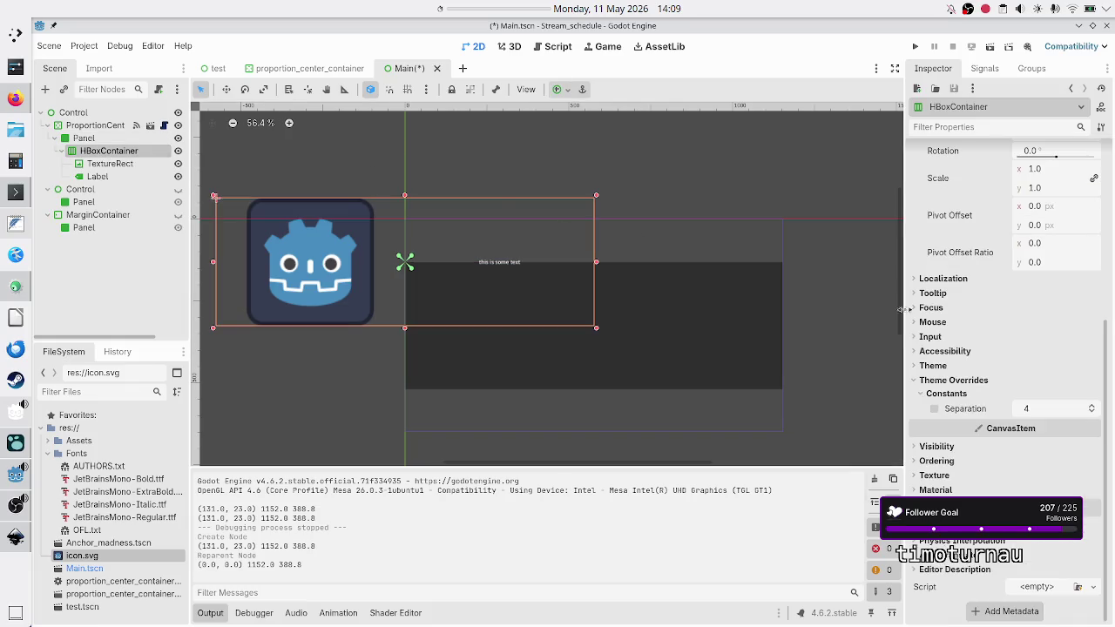
{"action": "scroll", "coordinate": [1015, 324], "scroll_direction": "up", "scroll_amount": 5}
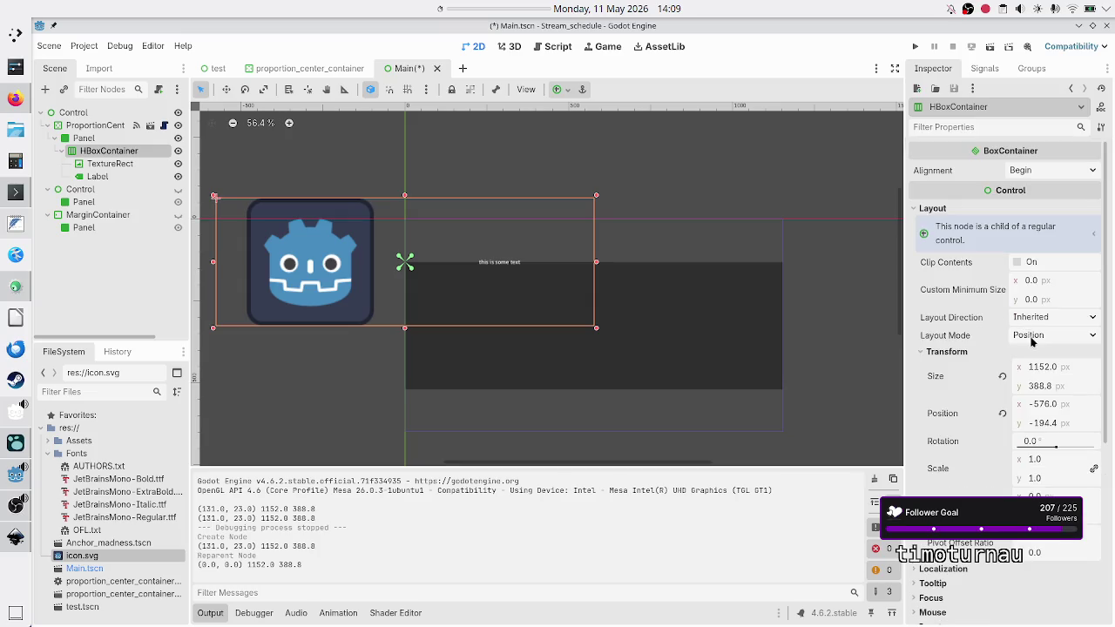
{"action": "left_click", "coordinate": [1078, 338]}
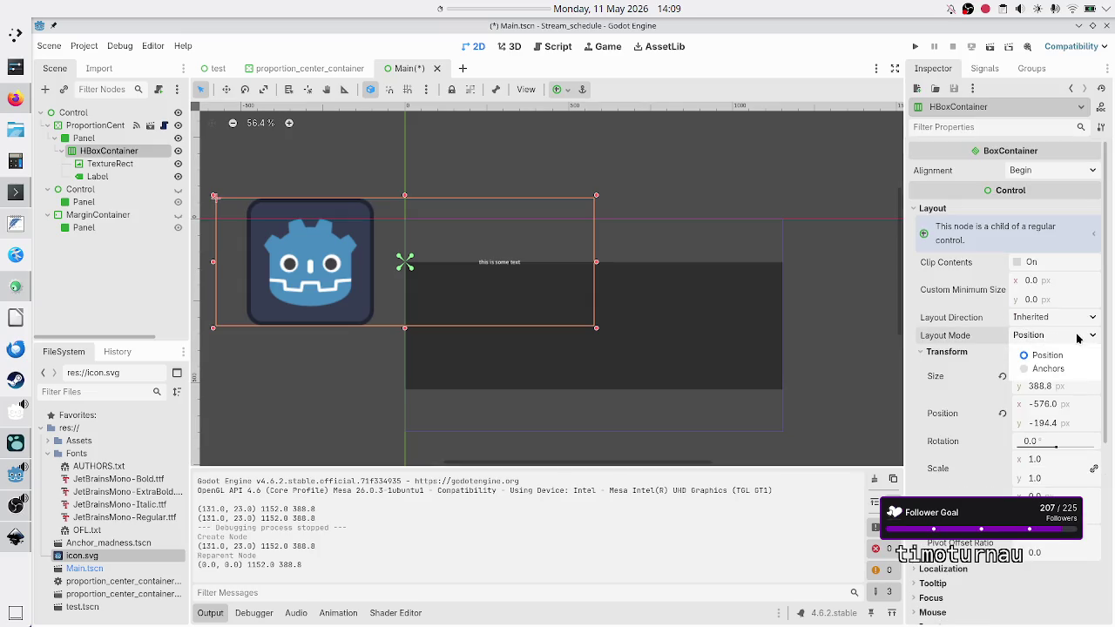
{"action": "left_click", "coordinate": [1077, 336]}
{"action": "left_click", "coordinate": [1077, 336]}
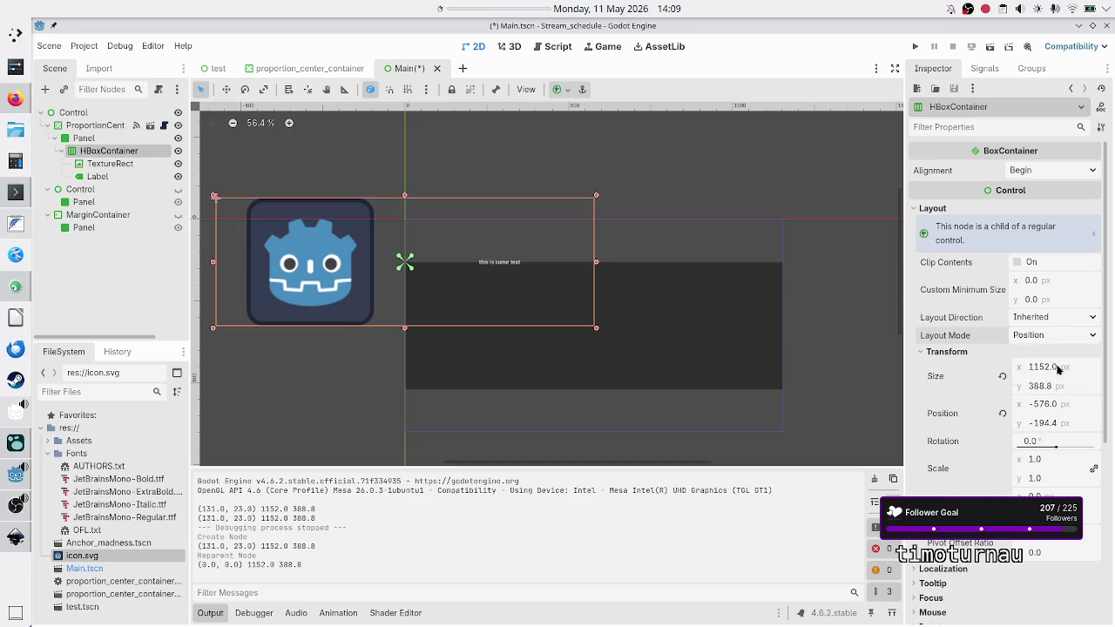
{"action": "left_click", "coordinate": [1058, 370]}
{"action": "left_click", "coordinate": [1074, 357]}
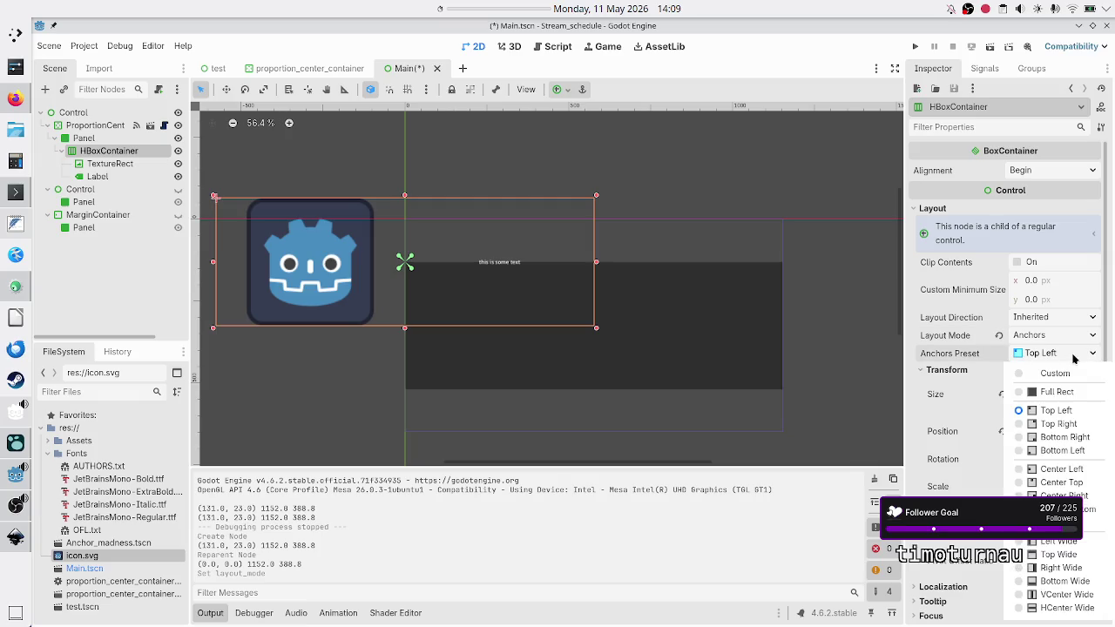
{"action": "left_click", "coordinate": [1060, 391]}
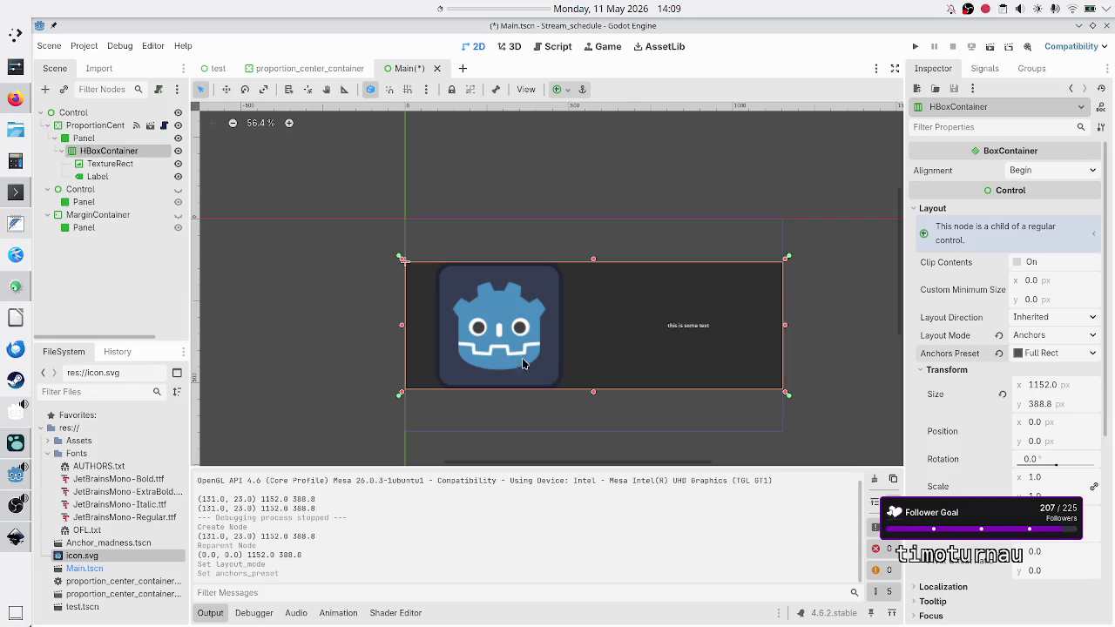
- Save and test-run the scene, close the game window, and reselect ProportionCenterContainer
{"action": "left_click", "coordinate": [83, 139], "text": "ctrl"}
{"action": "left_click", "coordinate": [109, 153]}
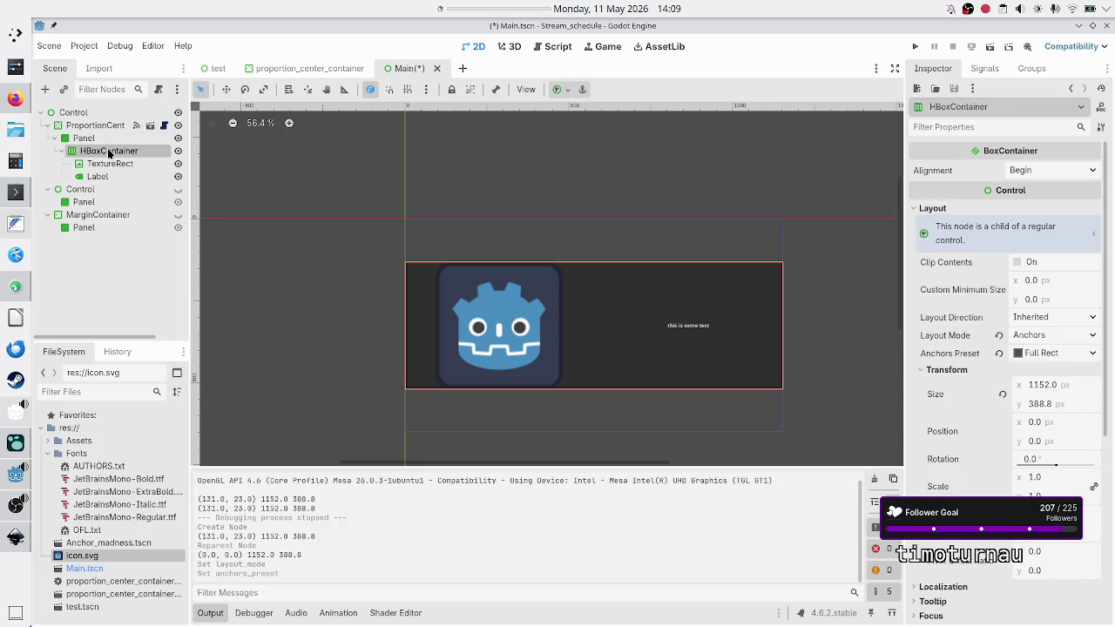
{"action": "left_click", "coordinate": [91, 139]}
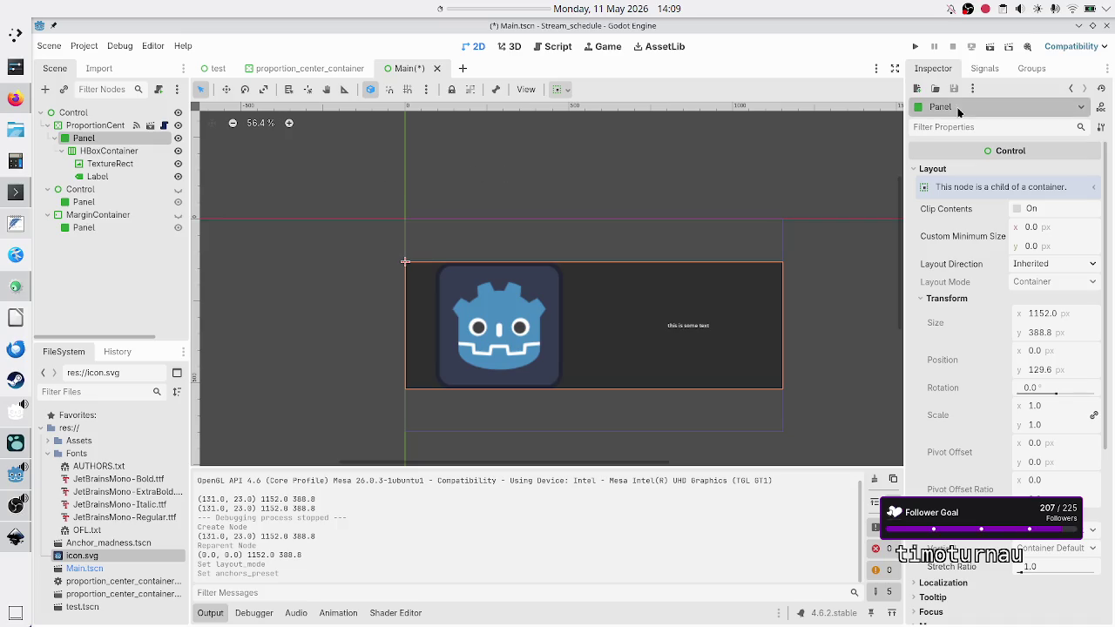
{"action": "left_click", "coordinate": [989, 47]}
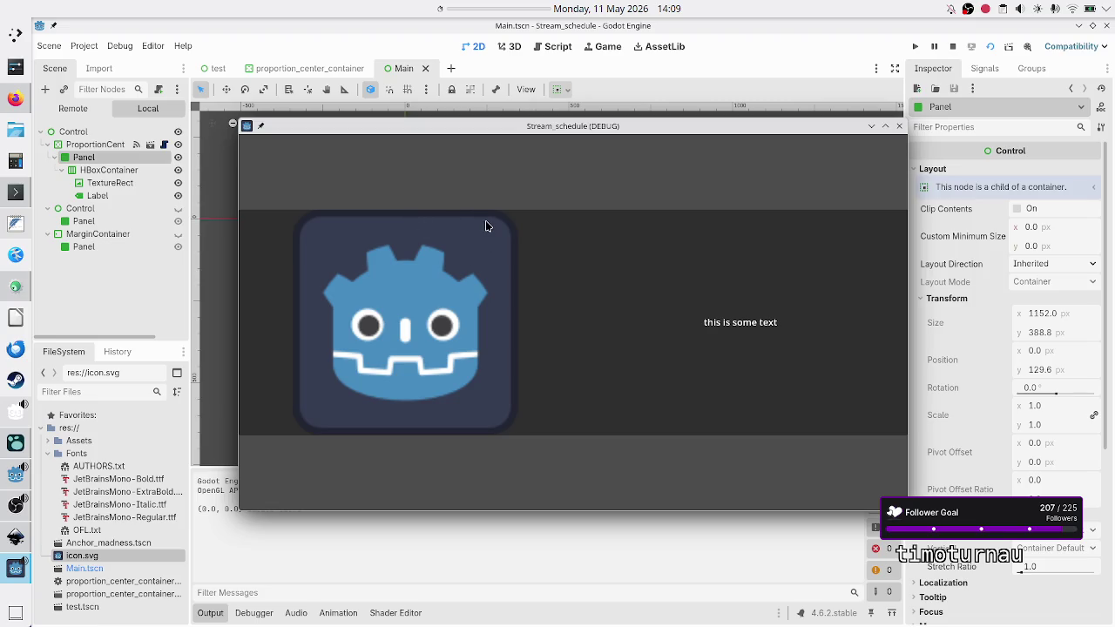
{"action": "left_click", "coordinate": [900, 126]}
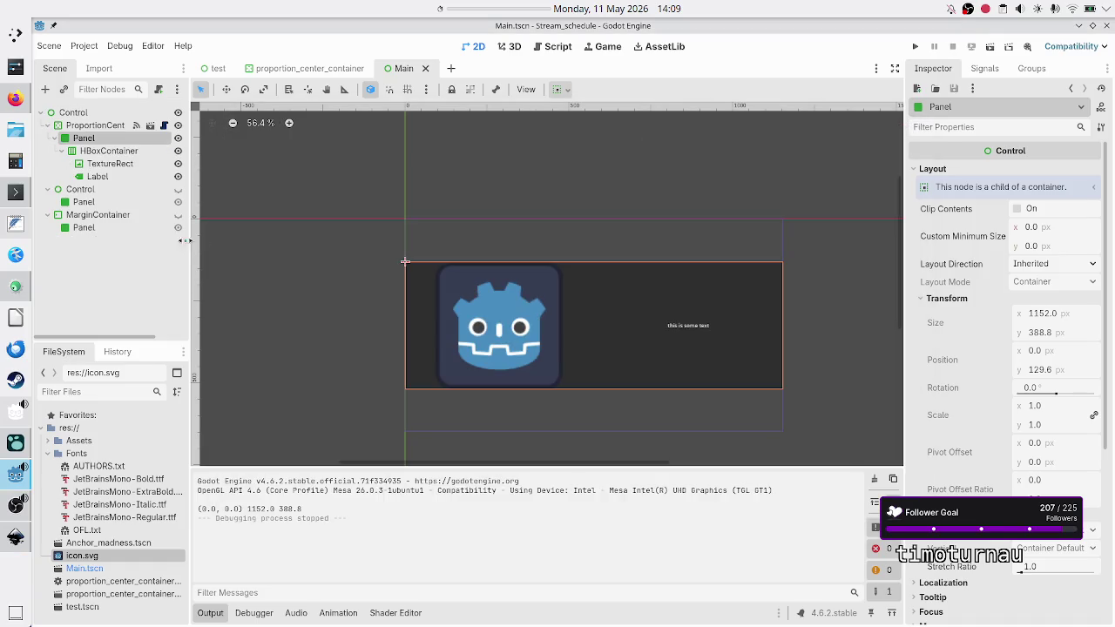
{"action": "left_click", "coordinate": [100, 127]}
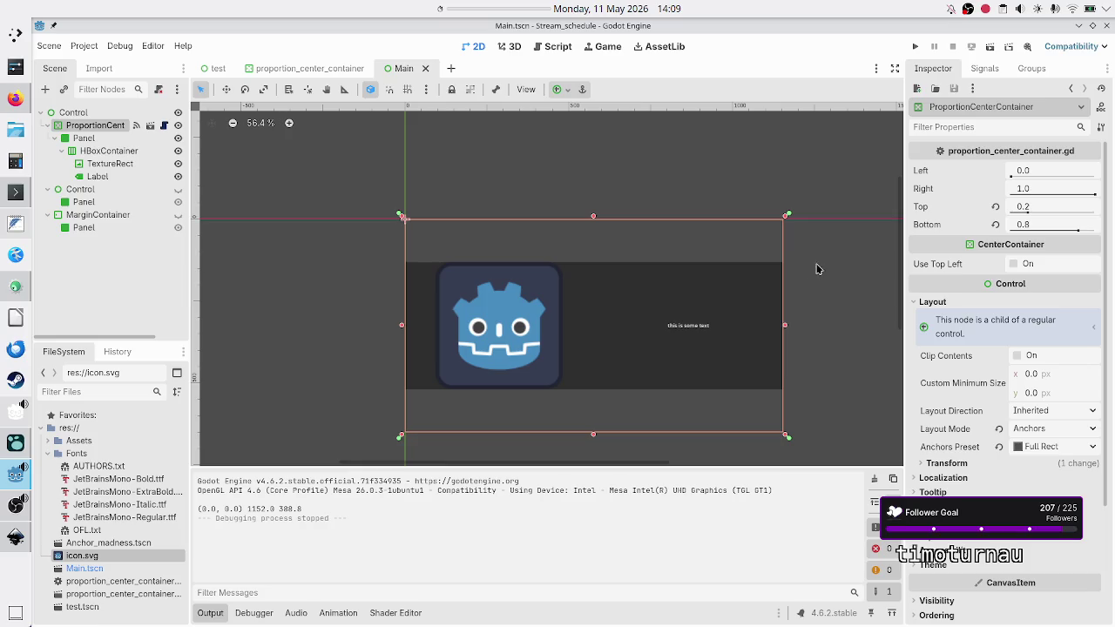
- Set ProportionCenterContainer's Left to 0.2 and Right to 0.8, then preview the running scene
{"action": "left_click", "coordinate": [82, 139]}
{"action": "left_click", "coordinate": [96, 126]}
{"action": "left_click", "coordinate": [1042, 171]}
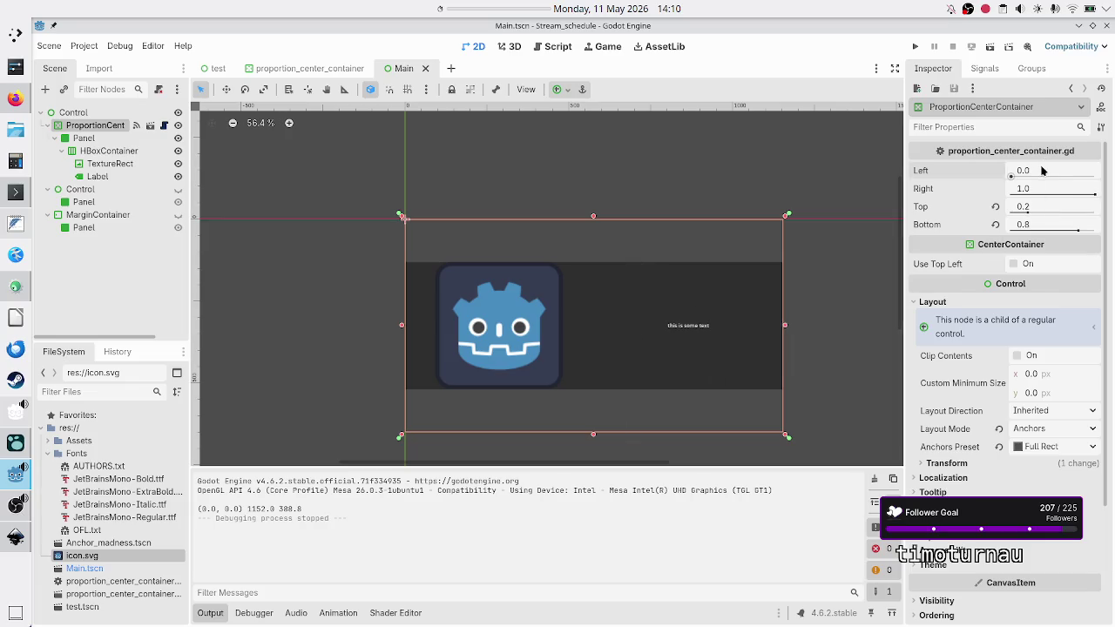
{"action": "type", "text": "0"}
{"action": "key", "text": "Return"}
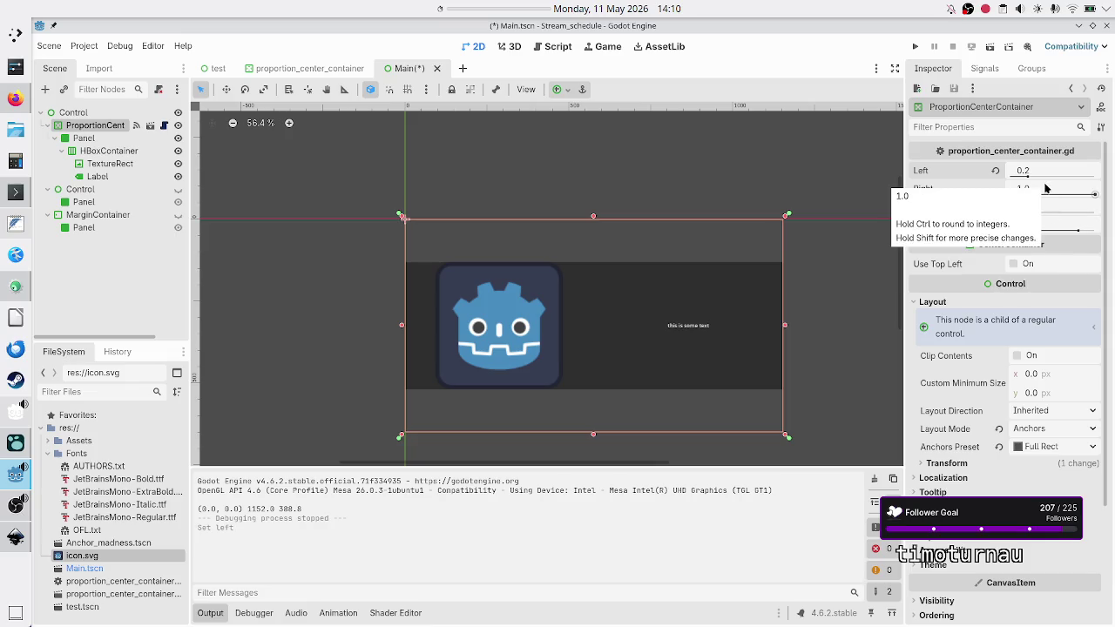
{"action": "left_click", "coordinate": [1045, 188]}
{"action": "type", "text": "0.8"}
{"action": "key", "text": "Return"}
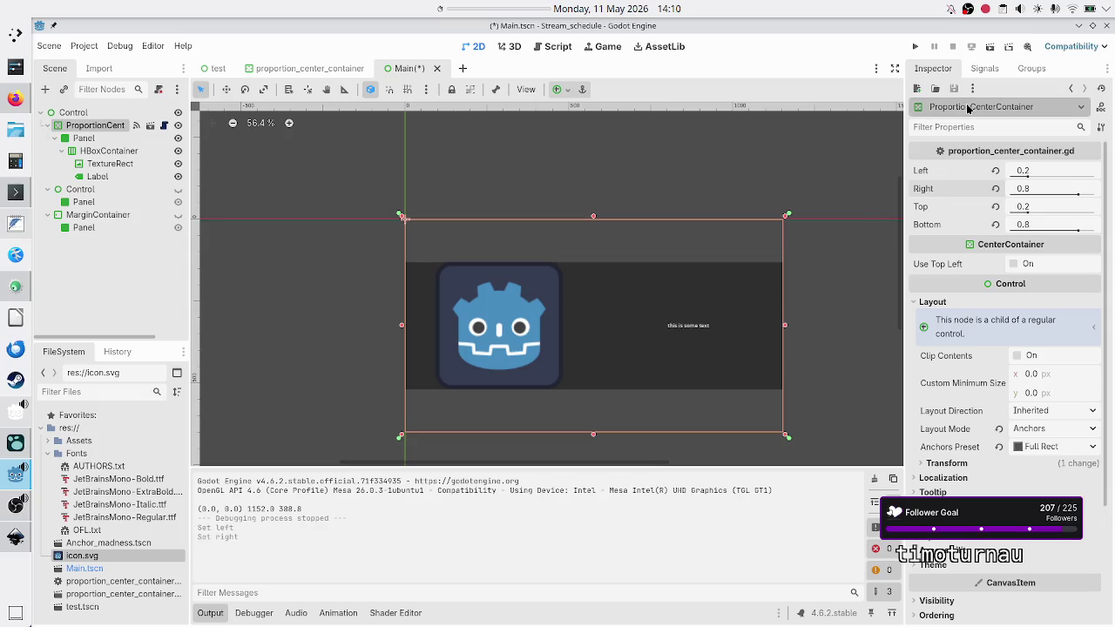
{"action": "left_click", "coordinate": [990, 45]}
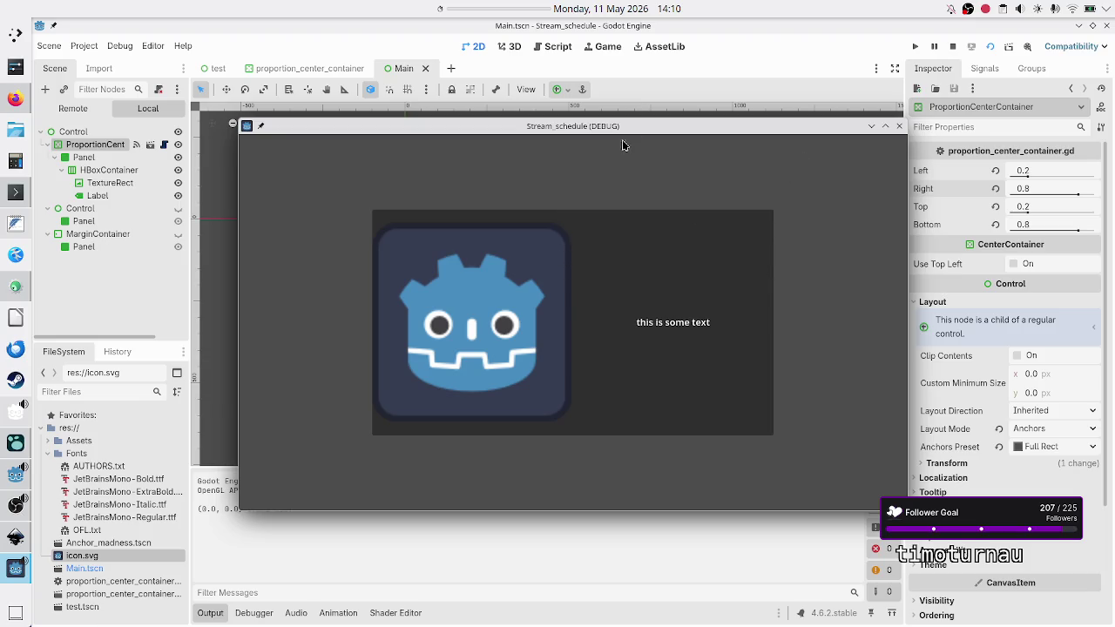
{"action": "left_click", "coordinate": [899, 125]}
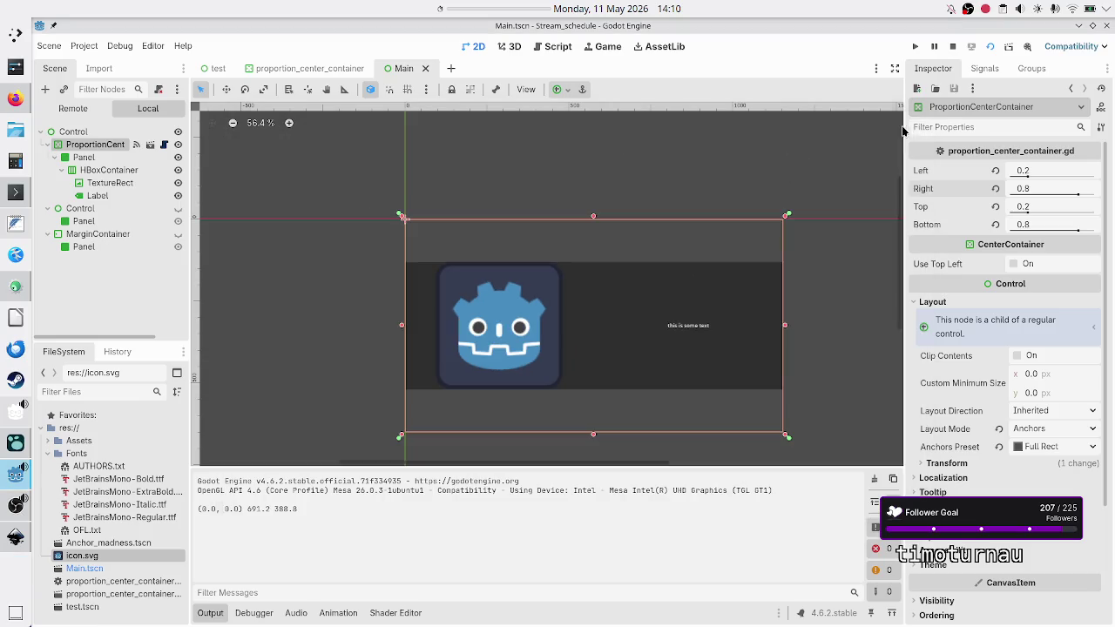
- Reset all four anchors to defaults (0.0/1.0) and test-run the scene twice
{"action": "left_click", "coordinate": [995, 170]}
{"action": "left_click", "coordinate": [995, 188]}
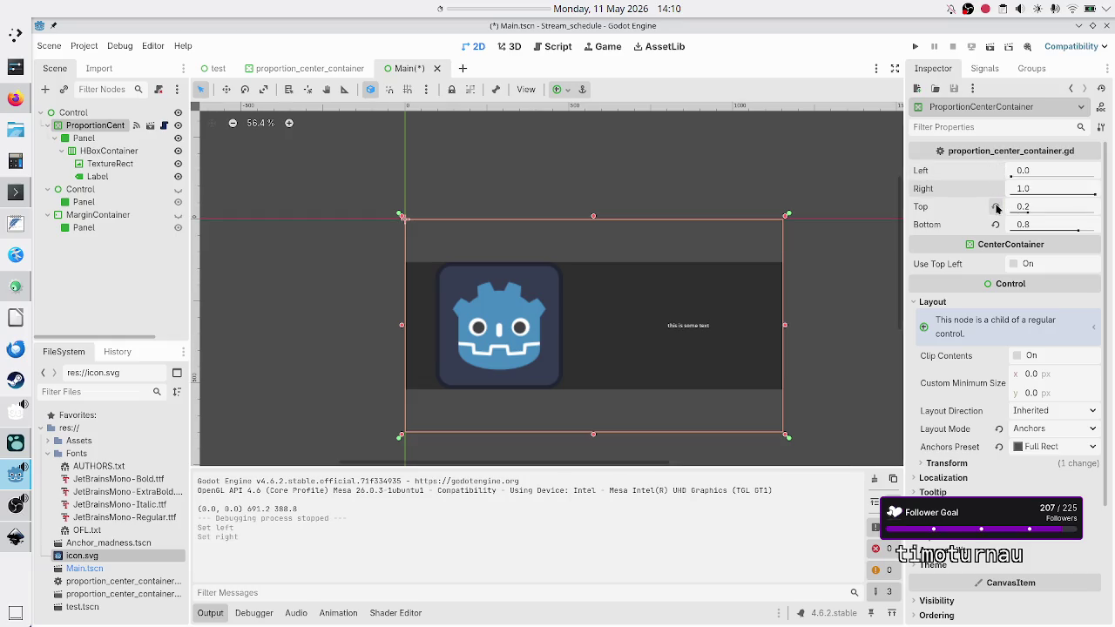
{"action": "left_click", "coordinate": [996, 207]}
{"action": "left_click", "coordinate": [996, 225]}
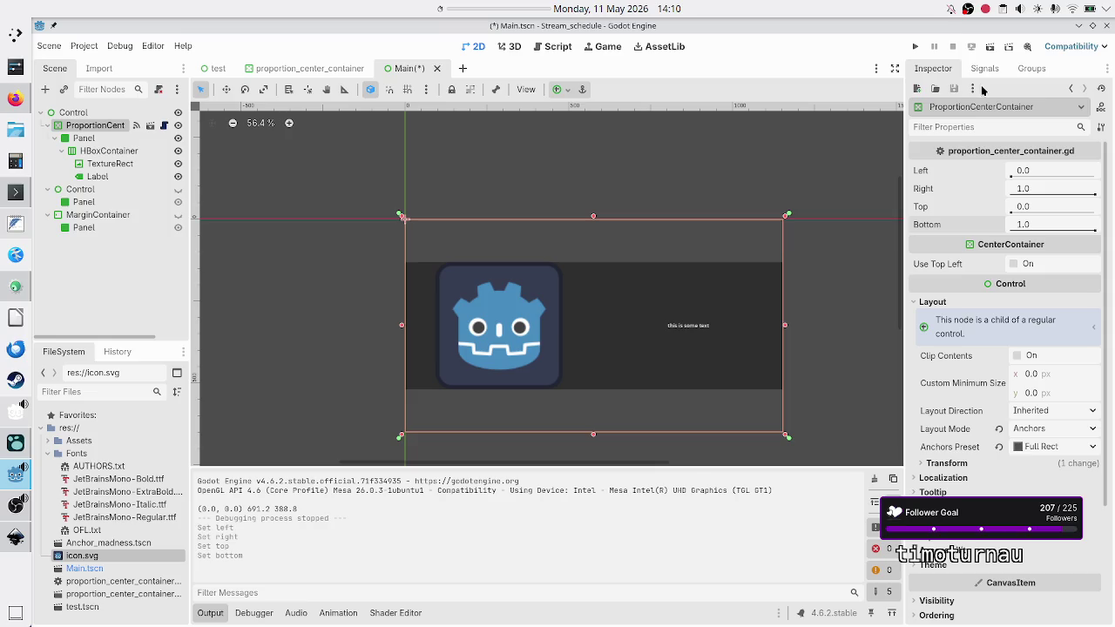
{"action": "left_click", "coordinate": [989, 46]}
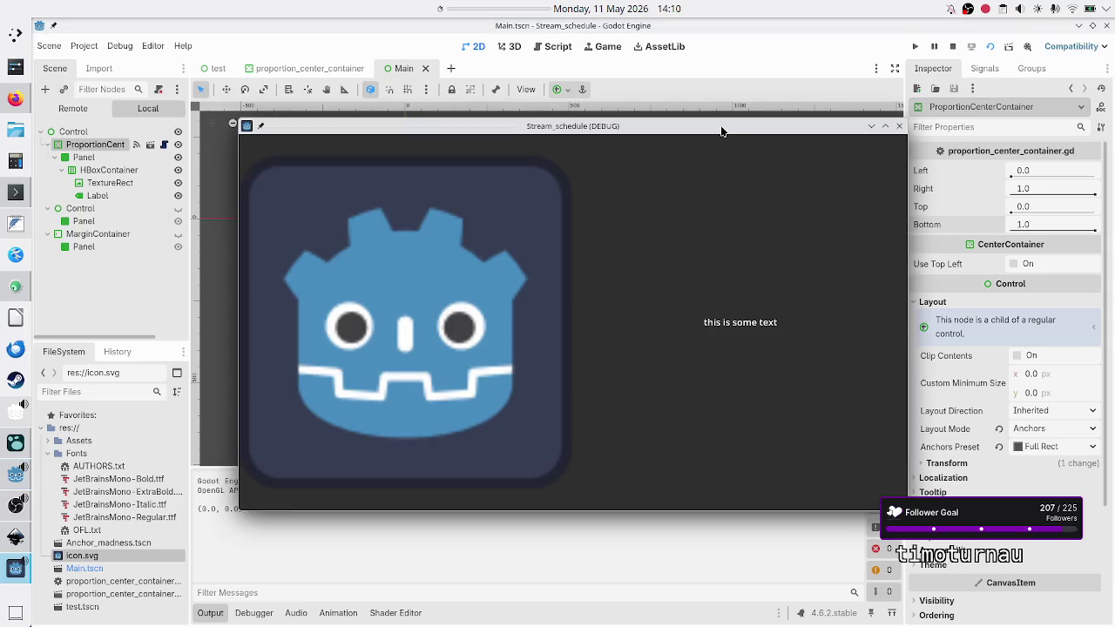
{"action": "mouse_move", "coordinate": [722, 131]}
{"action": "left_mouse_down"}
{"action": "mouse_move", "coordinate": [730, 181]}
{"action": "mouse_move", "coordinate": [707, 155]}
{"action": "left_mouse_up"}
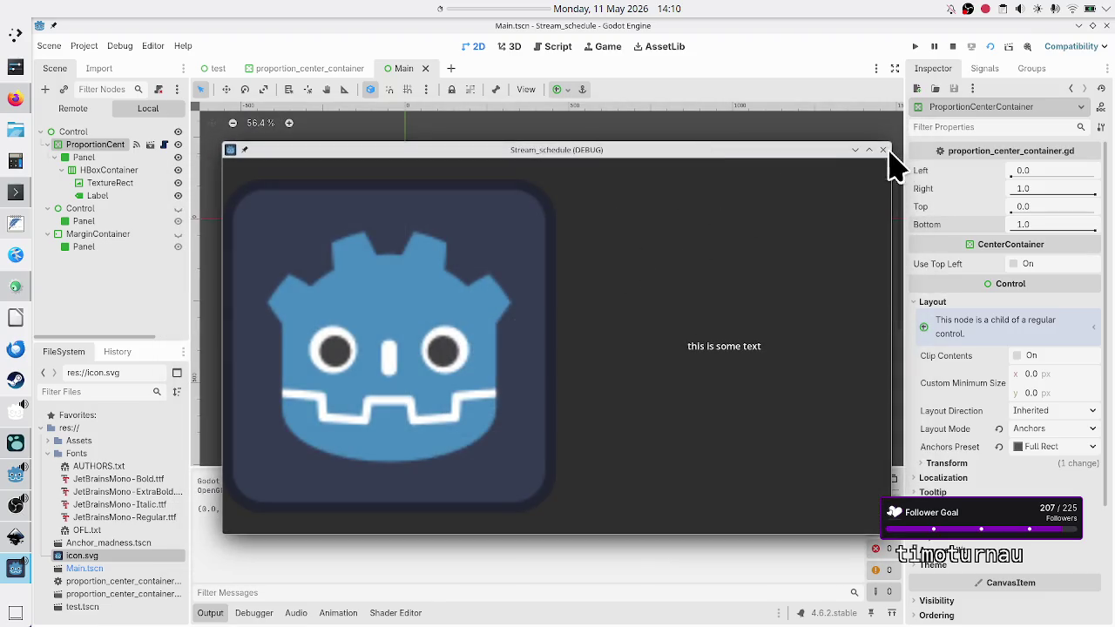
{"action": "left_click", "coordinate": [882, 150]}
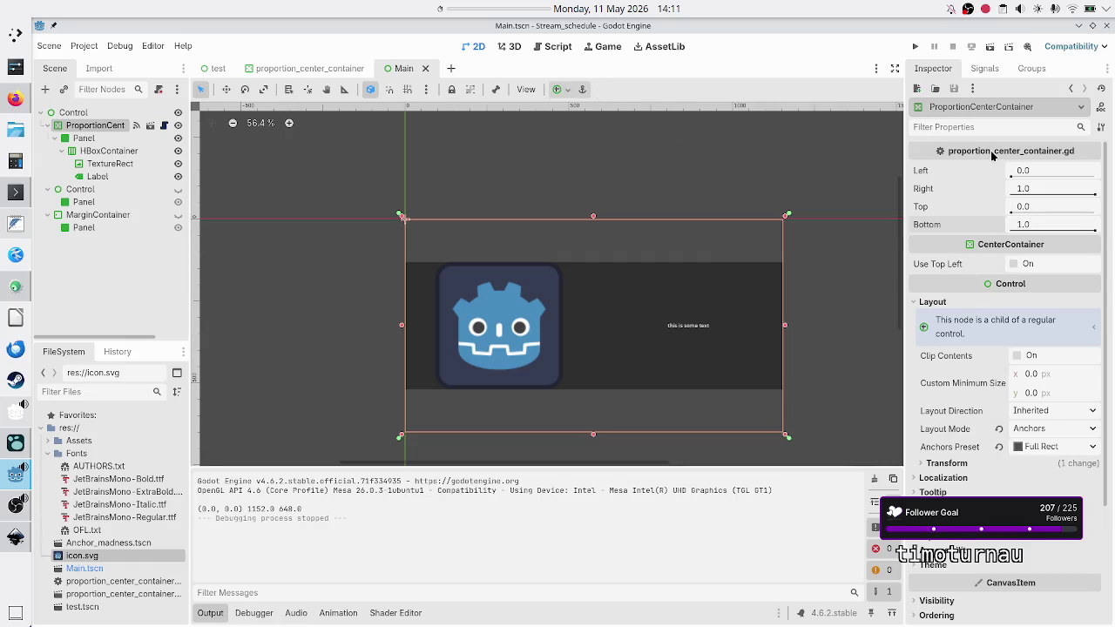
{"action": "left_click", "coordinate": [987, 49]}
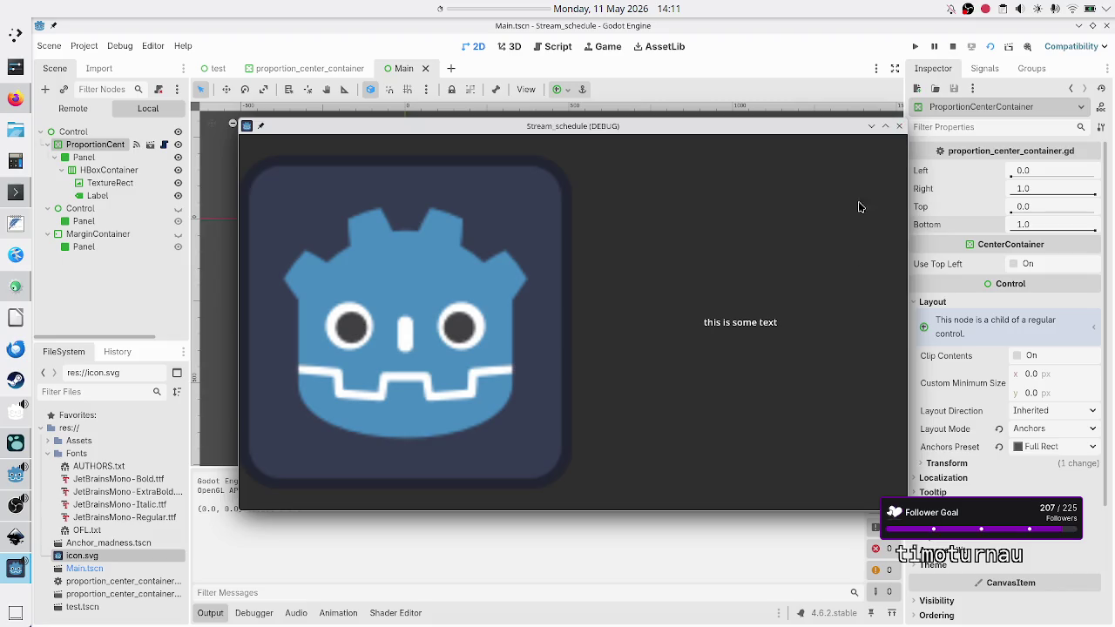
{"action": "left_click", "coordinate": [900, 128]}
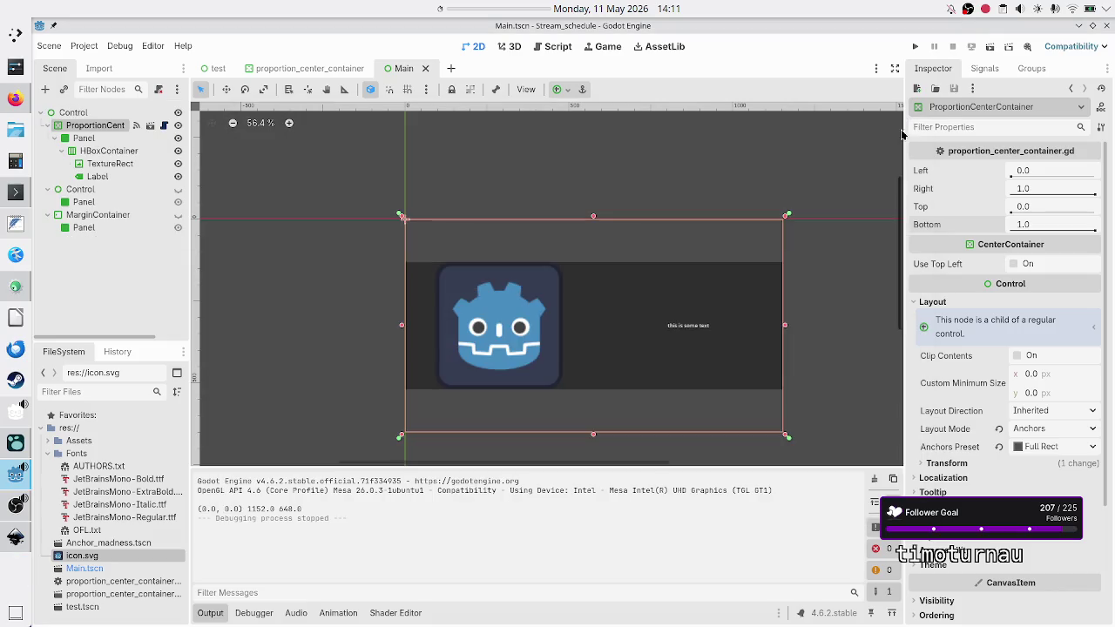
- Set the Left anchor to 0.3 and the Right anchor to 0.7
{"action": "left_click", "coordinate": [1043, 172]}
{"action": "type", "text": "0"}
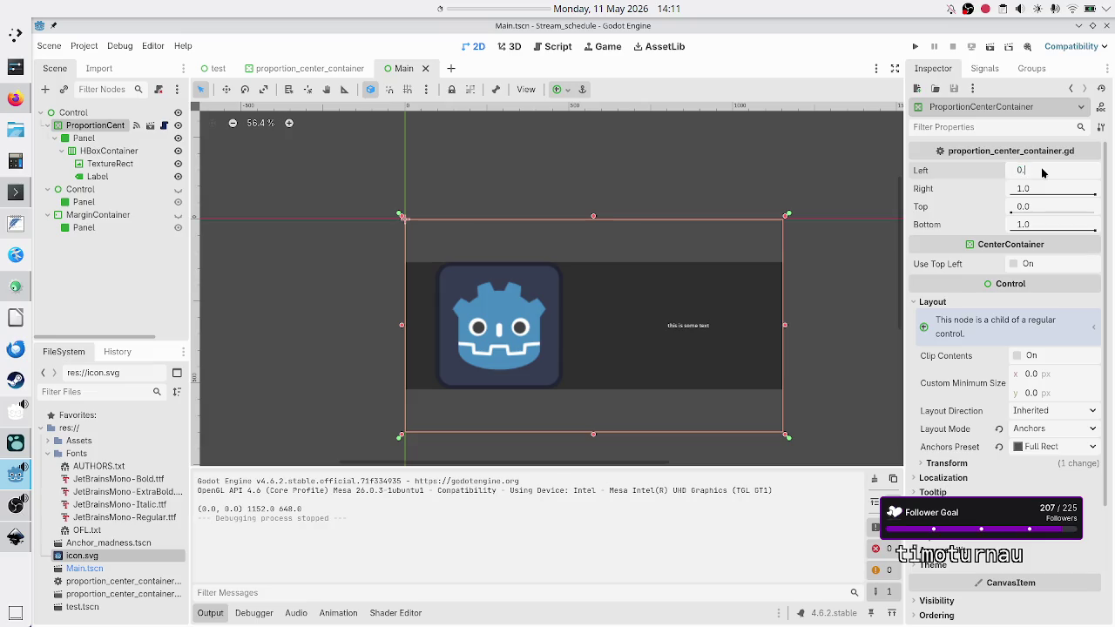
{"action": "type", "text": "3"}
{"action": "left_click", "coordinate": [1031, 190]}
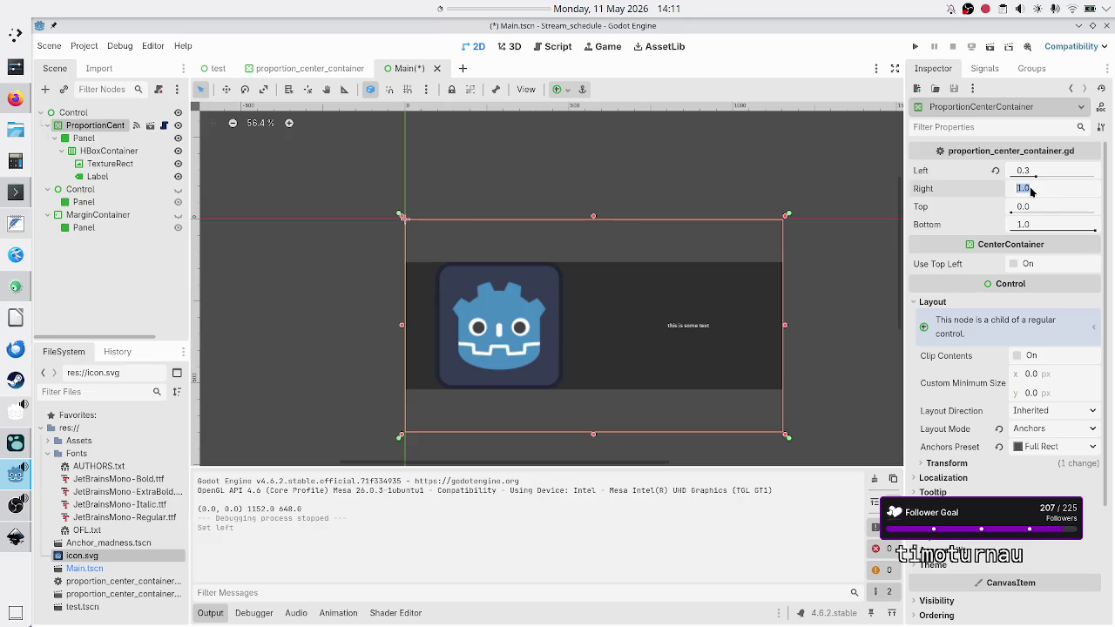
{"action": "type", "text": "0.7"}
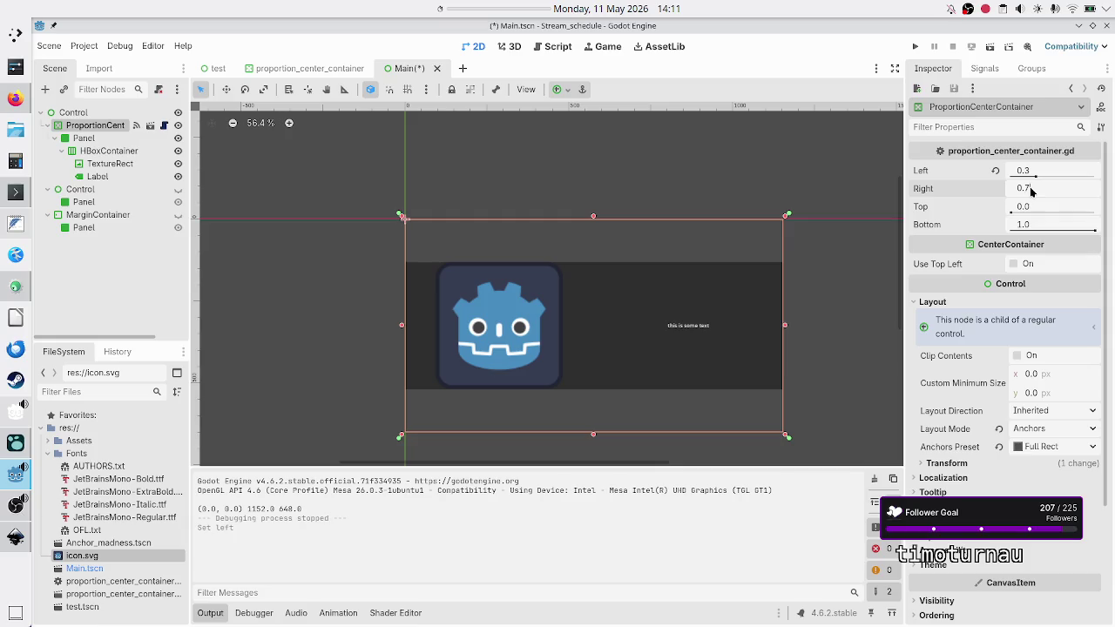
{"action": "key", "text": "Return"}
- Adjust the Top anchor through 0.3 and 0.1 before settling on 0.15
{"action": "left_click", "coordinate": [1038, 209]}
{"action": "type", "text": "0"}
{"action": "key", "text": "Return"}
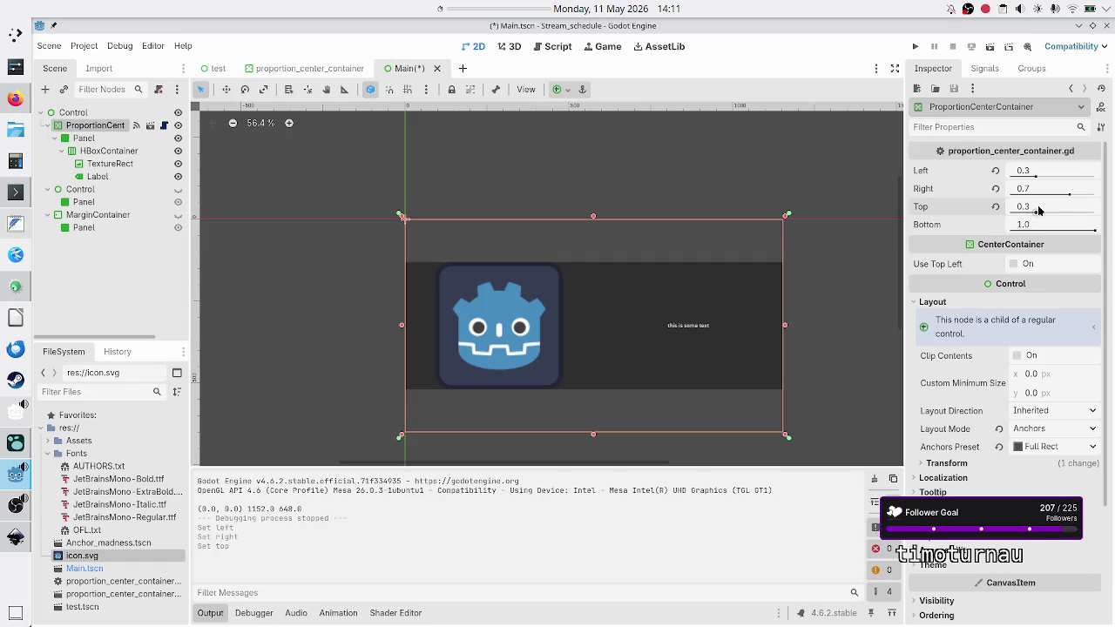
{"action": "left_click", "coordinate": [1038, 210]}
{"action": "type", "text": "0"}
{"action": "key", "text": "Return"}
{"action": "left_click", "coordinate": [1045, 207]}
{"action": "type", "text": "0.14"}
{"action": "key", "text": "BackSpace"}
{"action": "type", "text": "5"}
{"action": "key", "text": "Return"}
- Set the Bottom anchor to 0.85 and save and run the scene
{"action": "left_click", "coordinate": [1036, 223]}
{"action": "type", "text": "0"}
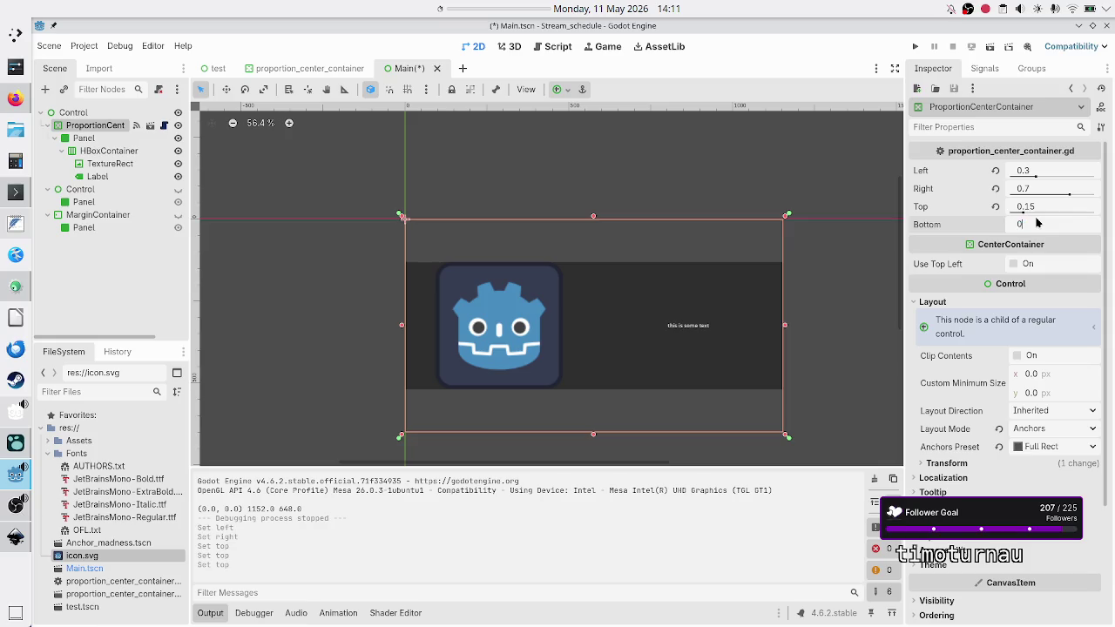
{"action": "key", "text": "Return"}
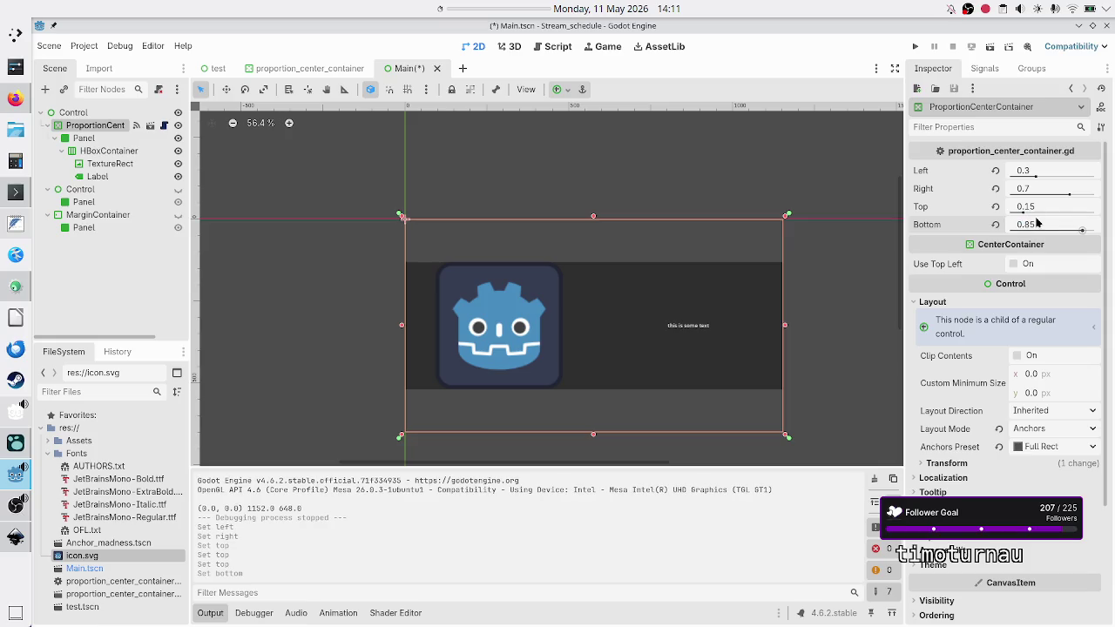
{"action": "left_click", "coordinate": [989, 50]}
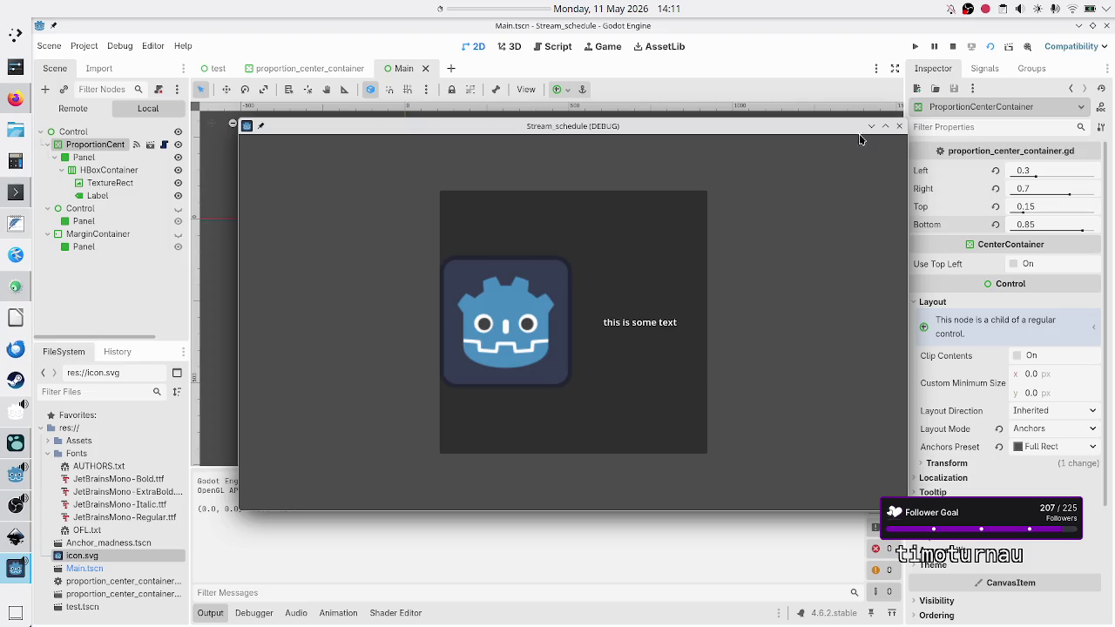
- Move the game preview window around, maximize it, then restore it to a smaller window
{"action": "mouse_move", "coordinate": [808, 139]}
{"action": "left_mouse_down"}
{"action": "mouse_move", "coordinate": [646, 301]}
{"action": "mouse_move", "coordinate": [644, 365]}
{"action": "mouse_move", "coordinate": [727, 355]}
{"action": "mouse_move", "coordinate": [707, 460]}
{"action": "left_mouse_up"}
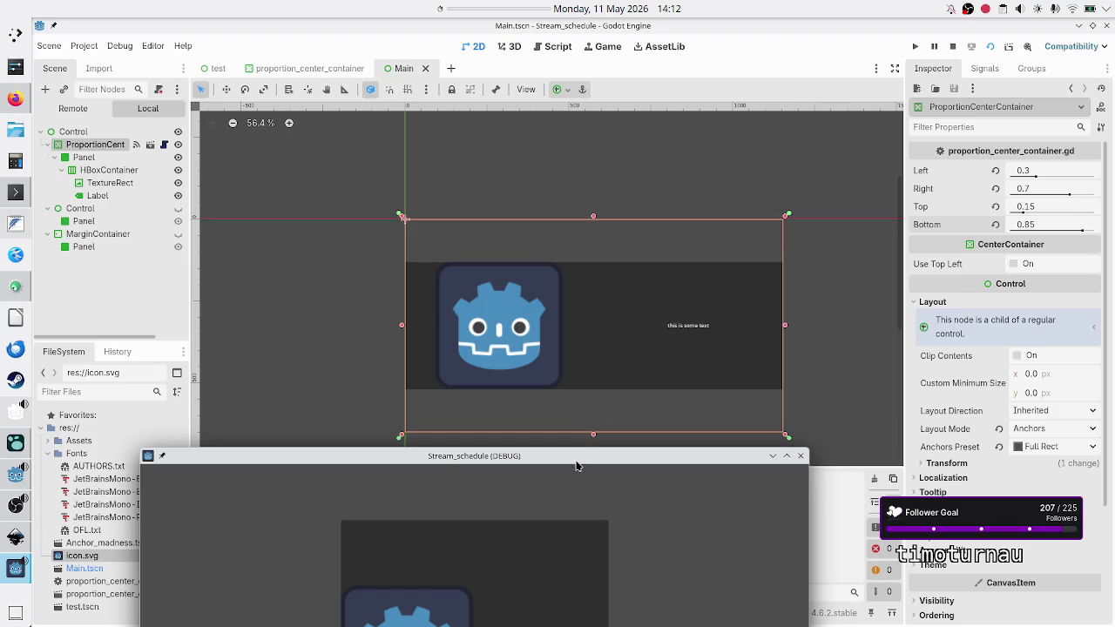
{"action": "mouse_move", "coordinate": [577, 460]}
{"action": "left_mouse_down"}
{"action": "mouse_move", "coordinate": [579, 476]}
{"action": "mouse_move", "coordinate": [578, 462]}
{"action": "left_mouse_up"}
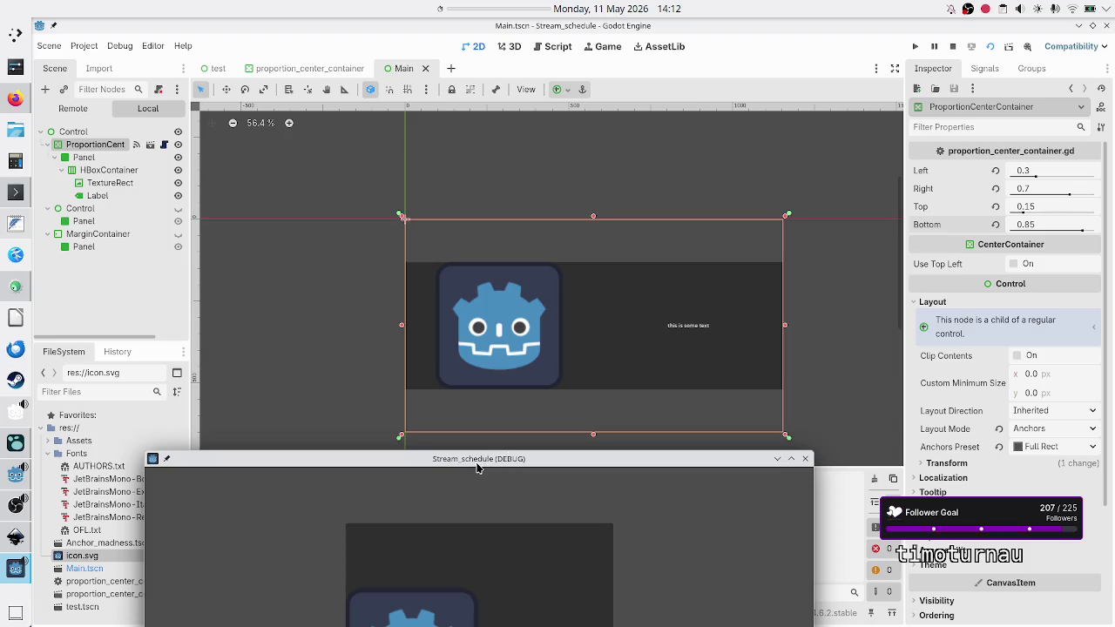
{"action": "mouse_move", "coordinate": [478, 467]}
{"action": "left_mouse_down"}
{"action": "mouse_move", "coordinate": [561, 401]}
{"action": "mouse_move", "coordinate": [601, 320]}
{"action": "mouse_move", "coordinate": [537, 298]}
{"action": "mouse_move", "coordinate": [541, 184]}
{"action": "left_mouse_up"}
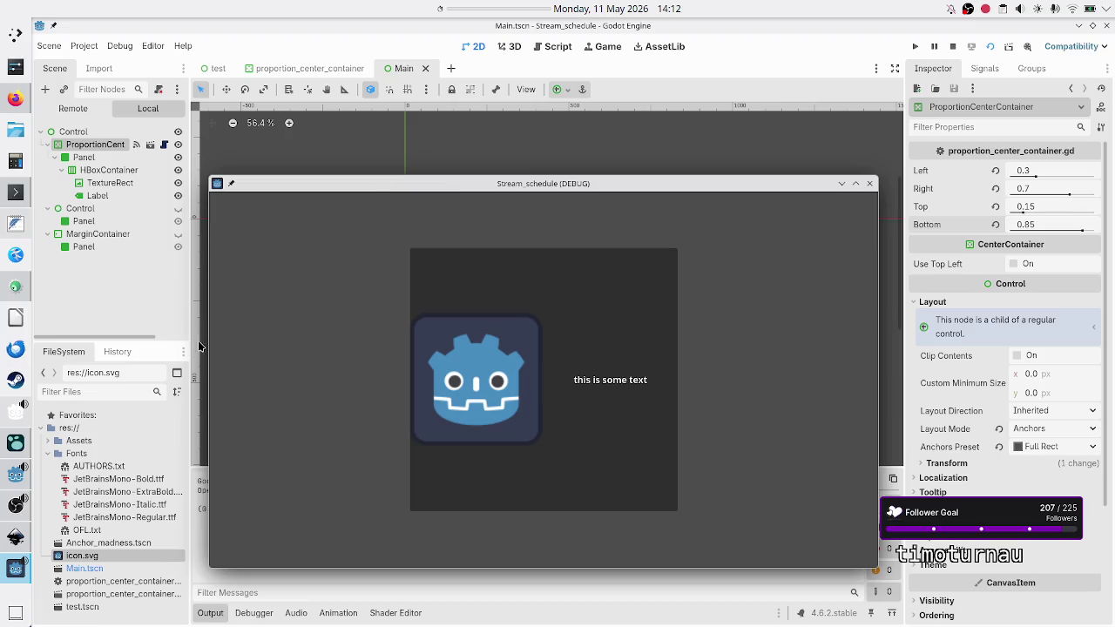
{"action": "double_click", "coordinate": [527, 184]}
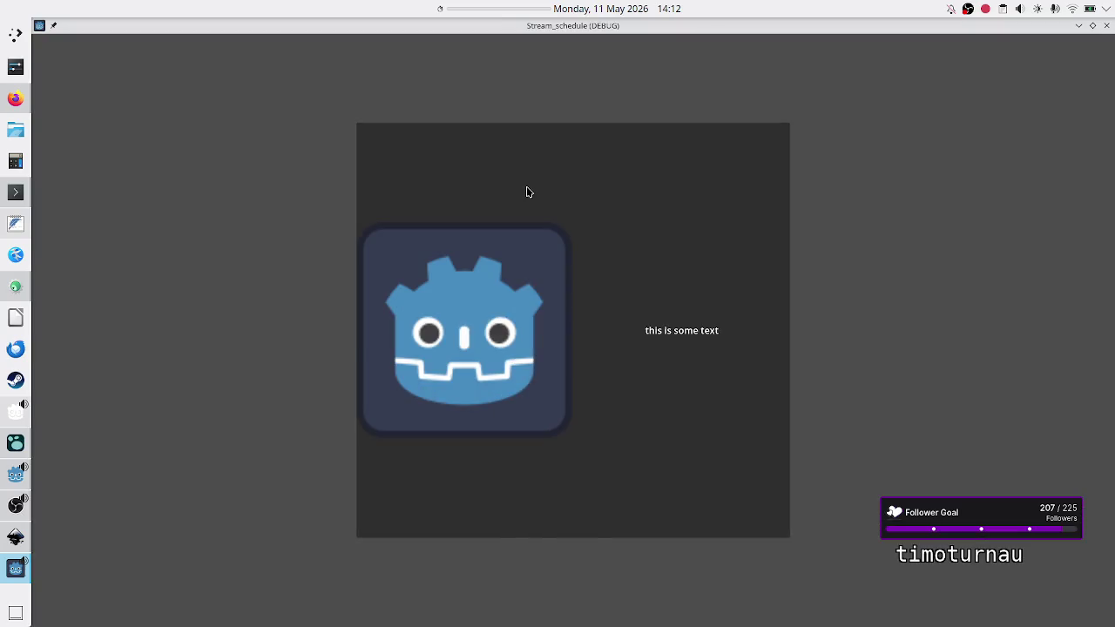
{"action": "double_click", "coordinate": [888, 33]}
- Narrow the preview to test the container's resizing, then close it and collapse the output panel
{"action": "mouse_move", "coordinate": [880, 368]}
{"action": "left_mouse_down"}
{"action": "mouse_move", "coordinate": [516, 375]}
{"action": "mouse_move", "coordinate": [529, 379]}
{"action": "left_mouse_up"}
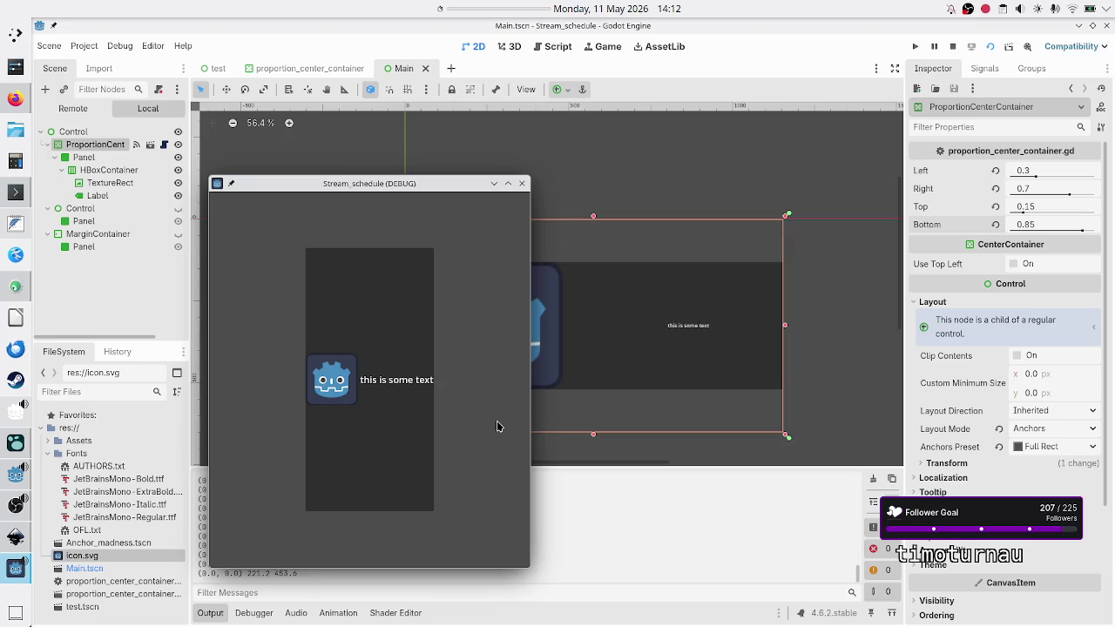
{"action": "left_click", "coordinate": [522, 184]}
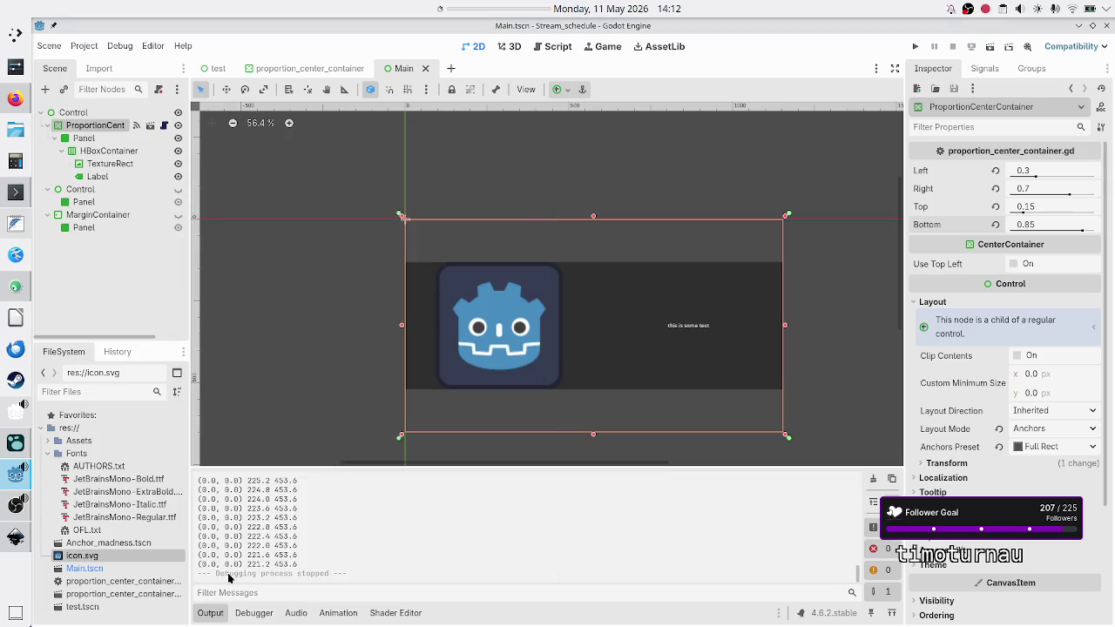
{"action": "left_click", "coordinate": [208, 612]}
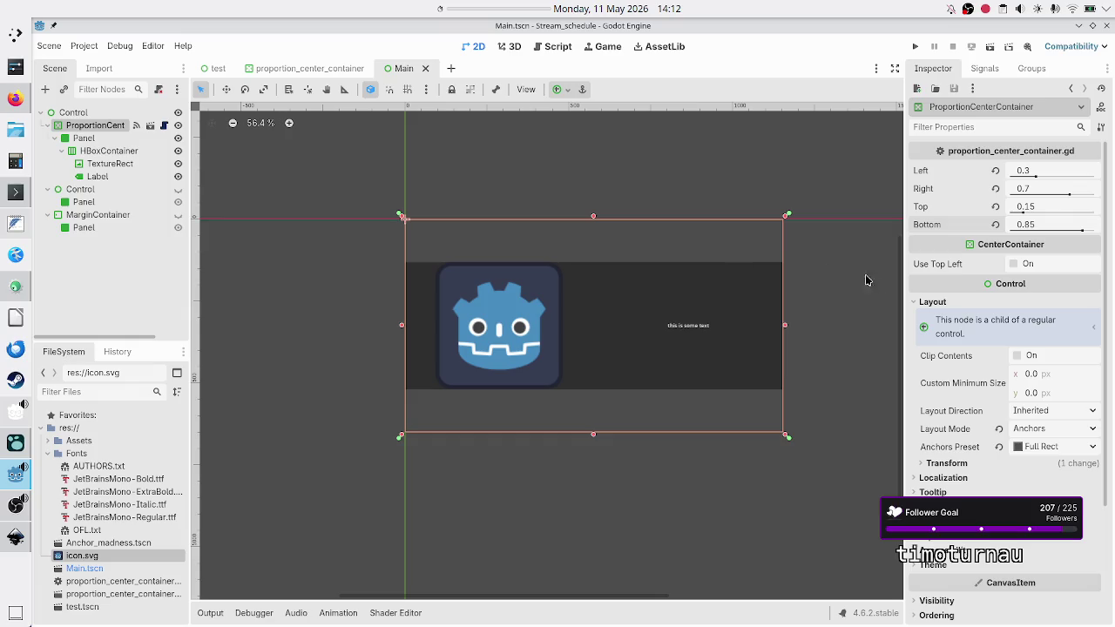
- Switch to the browser and bring up the Duck.ai 'Percentage-based center container' chat
{"action": "left_click", "coordinate": [14, 98]}
{"action": "scroll", "coordinate": [566, 269], "scroll_direction": "down", "scroll_amount": 20}
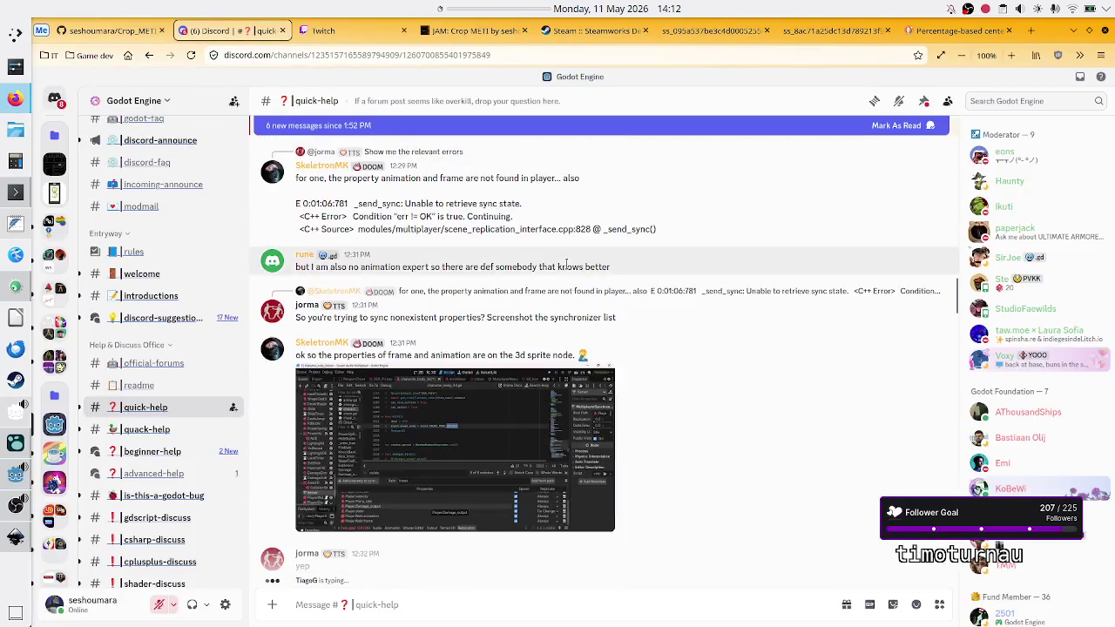
{"action": "scroll", "coordinate": [566, 268], "scroll_direction": "down", "scroll_amount": 5}
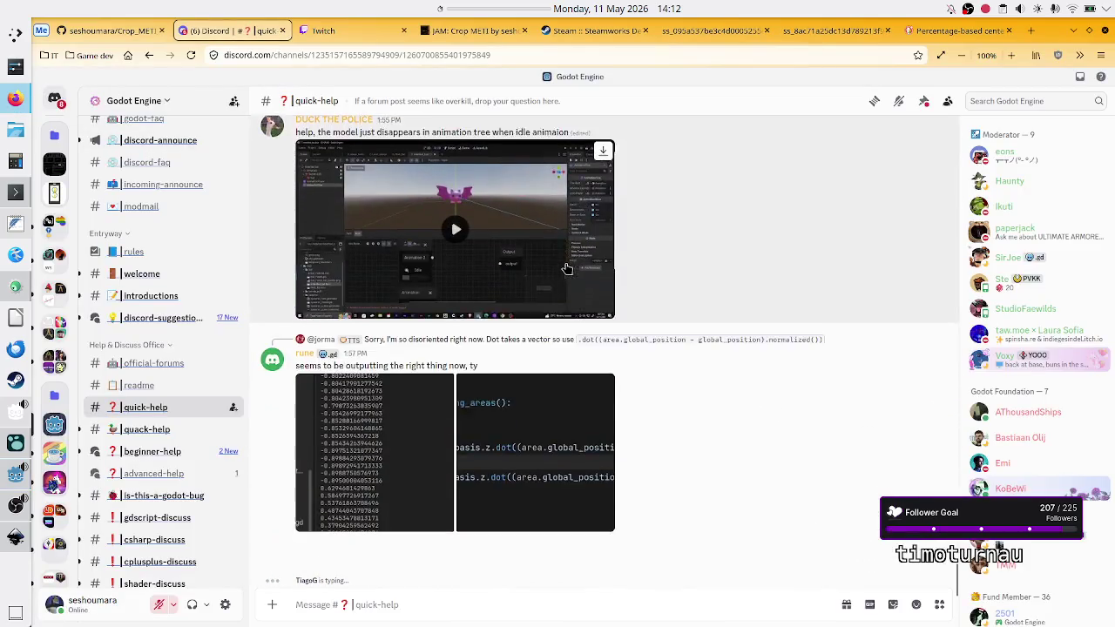
{"action": "left_click", "coordinate": [939, 37]}
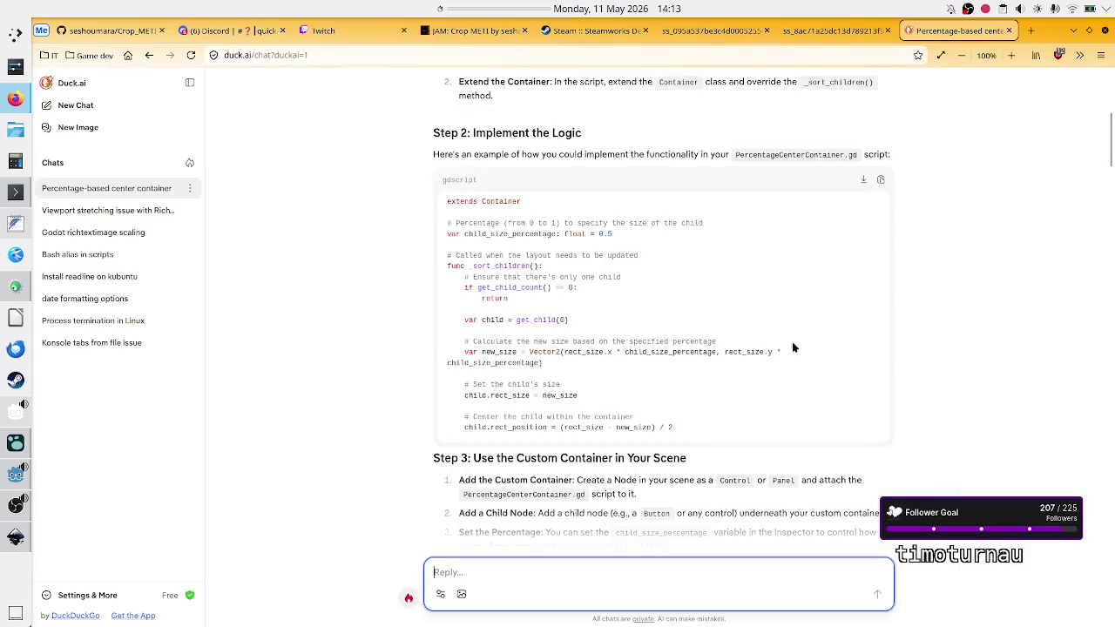
{"action": "type", "text": "I made the script"}
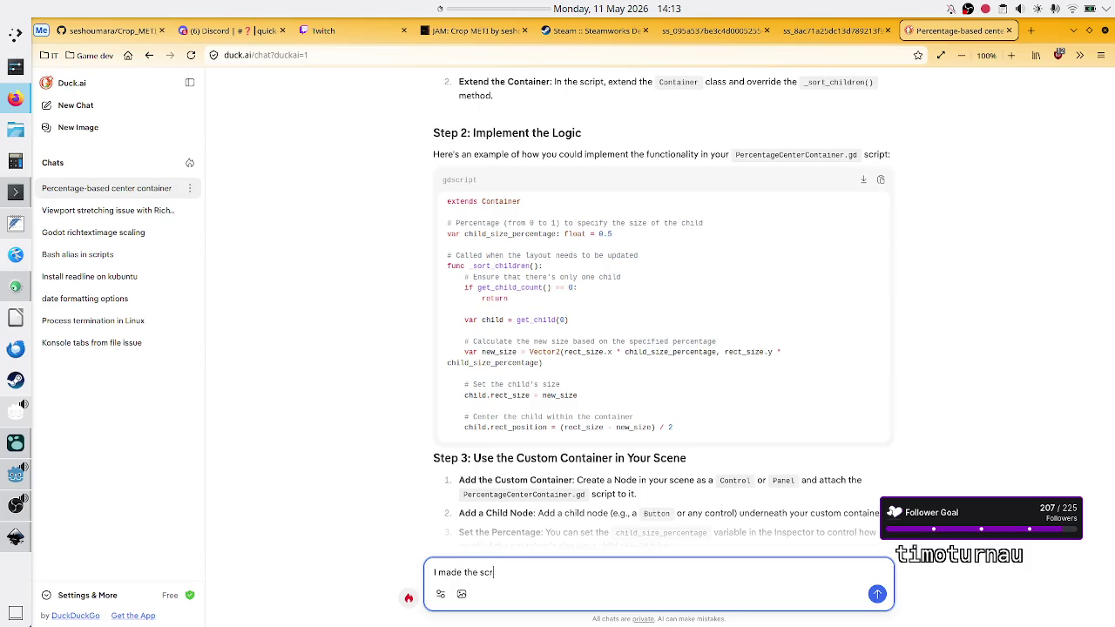
{"action": "type", "text": " a tool,"}
{"action": "type", "text": " but"}
{"action": "key", "text": "BackSpace"}
{"action": "key", "text": "BackSpace"}
{"action": "key", "text": "BackSpace"}
{"action": "type", "text": "and"}
{"action": "type", "text": " export"}
{"action": "type", "text": "ed the"}
{"action": "type", "text": " percenta"}
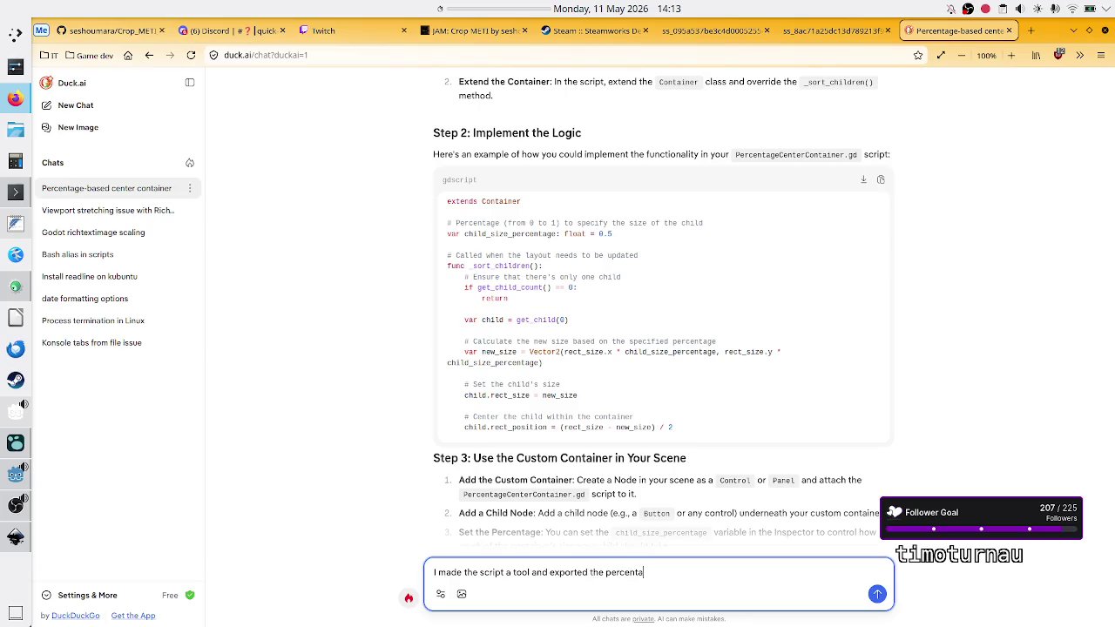
{"action": "type", "text": "ge var. Ho"}
{"action": "type", "text": "wever it "}
{"action": "type", "text": "doesn't "}
{"action": "type", "text": "trigger"}
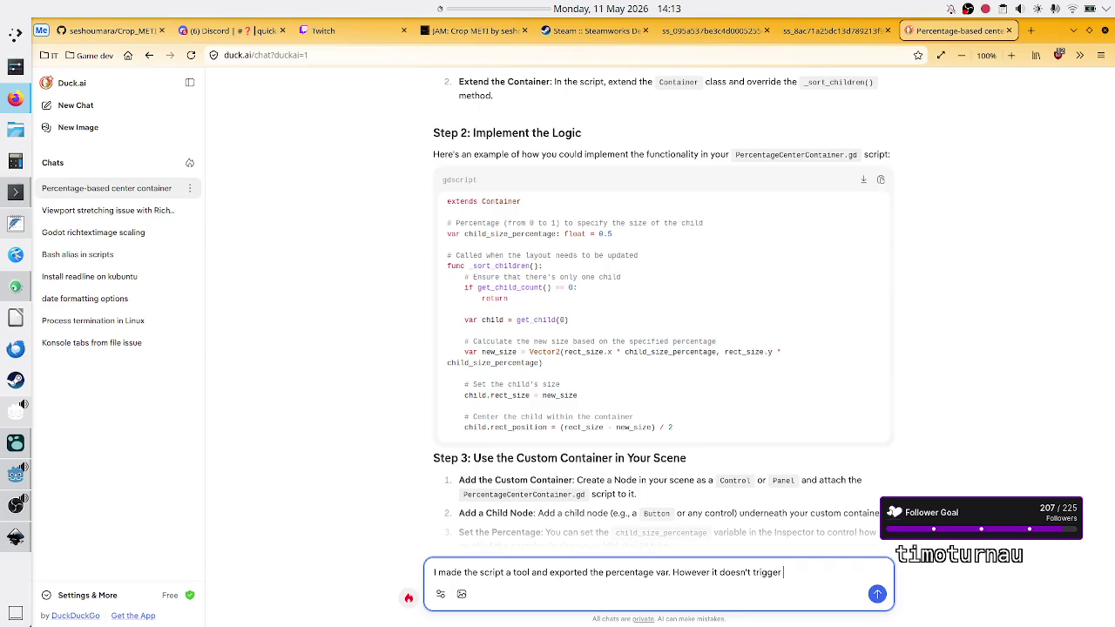
{"action": "type", "text": " in the inspecto"}
{"action": "type", "text": "r when I chang"}
{"action": "type", "text": "e the pe"}
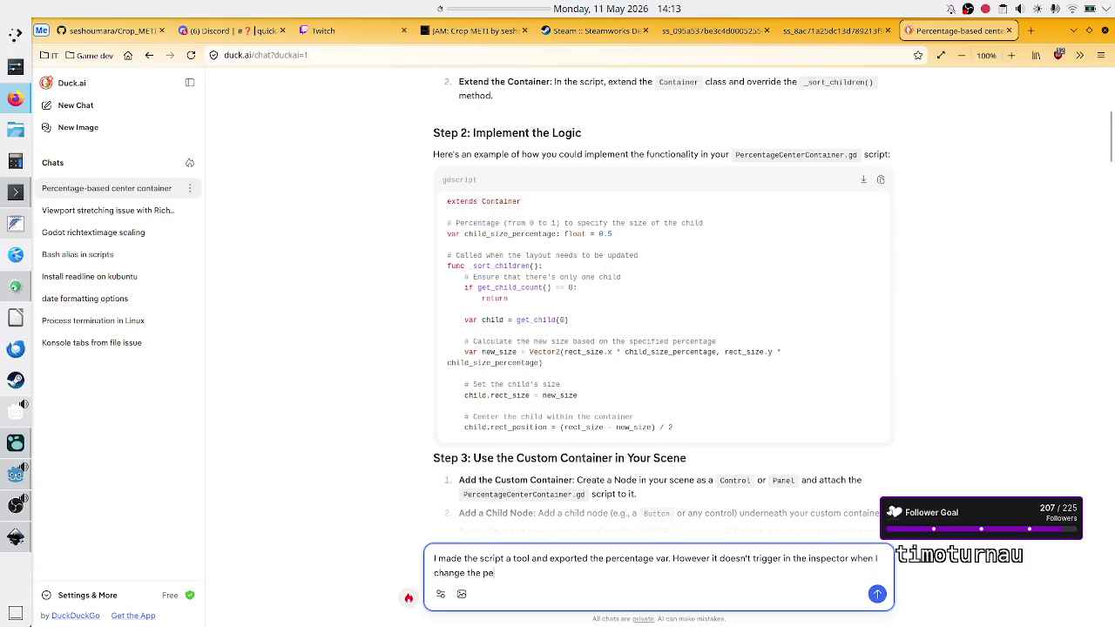
{"action": "key", "text": "BackSpace"}
{"action": "key", "text": "BackSpace"}
{"action": "key", "text": "BackSpace"}
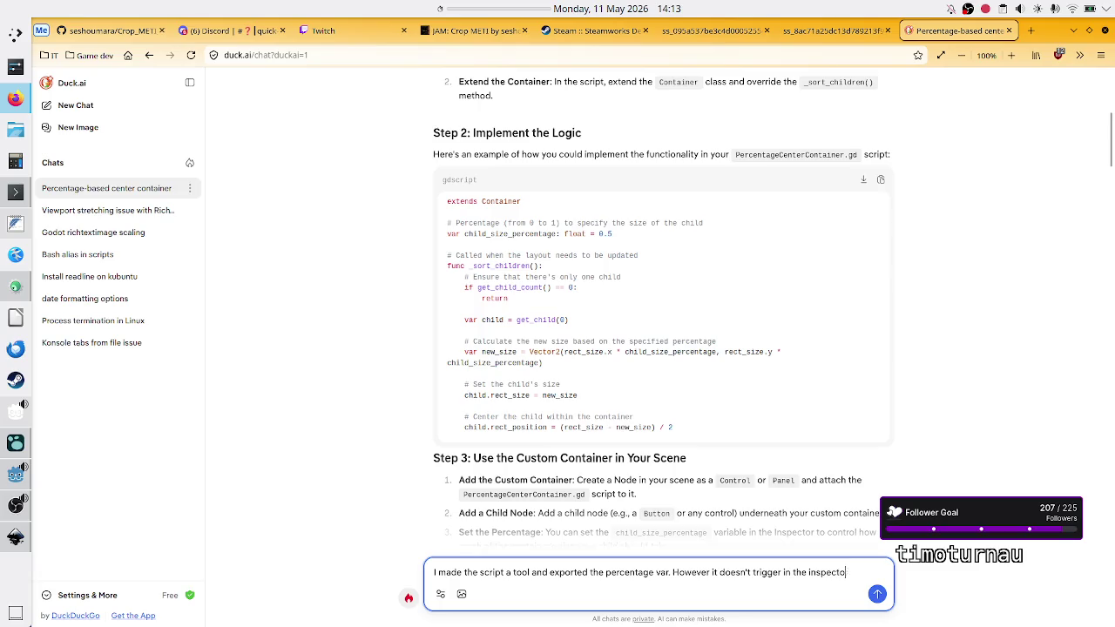
{"action": "key", "text": "BackSpace"}
{"action": "key", "text": "BackSpace"}
{"action": "key", "text": "BackSpace"}
{"action": "type", "text": "when I change the val"}
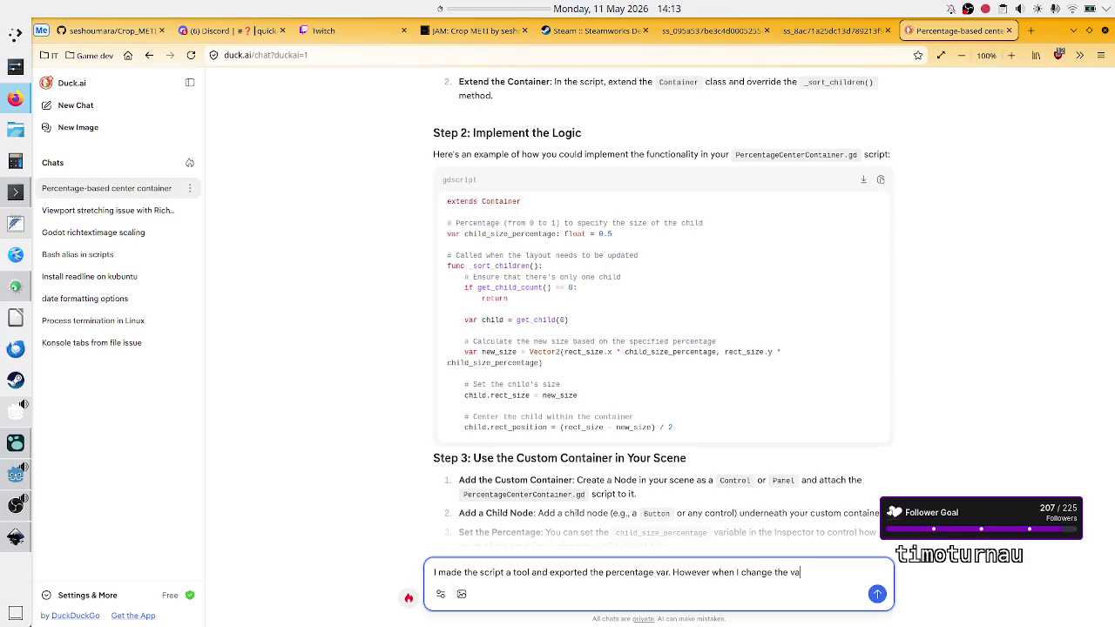
{"action": "type", "text": "ue of t"}
{"action": "type", "text": "his exported"}
{"action": "type", "text": " propert"}
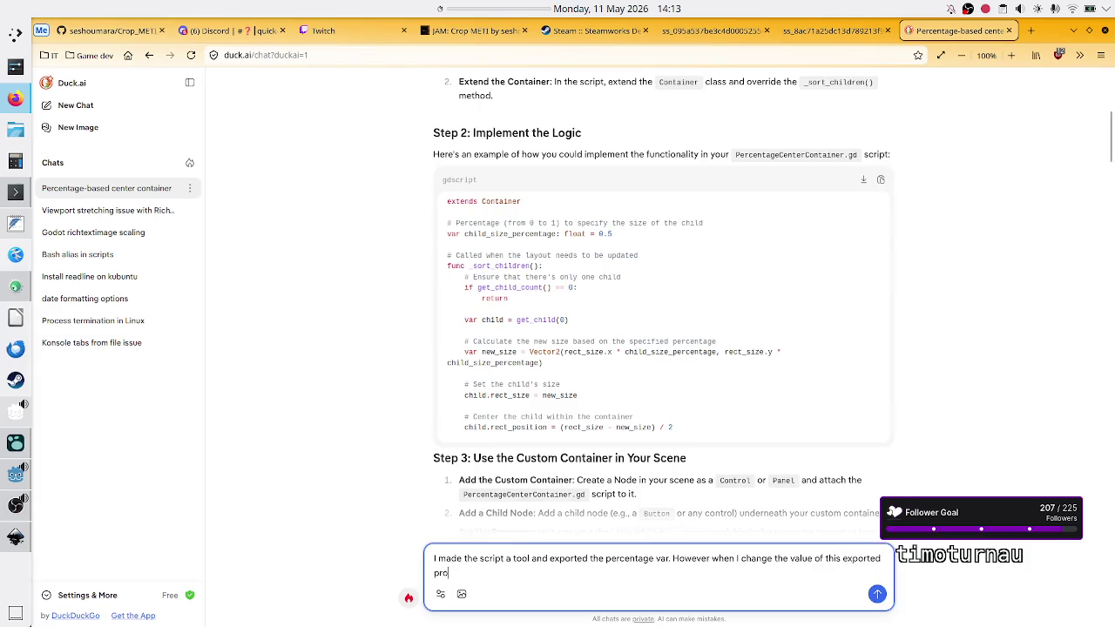
{"action": "type", "text": "y in the inspector, t"}
{"action": "type", "text": "he edit"}
{"action": "key", "text": "BackSpace"}
{"action": "key", "text": "BackSpace"}
{"action": "key", "text": "BackSpace"}
{"action": "type", "text": "22D ed"}
{"action": "type", "text": "doesn't react"}
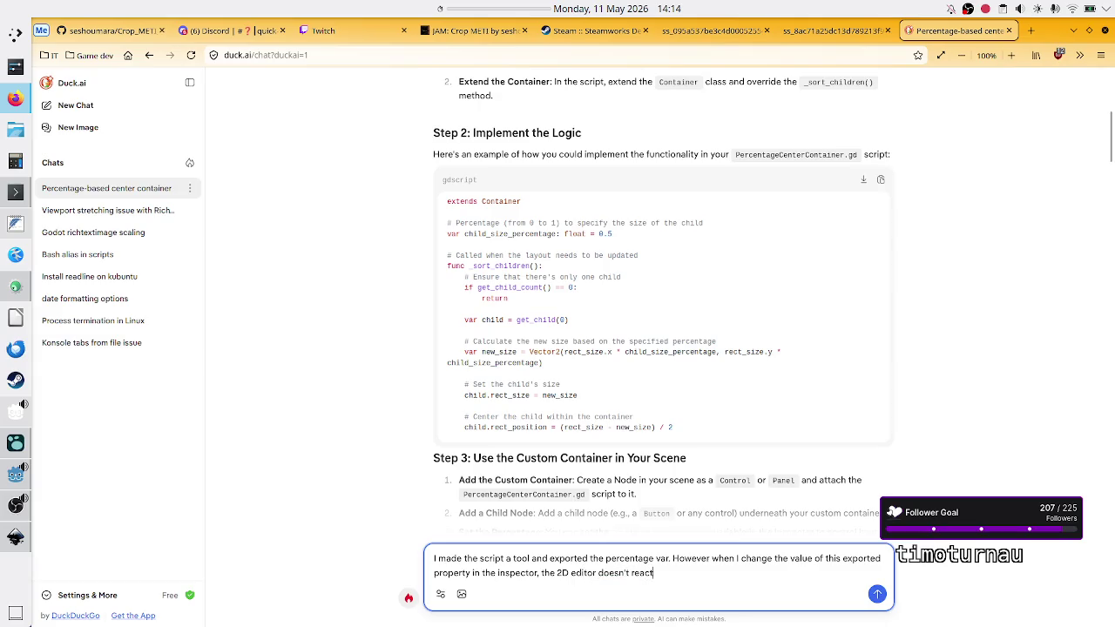
{"action": "type", "text": "."}
{"action": "type", "text": "I assume it's"}
{"action": "type", "text": " becaus"}
{"action": "type", "text": "of the"}
{"action": "type", "text": "o"}
{"action": "key", "text": "BackSpace"}
{"action": "key", "text": "BackSpace"}
{"action": "key", "text": "BackSpace"}
{"action": "key", "text": "BackSpace"}
{"action": "key", "text": "BackSpace"}
{"action": "key", "text": "BackSpace"}
{"action": "type", "text": "the _sort_children() isn't triggered even tho"}
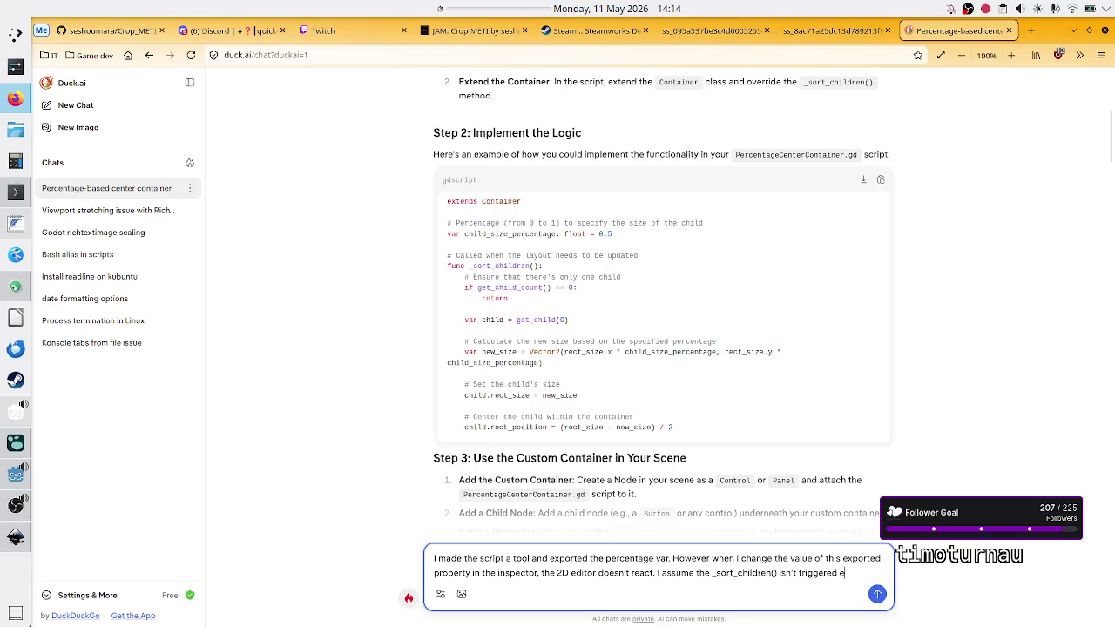
{"action": "type", "text": "ugh it's"}
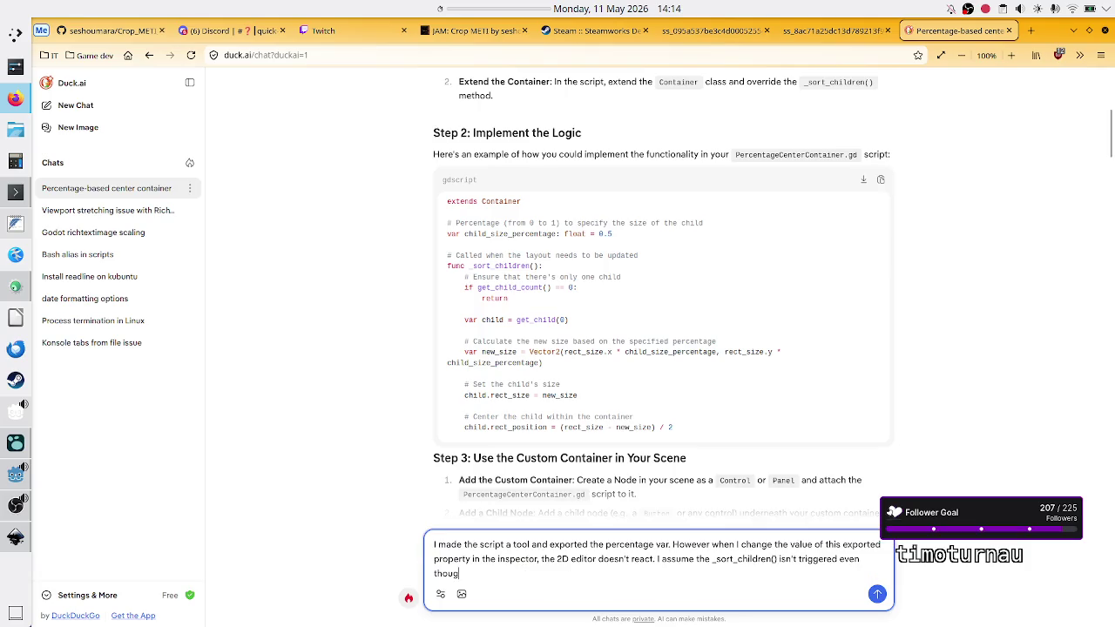
{"action": "type", "text": " a tool scrip"}
{"action": "type", "text": "t. What can "}
{"action": "type", "text": "I do?"}
- Send the question, then return to Godot and view the container script's code
{"action": "key", "text": "Return"}
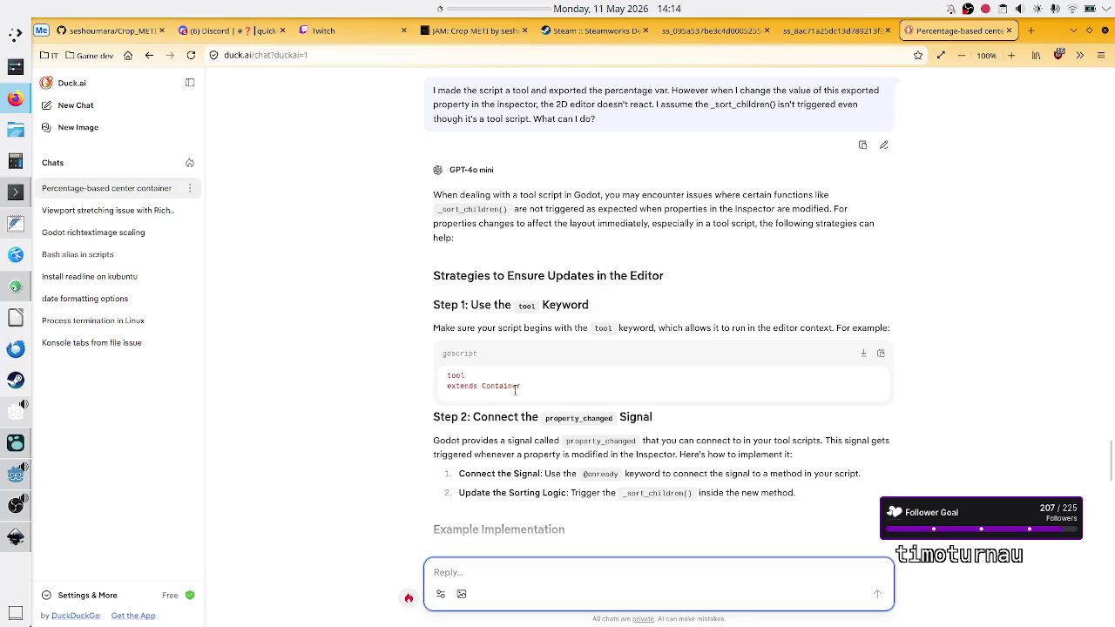
{"action": "key", "text": "alt+Tab"}
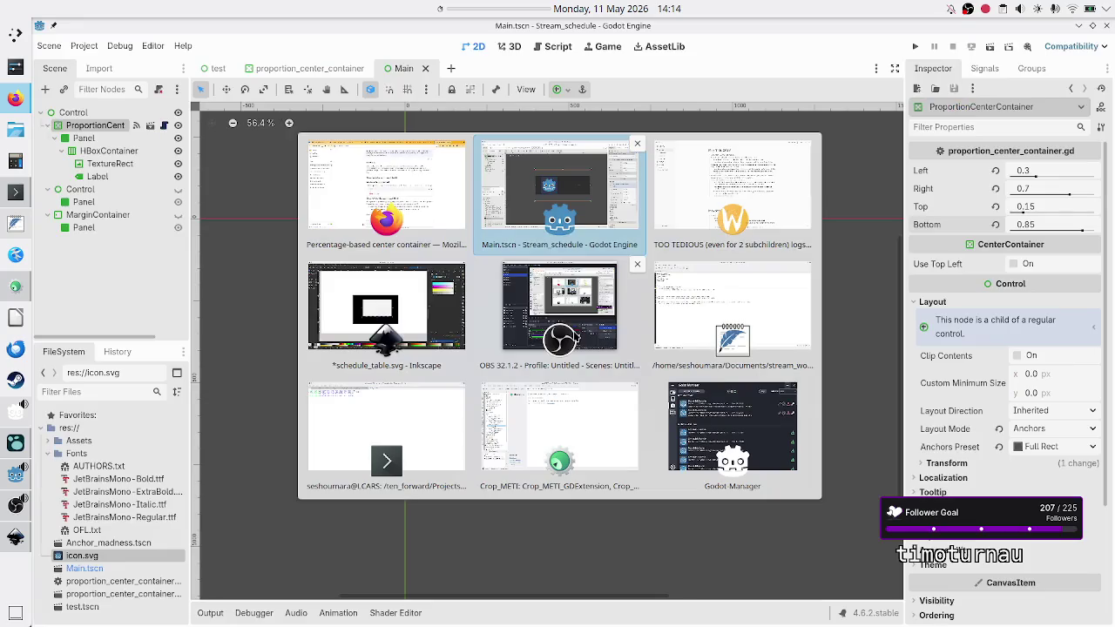
{"action": "left_click", "coordinate": [552, 47]}
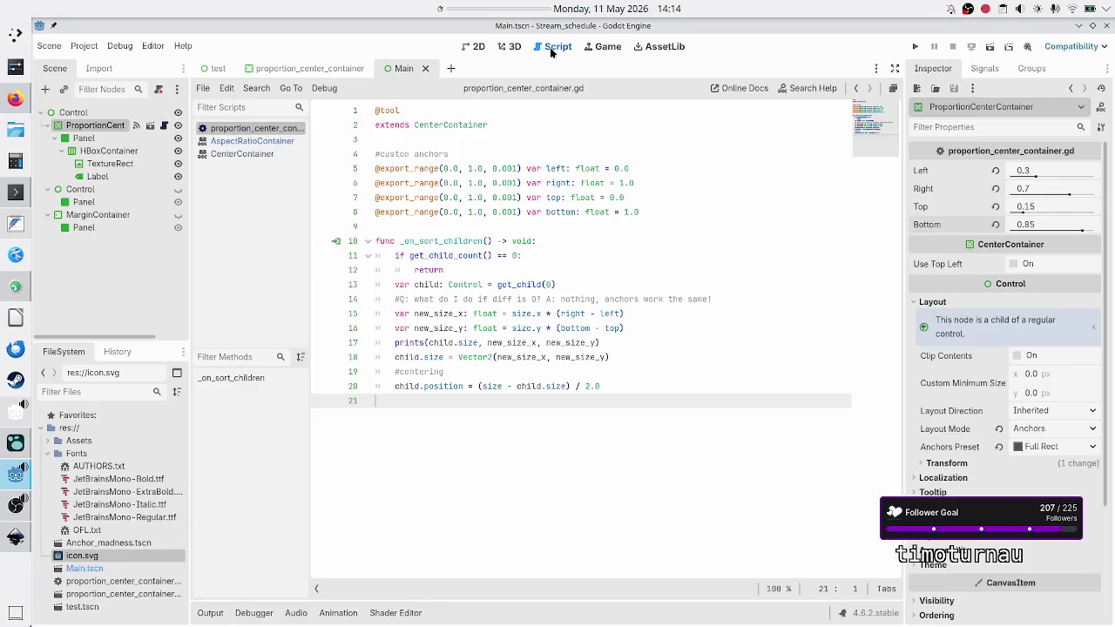
- Remove the @ so line 1 reads plain 'tool' and let the script recheck
{"action": "left_click", "coordinate": [415, 106]}
{"action": "key", "text": "Home"}
{"action": "key", "text": "Delete"}
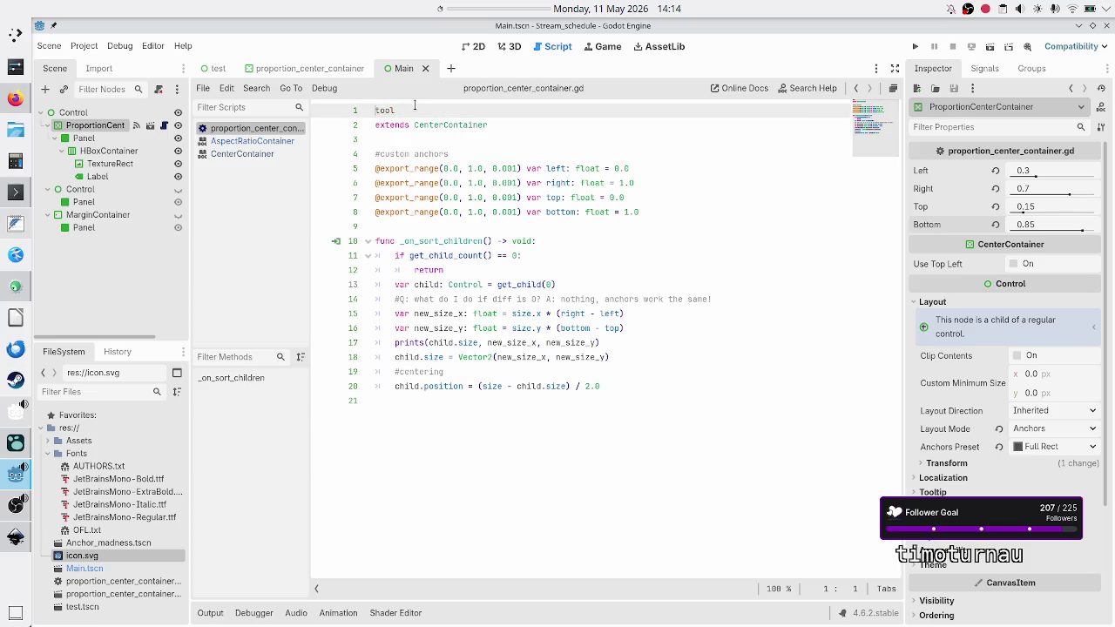
{"action": "key", "text": "Down"}
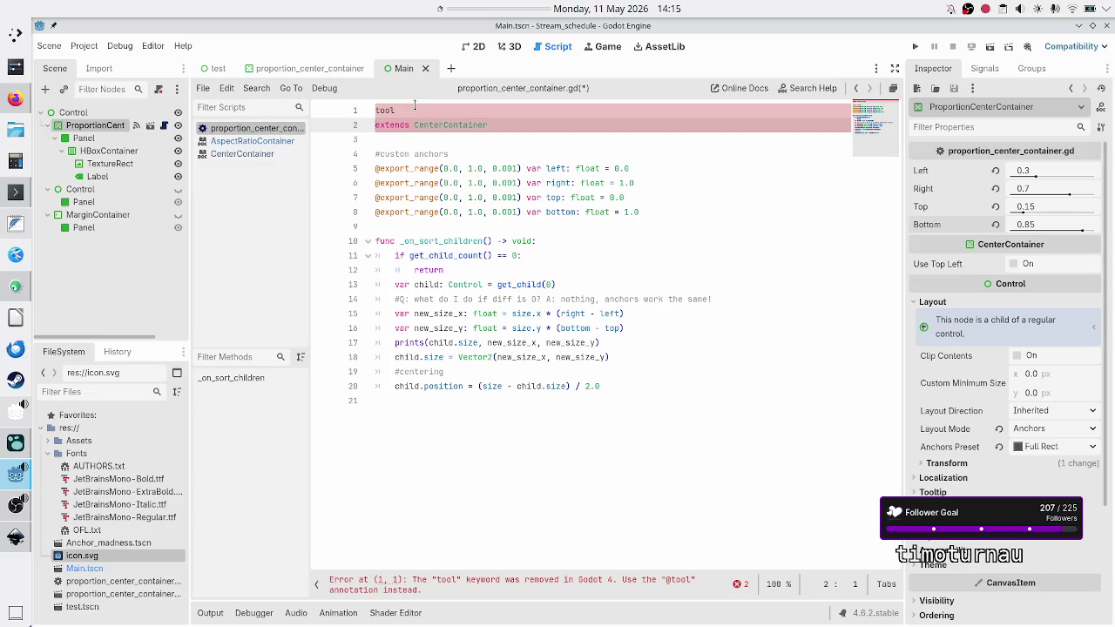
{"action": "key", "text": "Up"}
{"action": "type", "text": "@"}
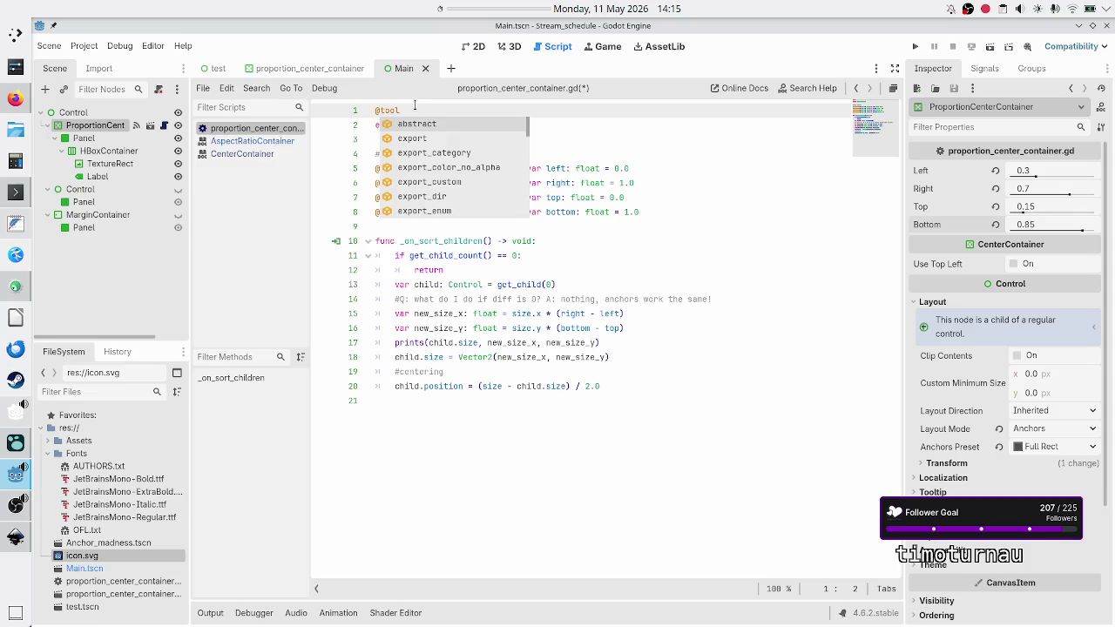
{"action": "key", "text": "Escape"}
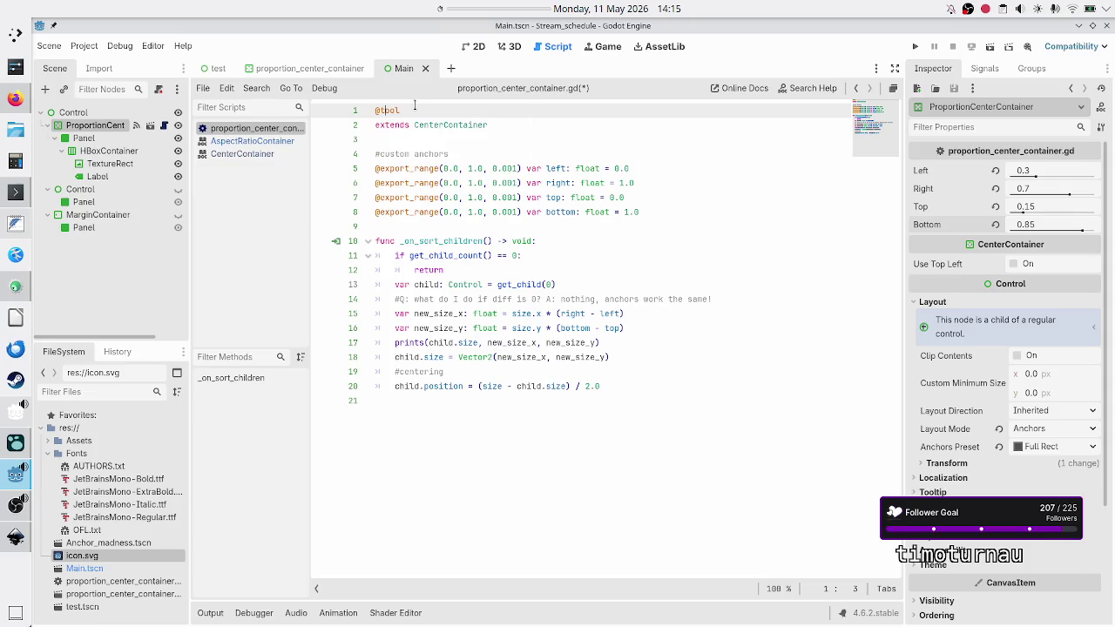
{"action": "key", "text": "ctrl+space"}
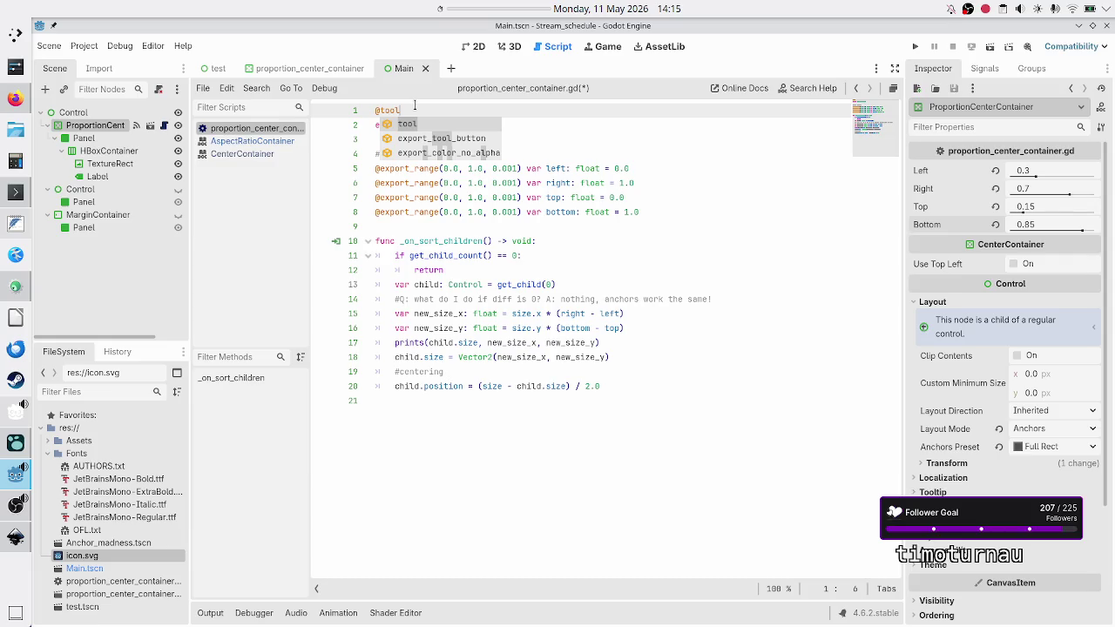
{"action": "key", "text": "Escape"}
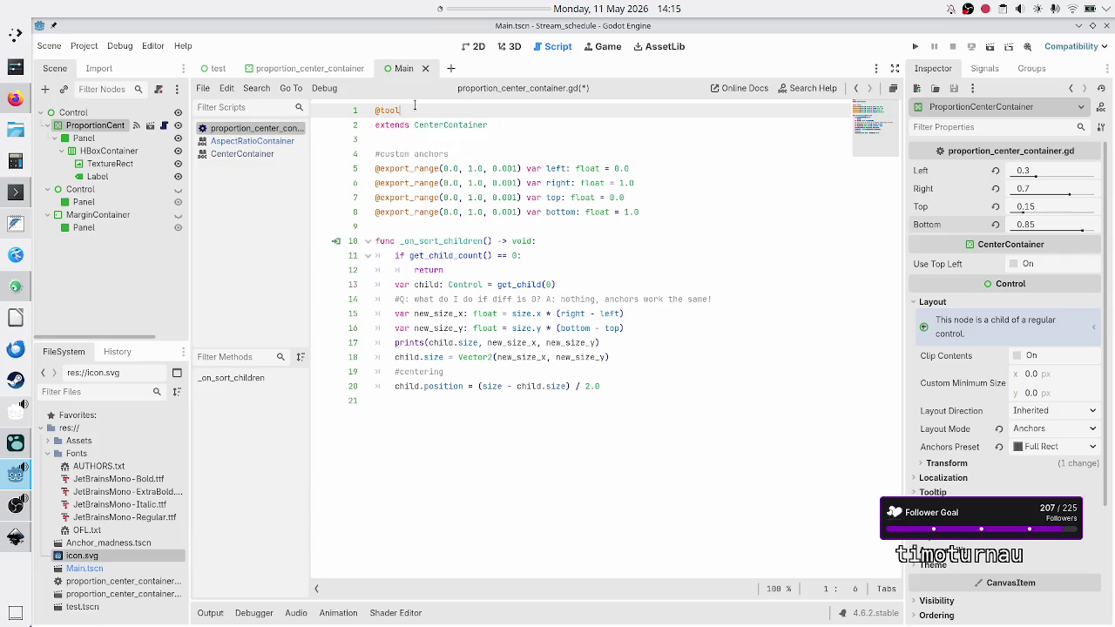
{"action": "key", "text": "alt+Tab"}
{"action": "left_click", "coordinate": [415, 108]}
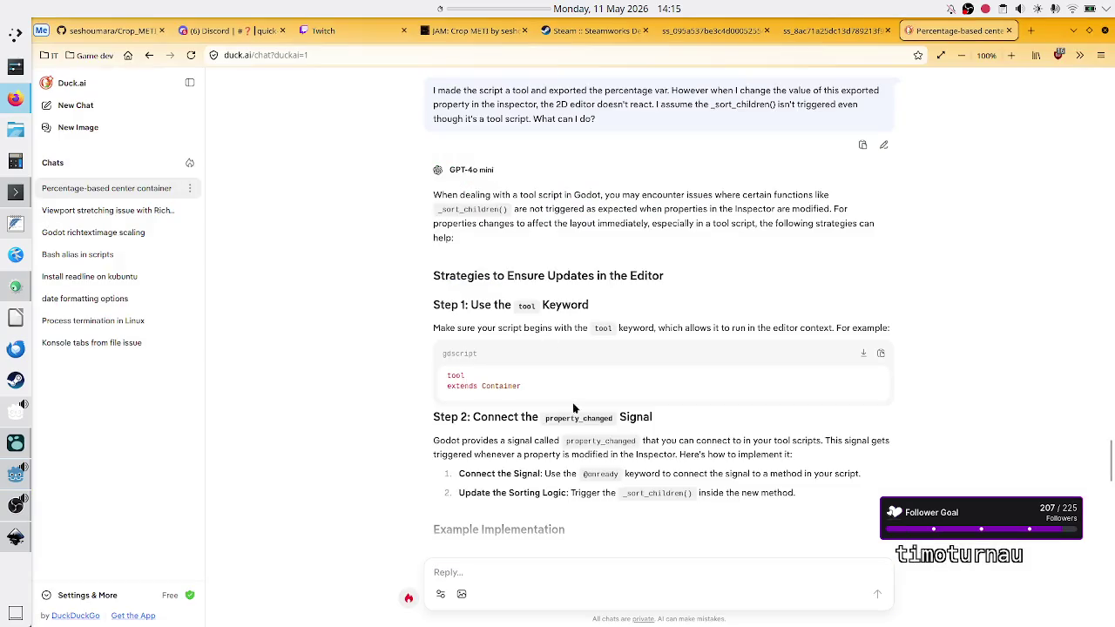
{"action": "double_click", "coordinate": [615, 441]}
{"action": "scroll", "coordinate": [754, 417], "scroll_direction": "down", "scroll_amount": 2}
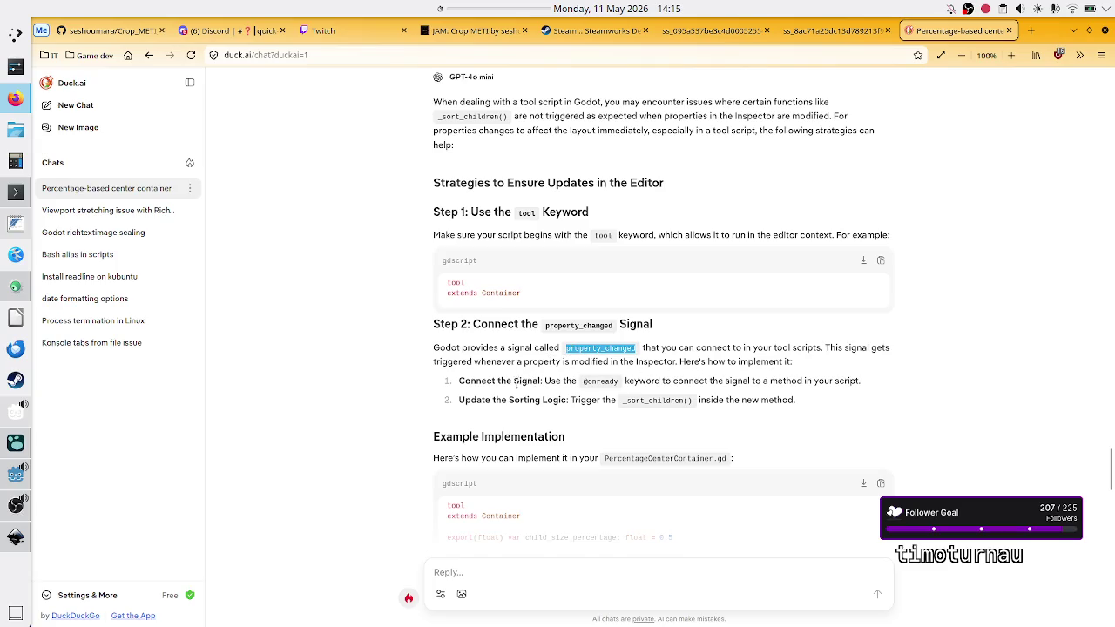
{"action": "scroll", "coordinate": [523, 383], "scroll_direction": "down", "scroll_amount": 2}
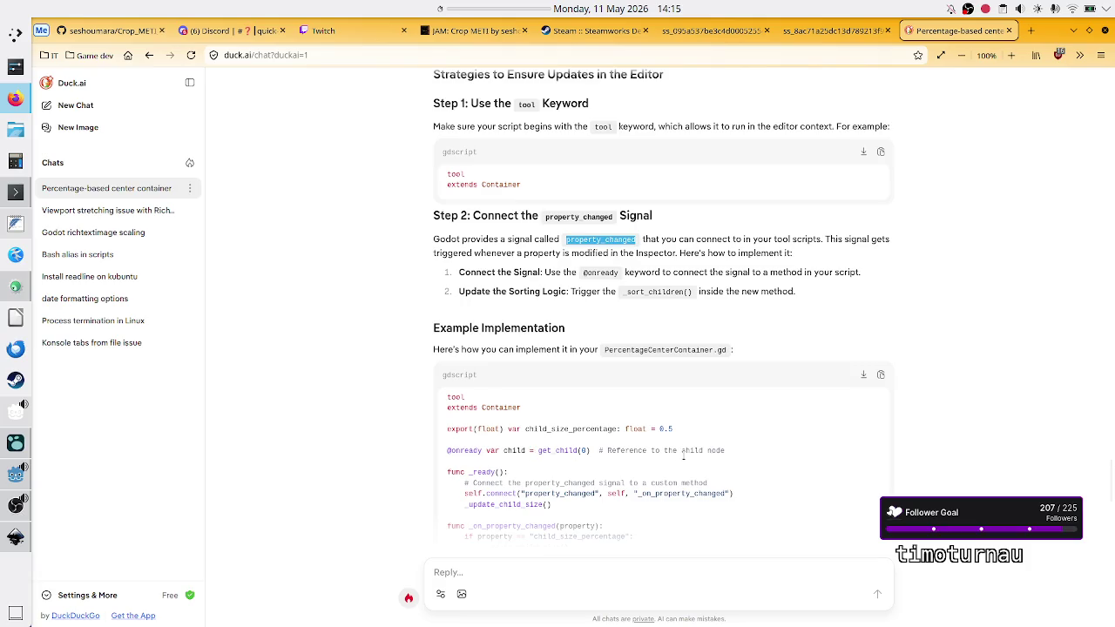
{"action": "left_click_drag", "start_coordinate": [464, 451], "coordinate": [651, 451]}
{"action": "left_click", "coordinate": [651, 451]}
{"action": "scroll", "coordinate": [580, 477], "scroll_direction": "down", "scroll_amount": 1}
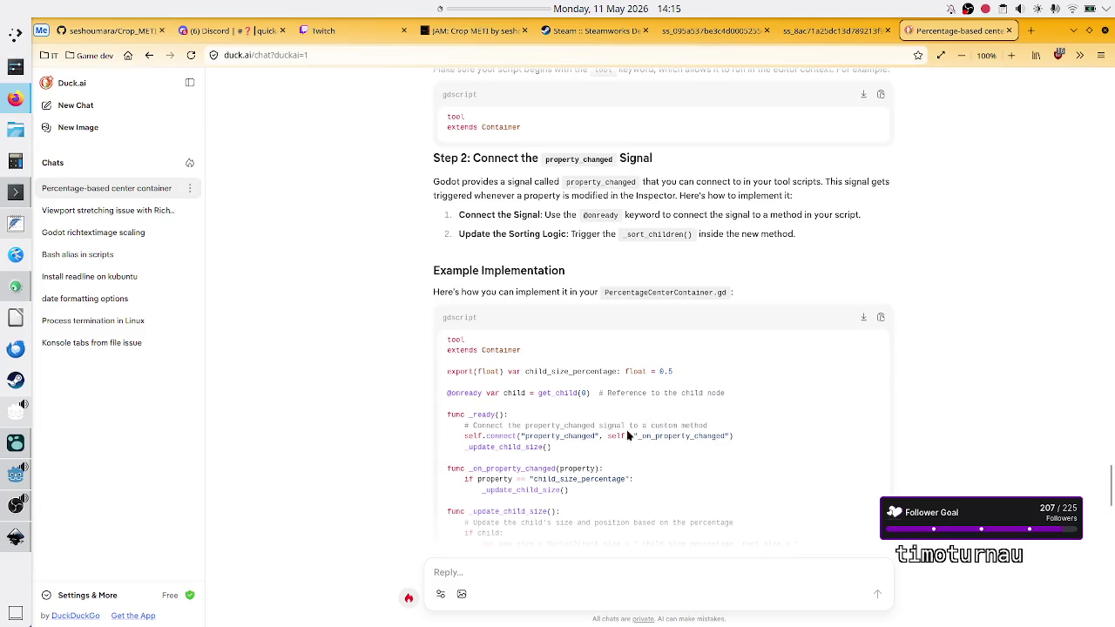
{"action": "left_click_drag", "start_coordinate": [466, 439], "coordinate": [504, 440]}
{"action": "left_click", "coordinate": [502, 443]}
- Filter the node's signals by 'prop' and start connecting property_list_changed to _on_property_list_changed
{"action": "left_click", "coordinate": [16, 473]}
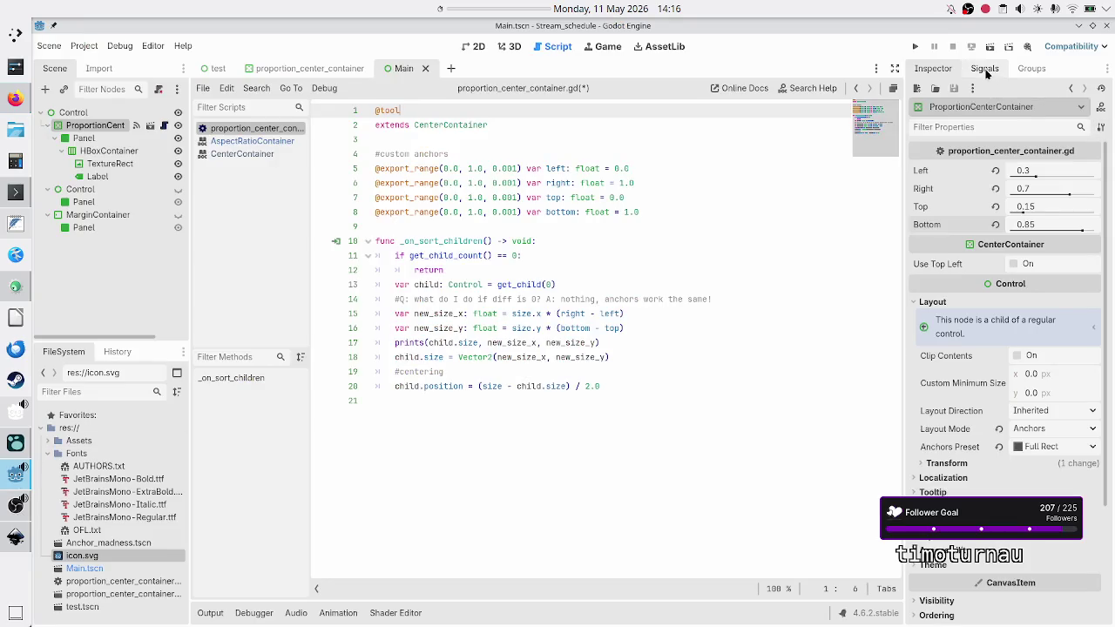
{"action": "left_click", "coordinate": [985, 69]}
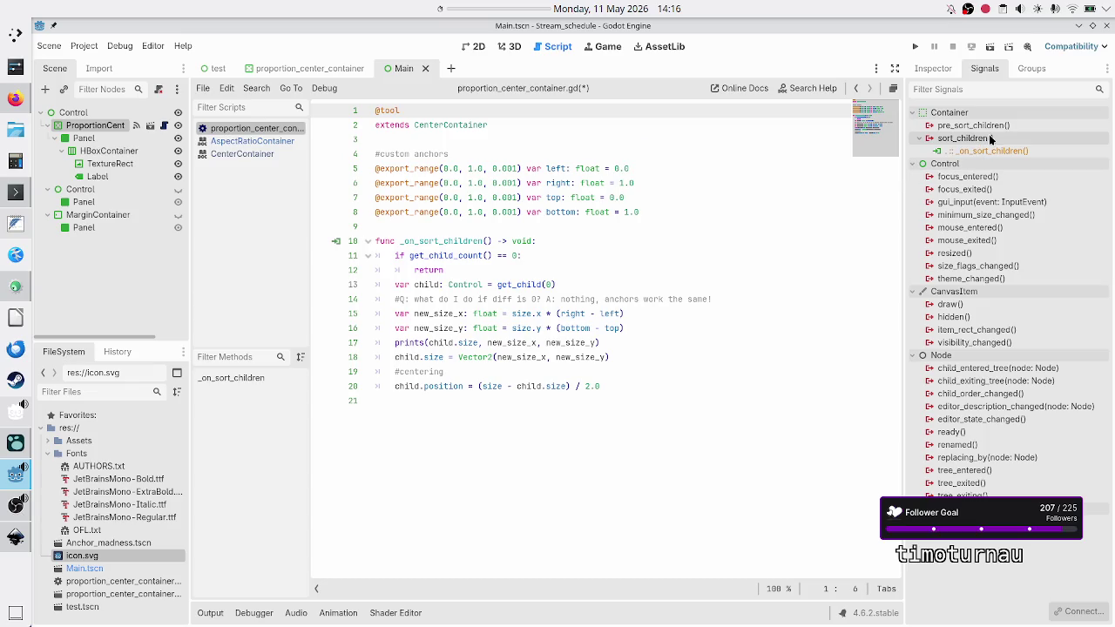
{"action": "left_click", "coordinate": [1014, 90]}
{"action": "type", "text": "pro"}
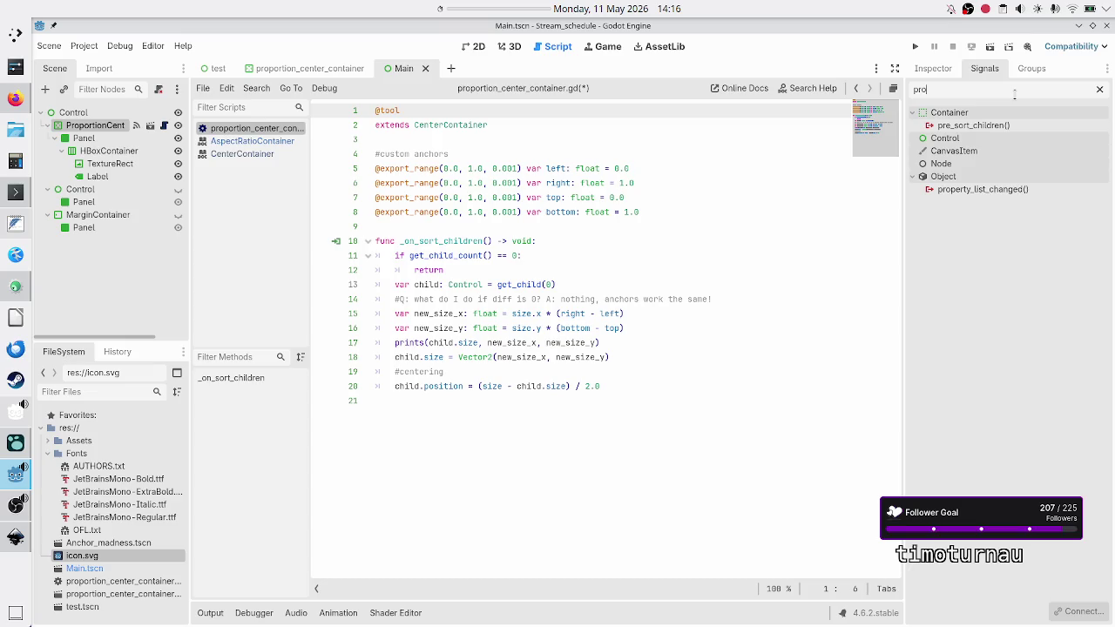
{"action": "type", "text": "p"}
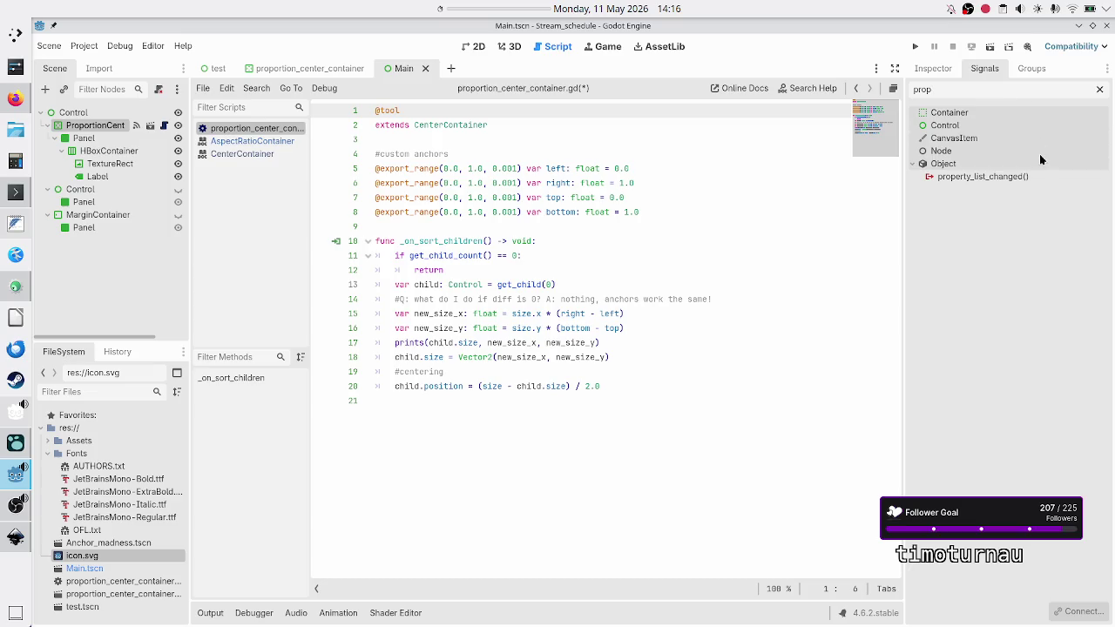
{"action": "double_click", "coordinate": [996, 175]}
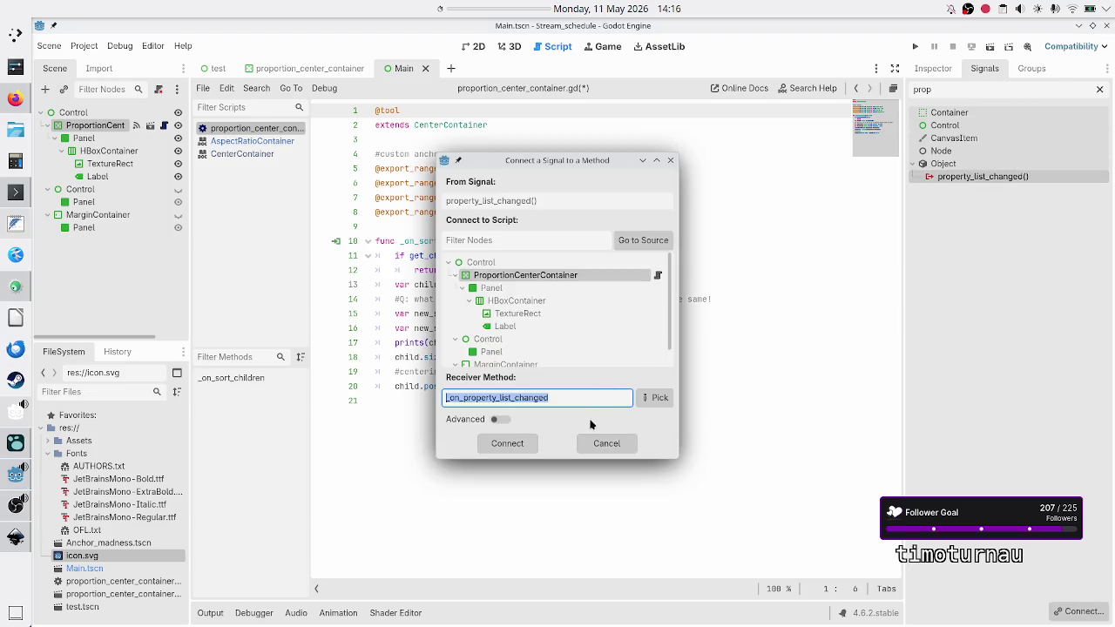